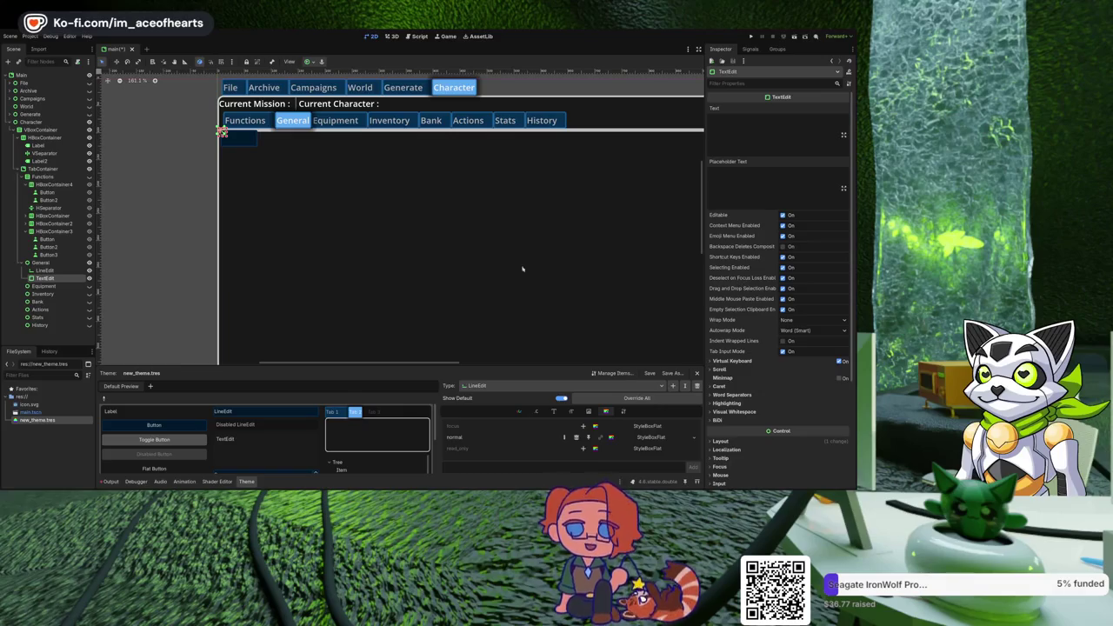
# Delete the stray TextEdit, then inspect the LineEdit, General and TabContainer properties.
pyautogui.press('Delete')
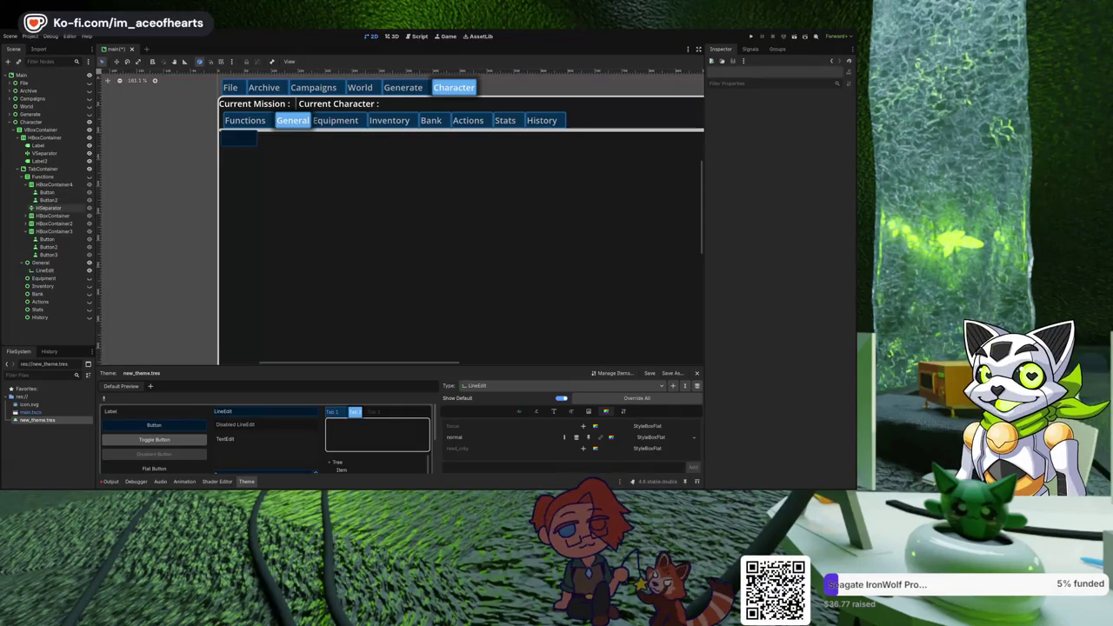
pyautogui.click(43, 270)
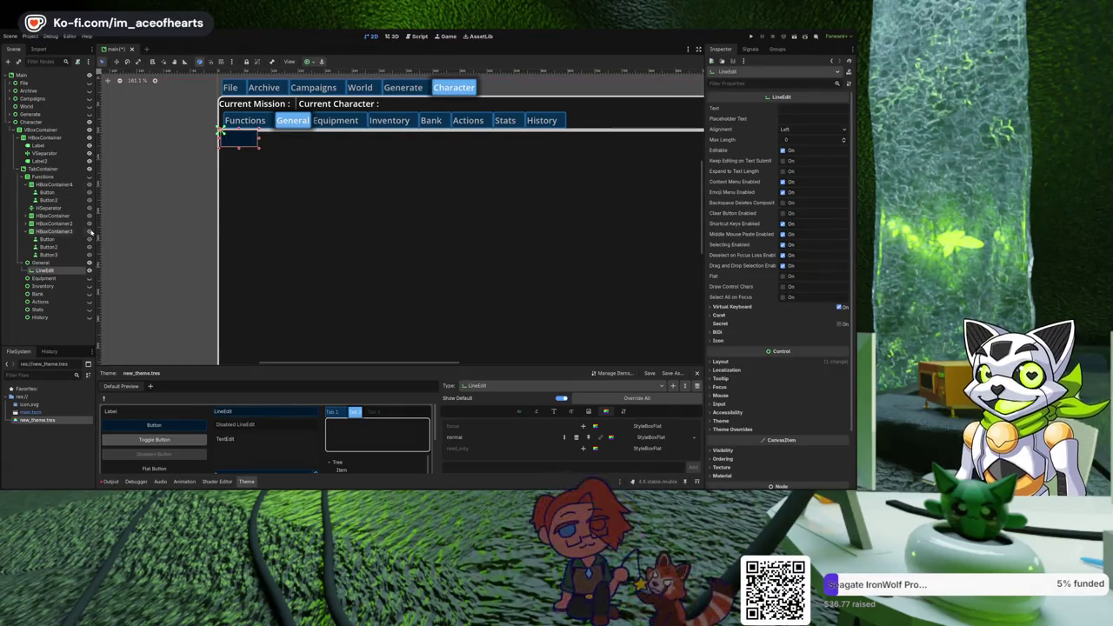
pyautogui.click(44, 263)
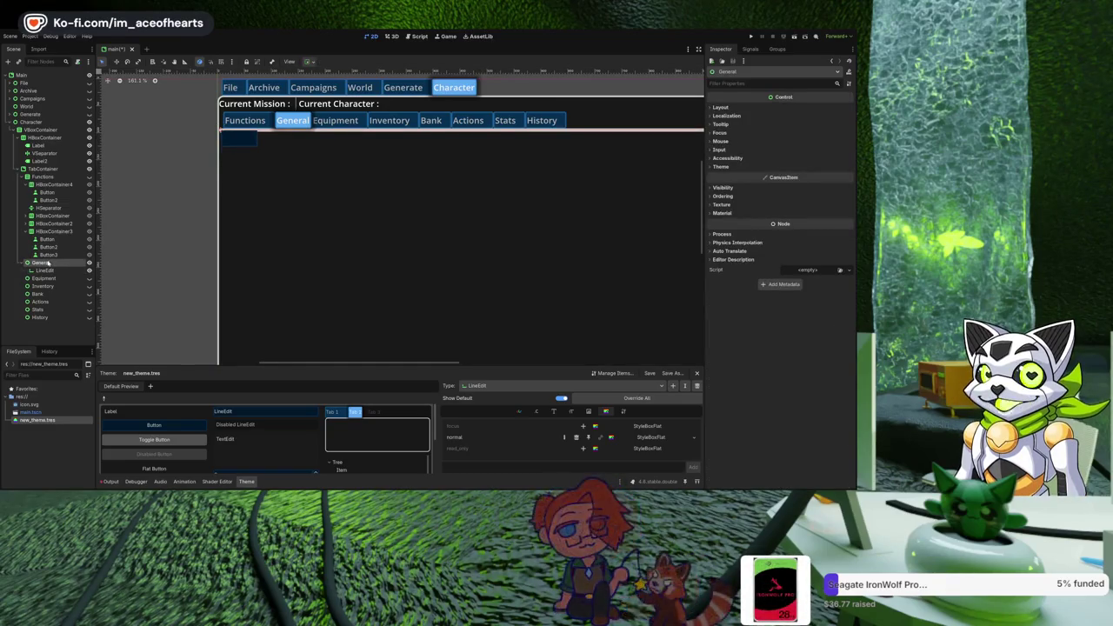
pyautogui.click(720, 107)
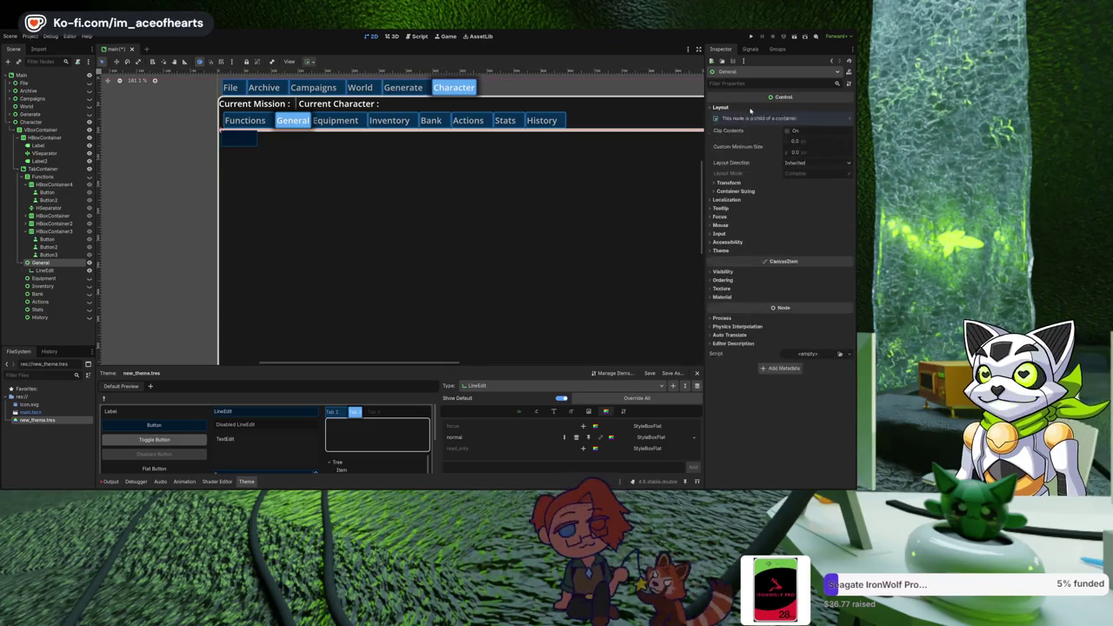
pyautogui.click(77, 169)
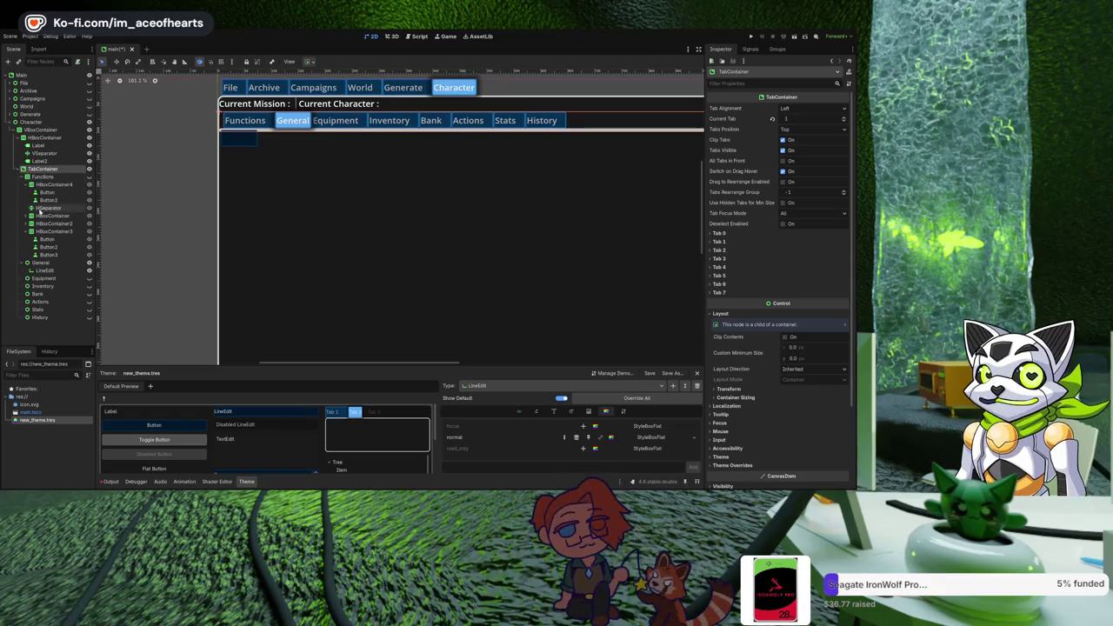
# Add an HBoxContainer child under the General node.
pyautogui.click(40, 262)
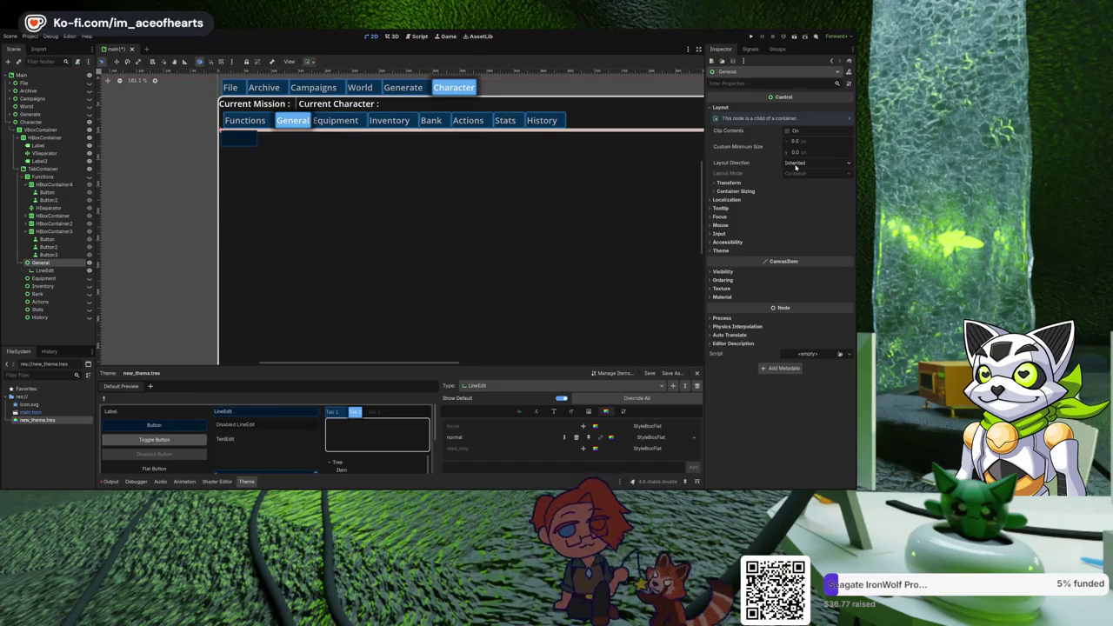
pyautogui.click(40, 271)
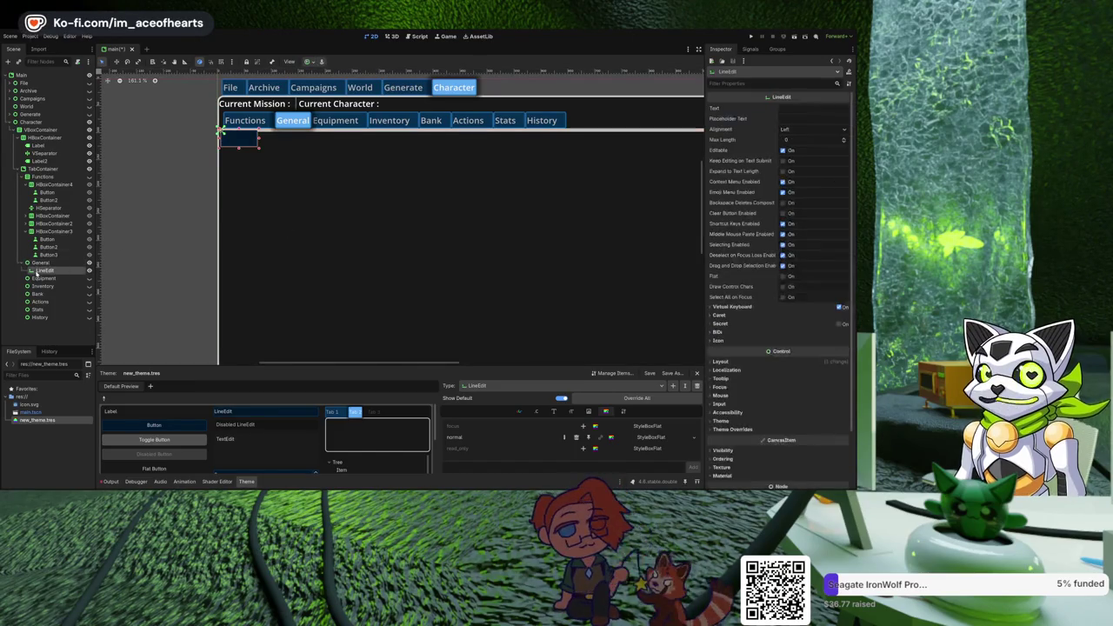
pyautogui.click(44, 263)
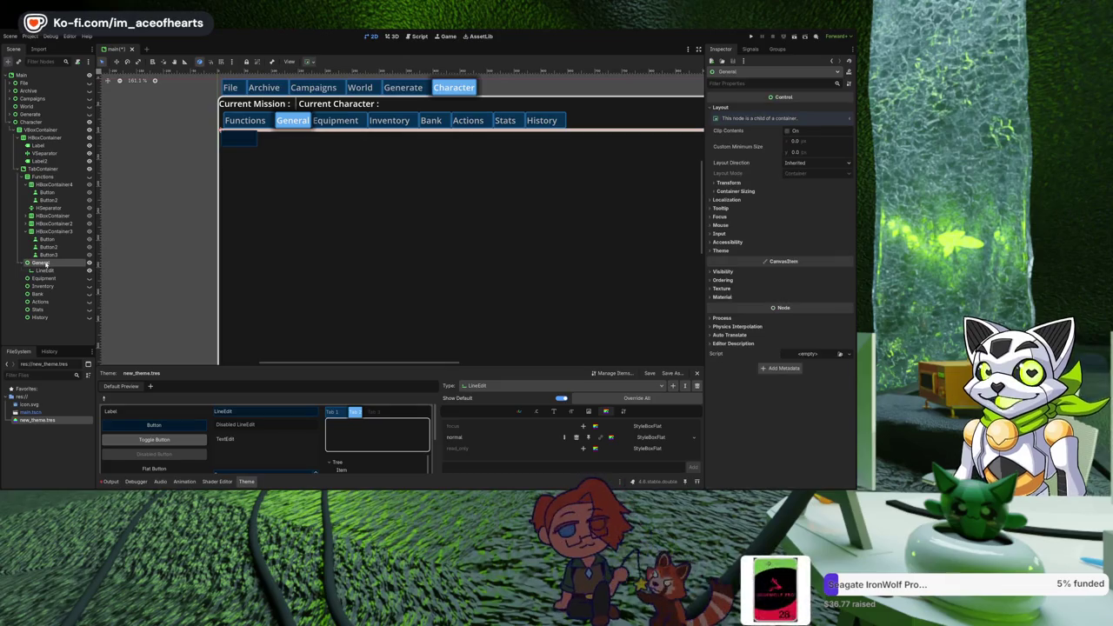
pyautogui.hotkey('ctrl', 'v')
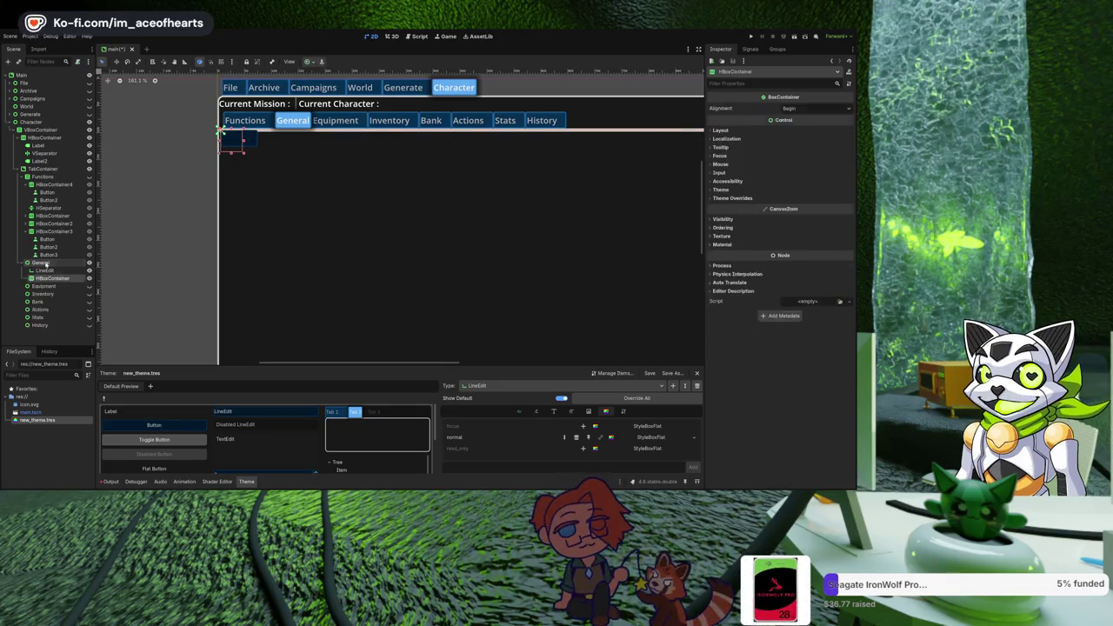
# Move the LineEdit into the HBoxContainer and put a 'Name:' Label before it.
pyautogui.moveTo(42, 271); pyautogui.dragTo(53, 279)
pyautogui.click(54, 272)
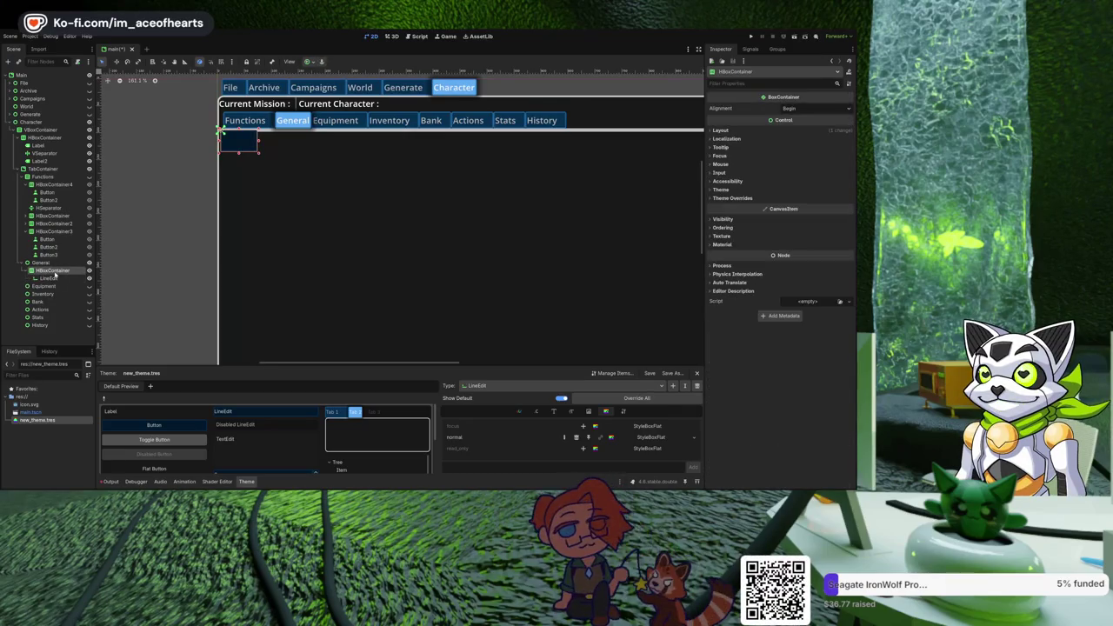
pyautogui.hotkey('ctrl', 'v')
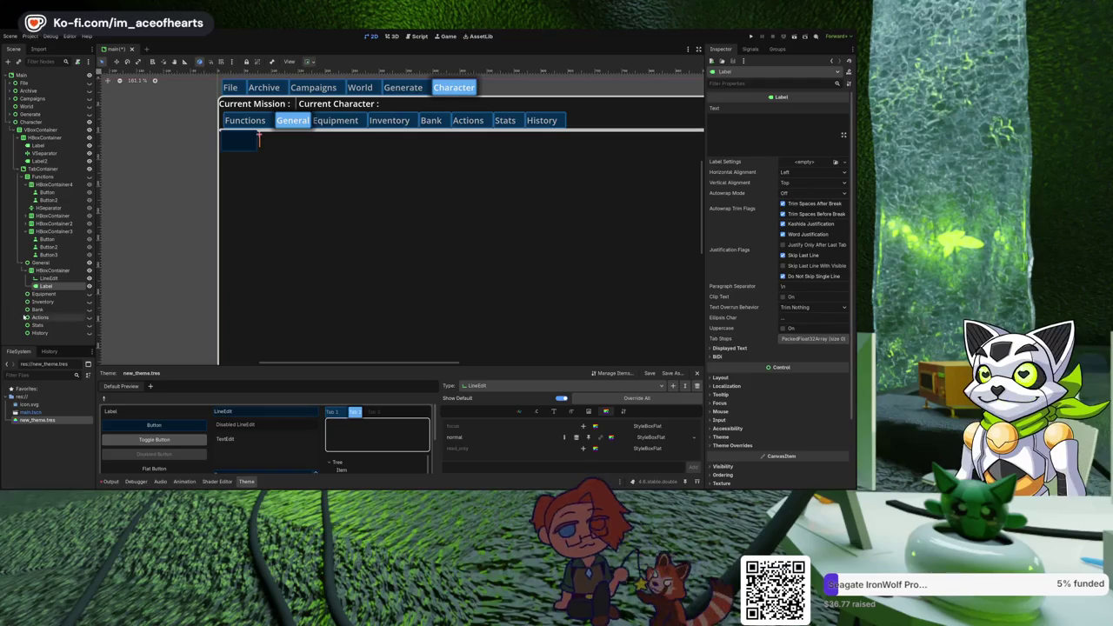
pyautogui.click(773, 138)
pyautogui.write('Name:')
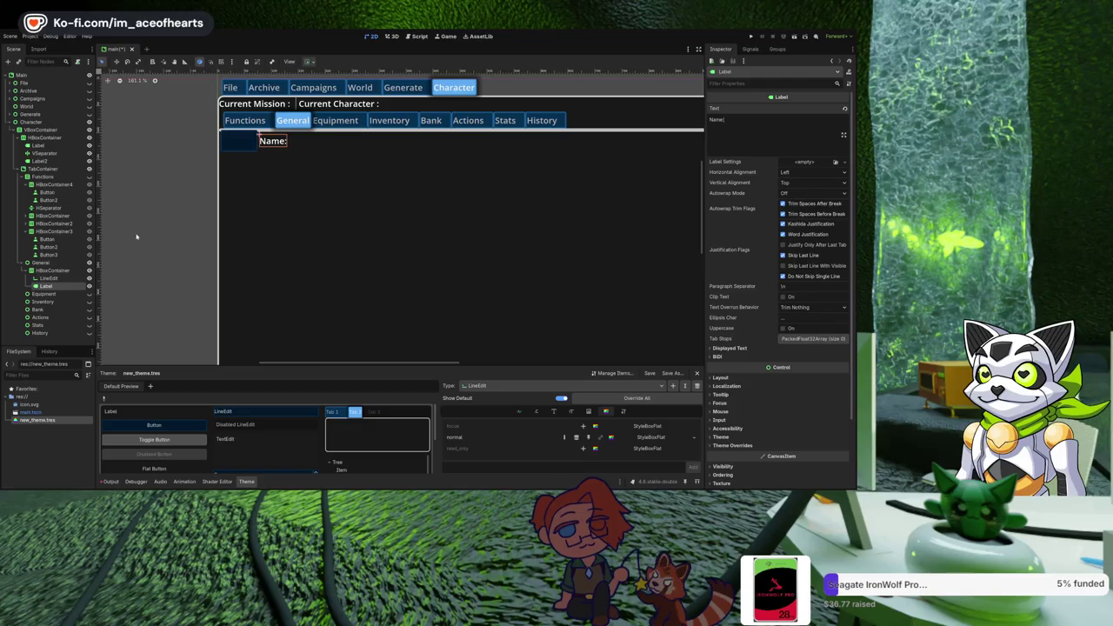
pyautogui.moveTo(52, 292); pyautogui.dragTo(59, 277)
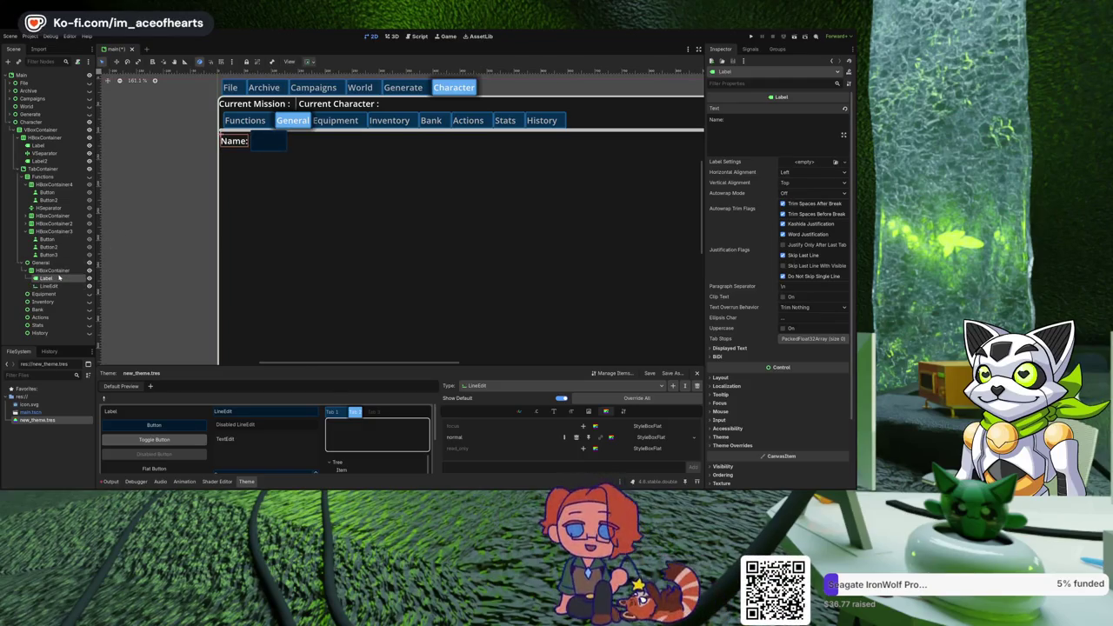
# Set the Name line edit's Max Length to 50.
pyautogui.click(51, 287)
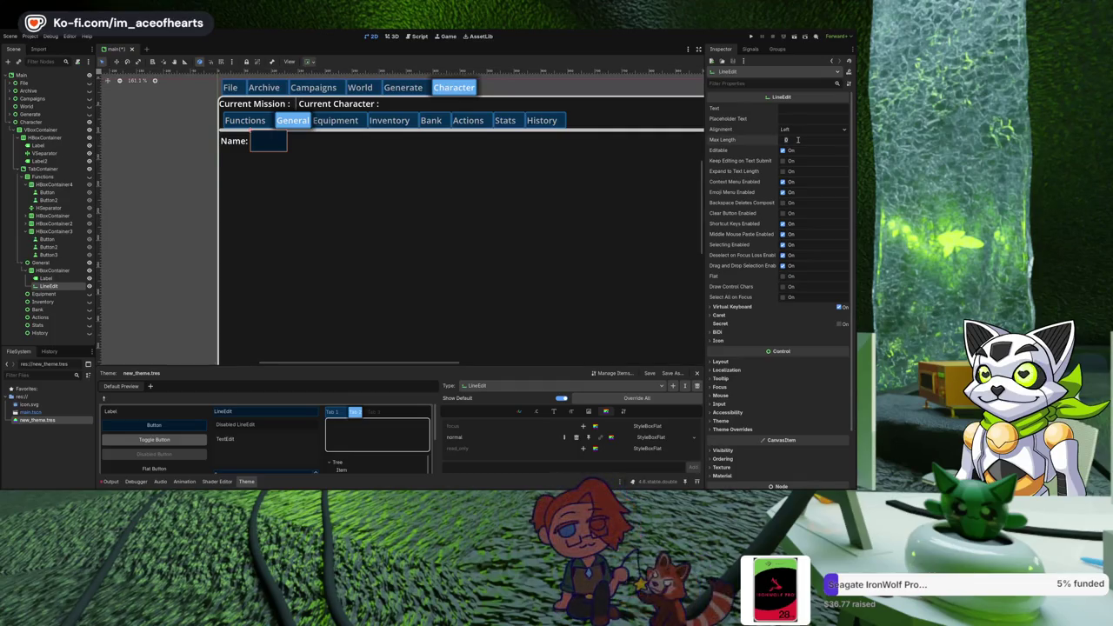
pyautogui.write('50')
pyautogui.press('Return')
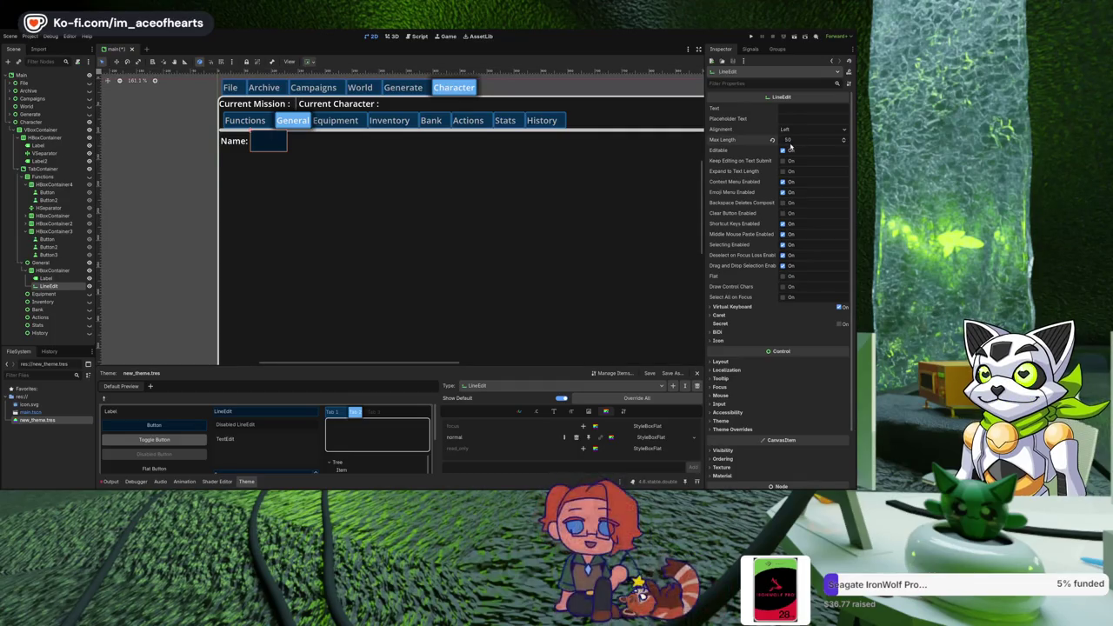
# Turn on Expand to Text Length for the Name field and set its minimum width to 400.
pyautogui.click(783, 171)
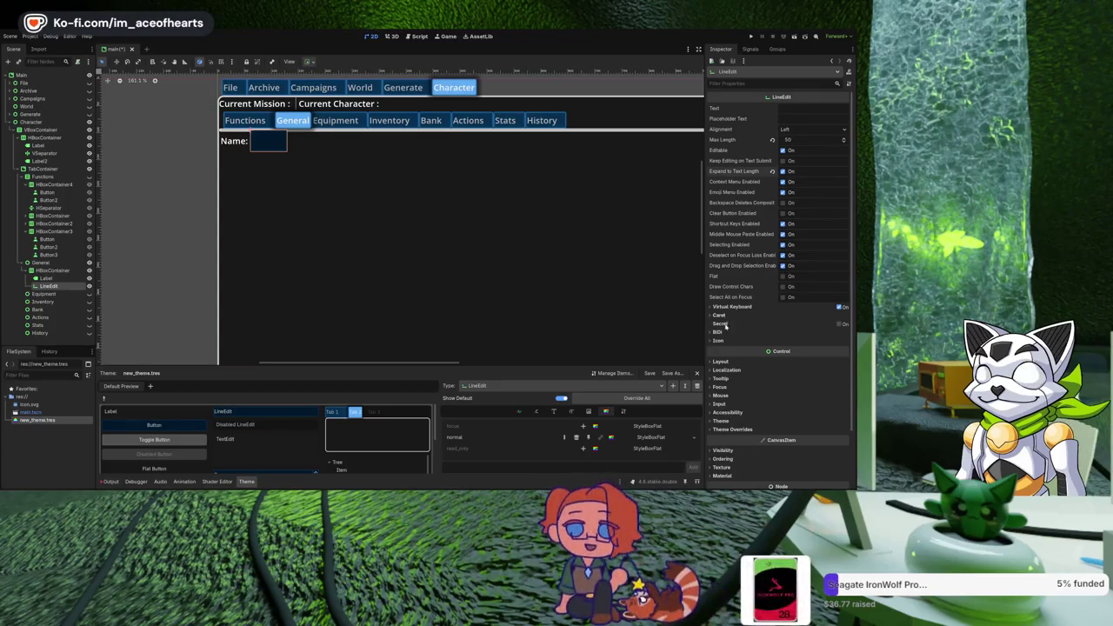
pyautogui.click(728, 362)
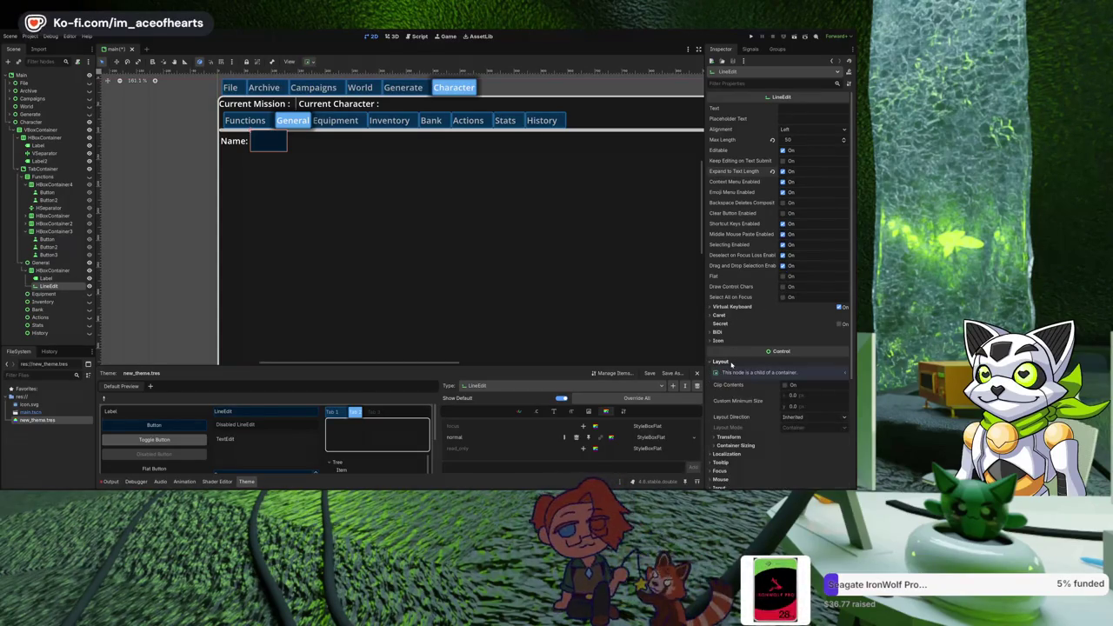
pyautogui.click(810, 398)
pyautogui.write('200')
pyautogui.press('Return')
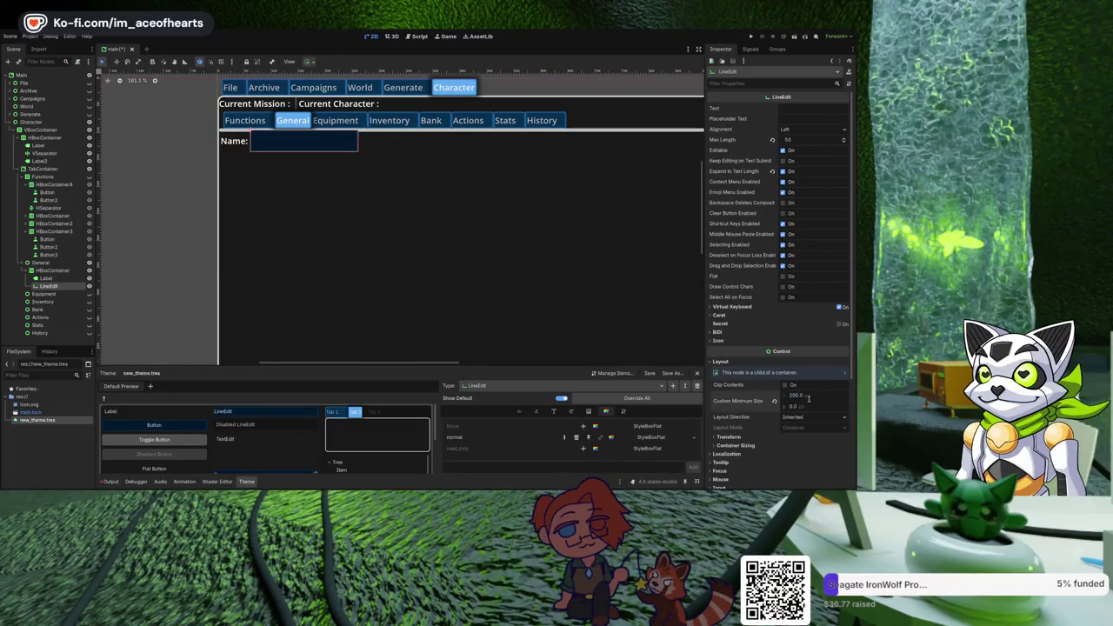
pyautogui.write('400')
pyautogui.press('Return')
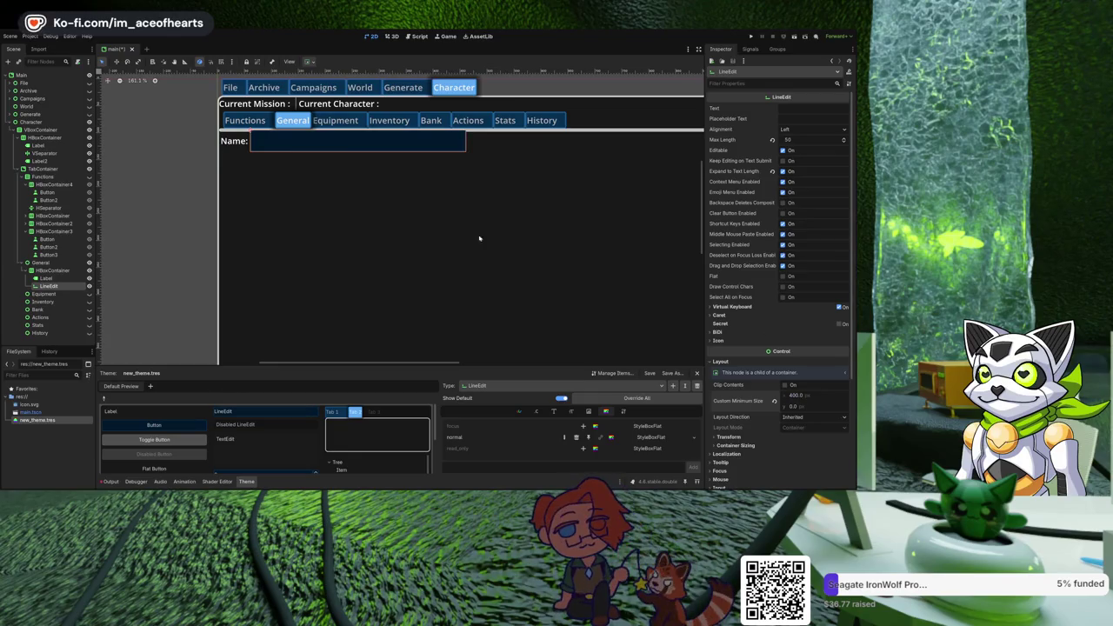
pyautogui.click(38, 263)
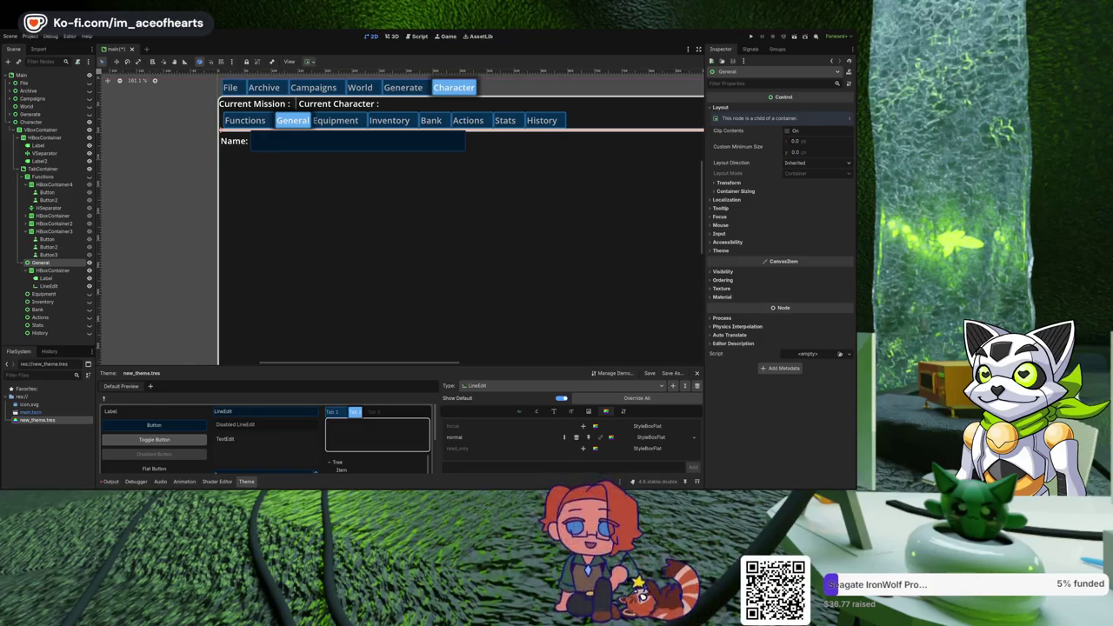
pyautogui.scroll(-3, 286, 251)
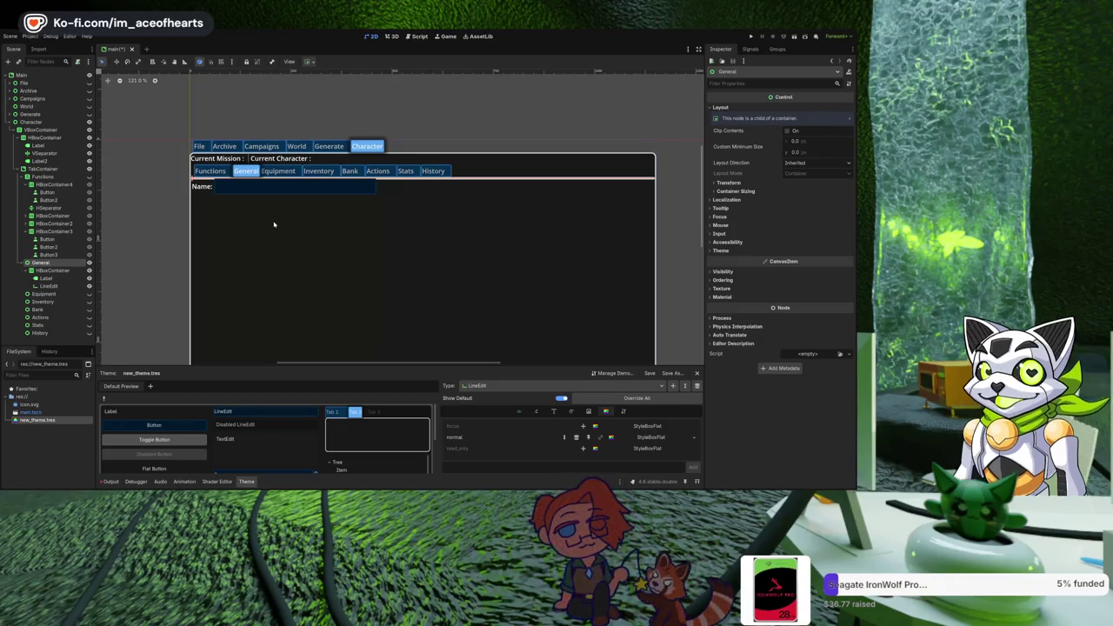
pyautogui.moveTo(281, 236); pyautogui.dragTo(312, 239)
pyautogui.scroll(1, 274, 228)
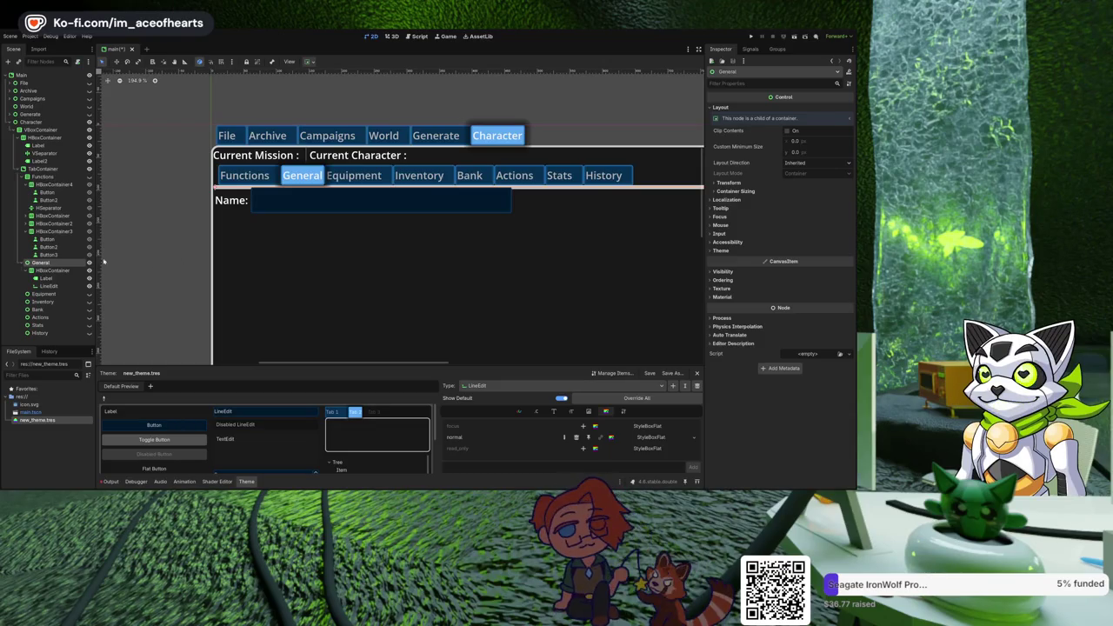
pyautogui.scroll(-2, 181, 178)
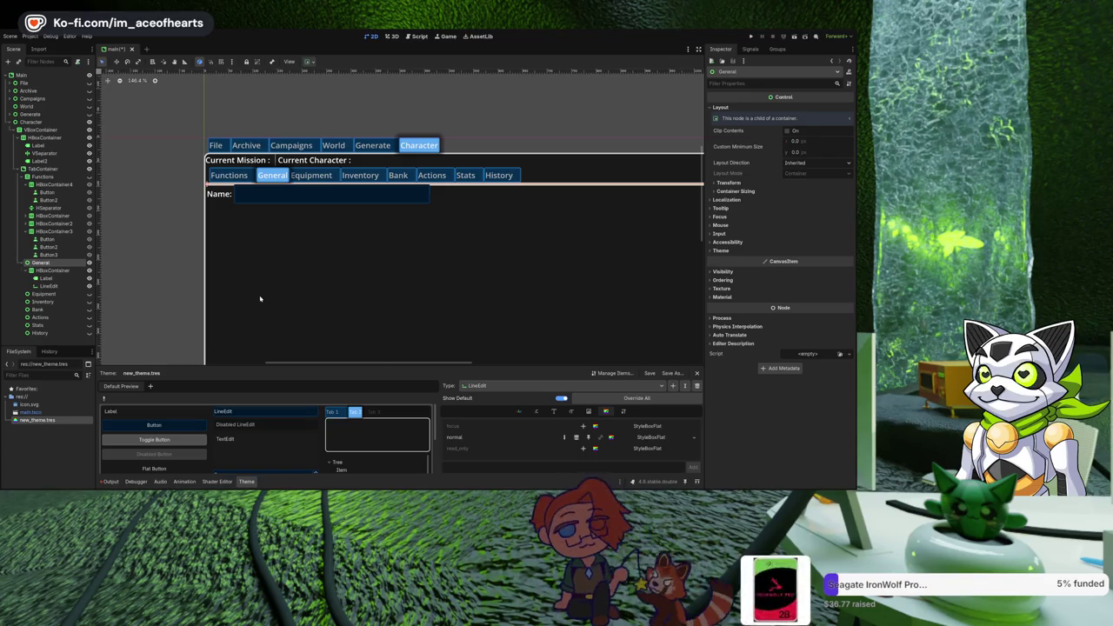
pyautogui.moveTo(329, 238); pyautogui.dragTo(374, 260)
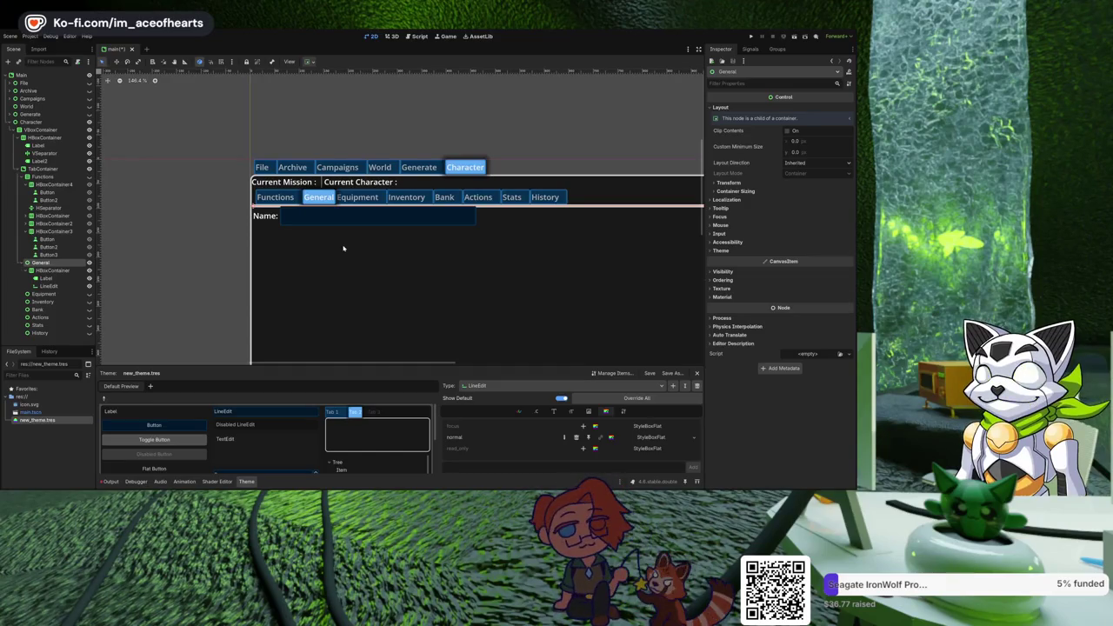
pyautogui.scroll(-2, 295, 261)
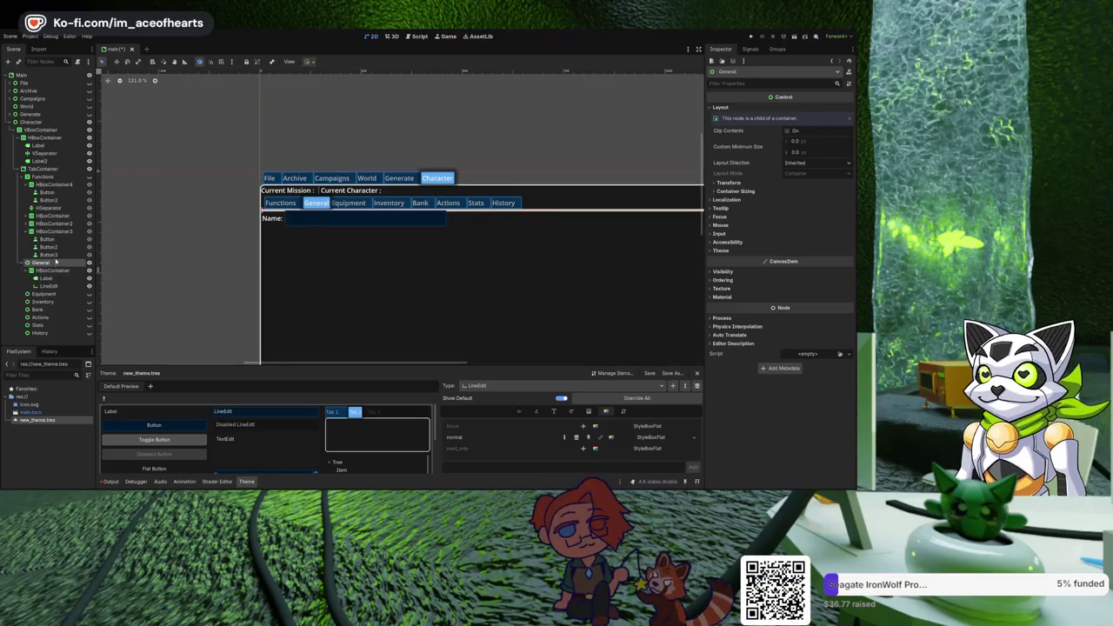
pyautogui.click(40, 130)
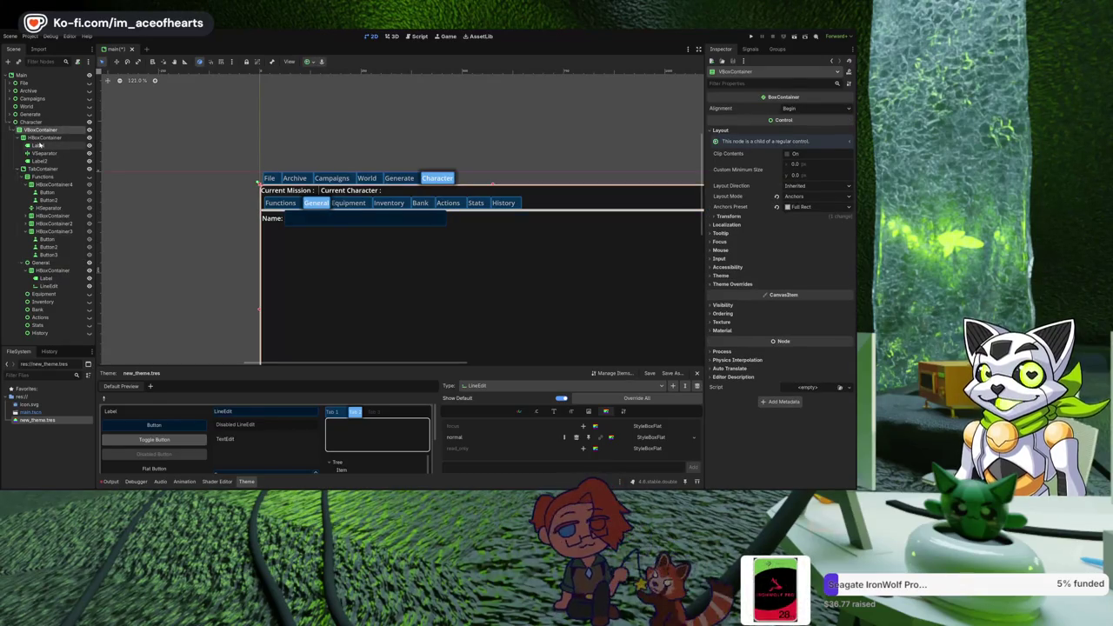
# Add a Container under VBoxContainer and move the Name row nodes into it.
pyautogui.hotkey('ctrl', 'v')
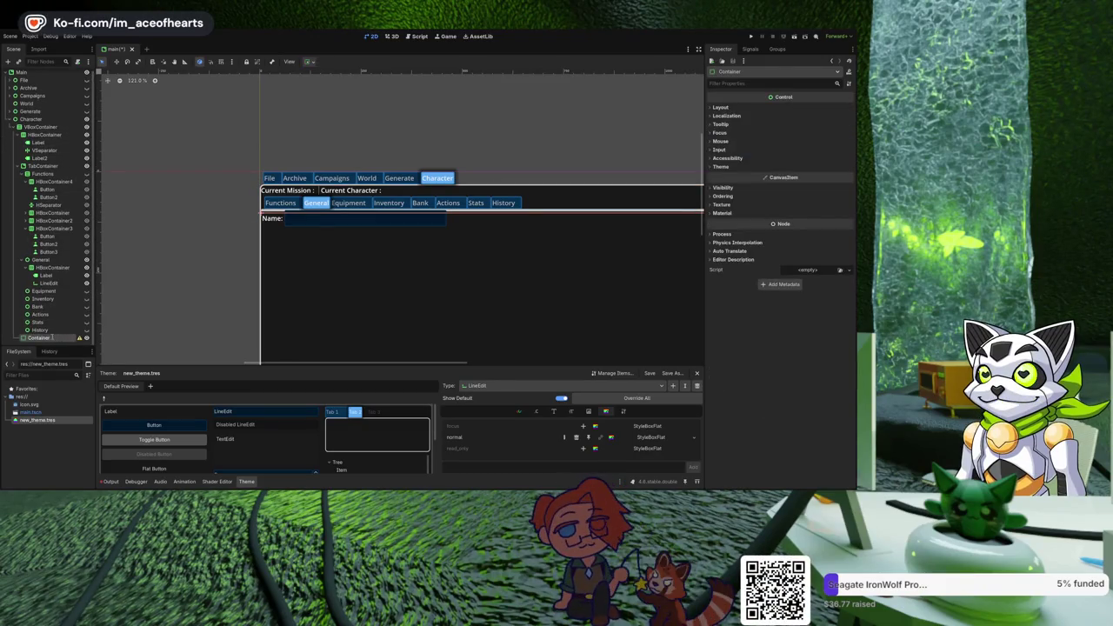
pyautogui.click(50, 269)
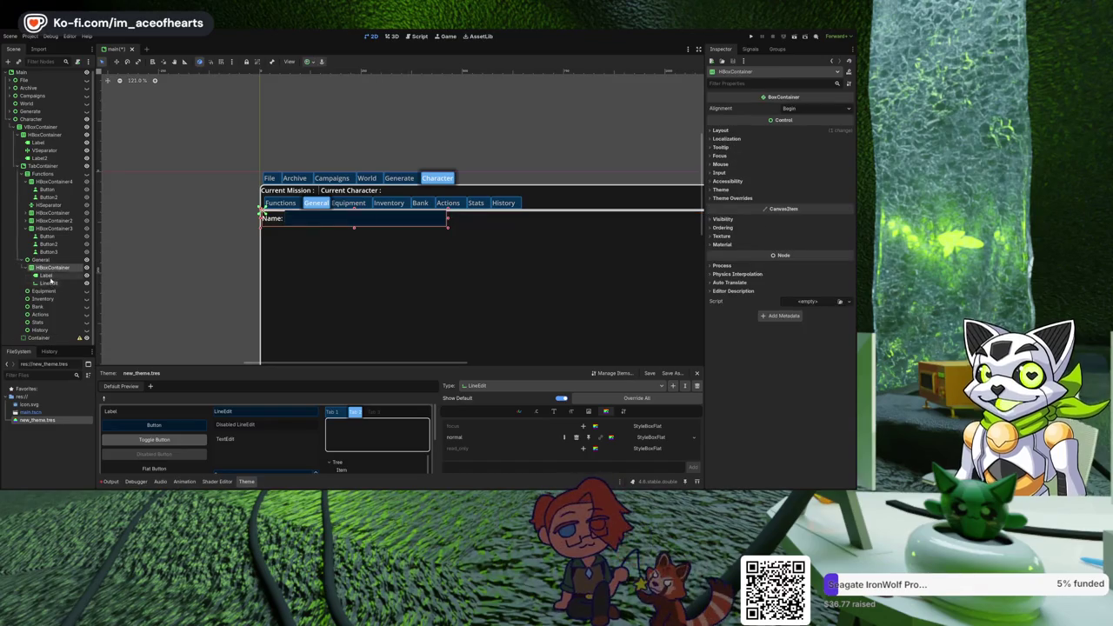
pyautogui.keyDown('shift'); pyautogui.click(53, 283); pyautogui.keyUp('shift')
pyautogui.moveTo(52, 283); pyautogui.dragTo(56, 339)
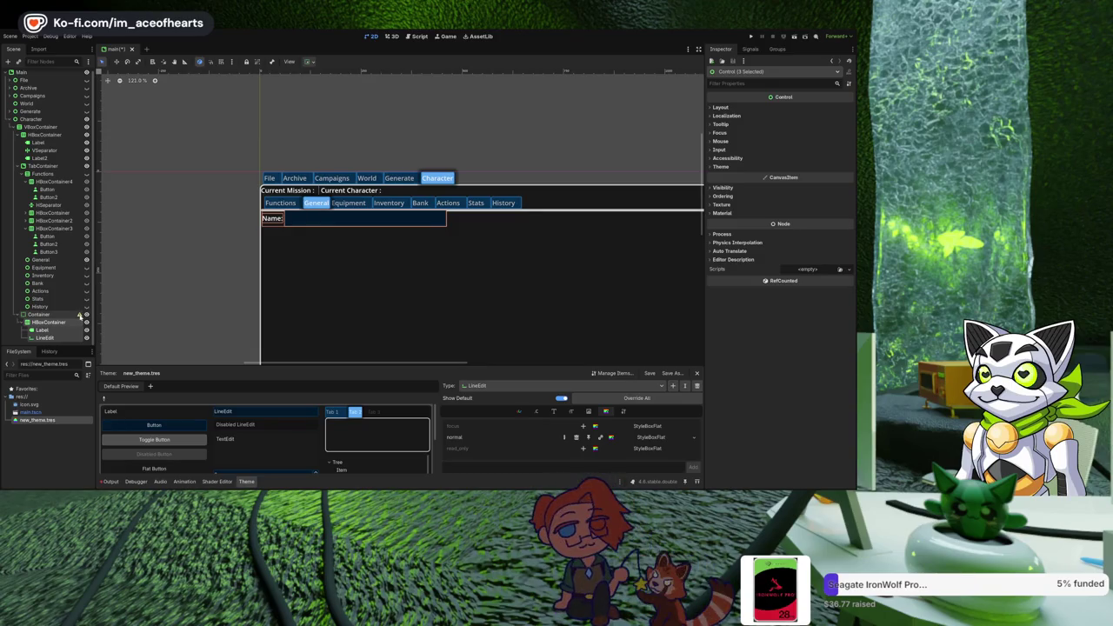
# Undo that move and add a PanelContainer under Character.
pyautogui.hotkey('ctrl', 'z')
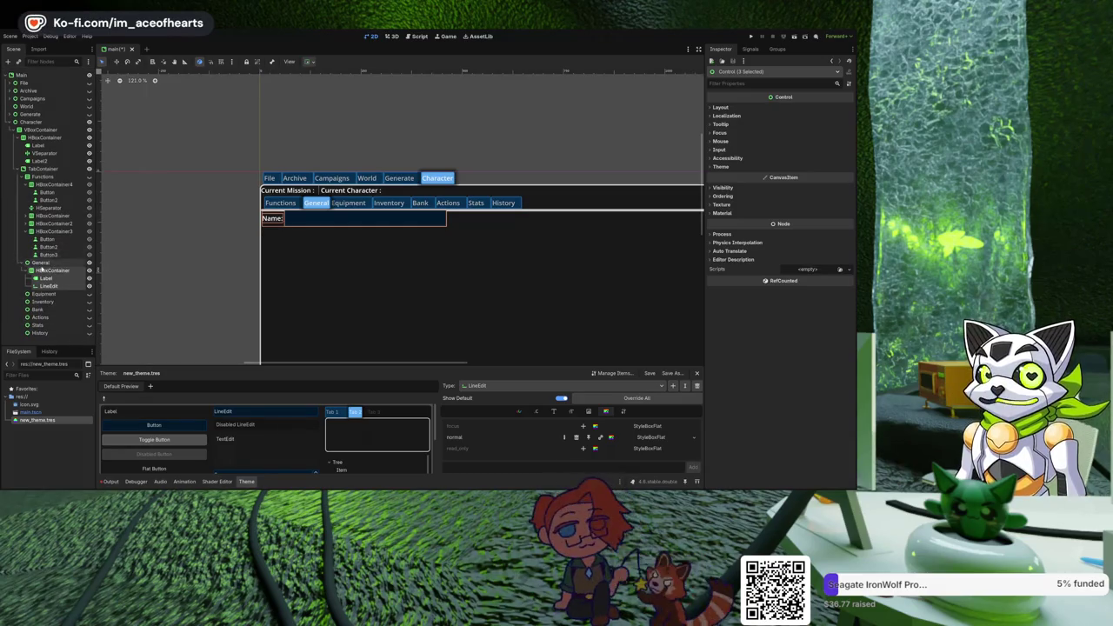
pyautogui.click(39, 122)
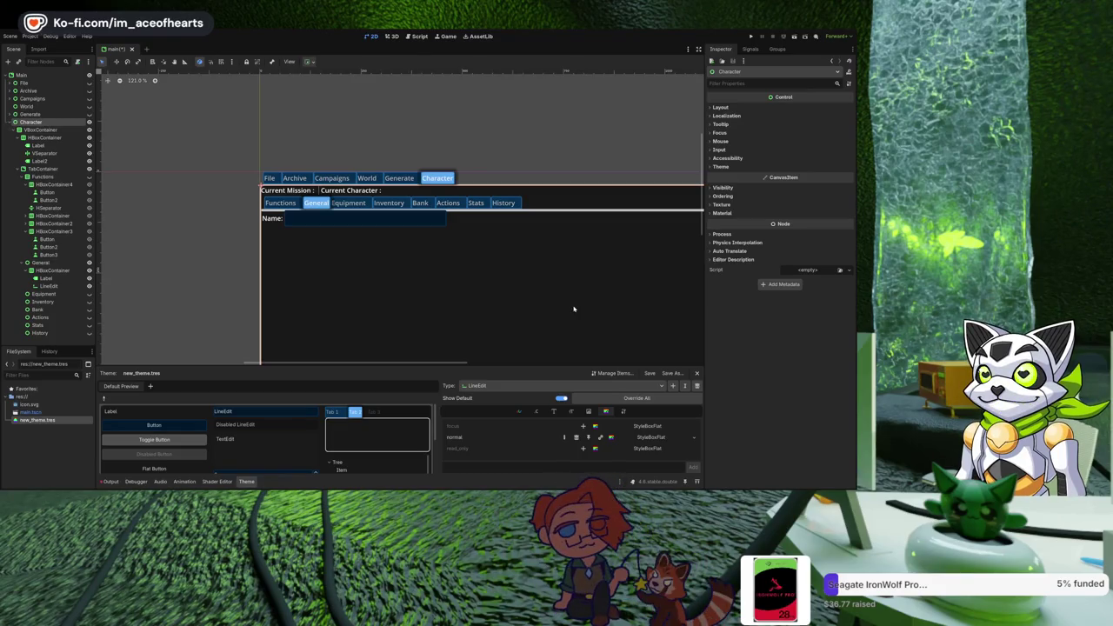
pyautogui.hotkey('ctrl', 'v')
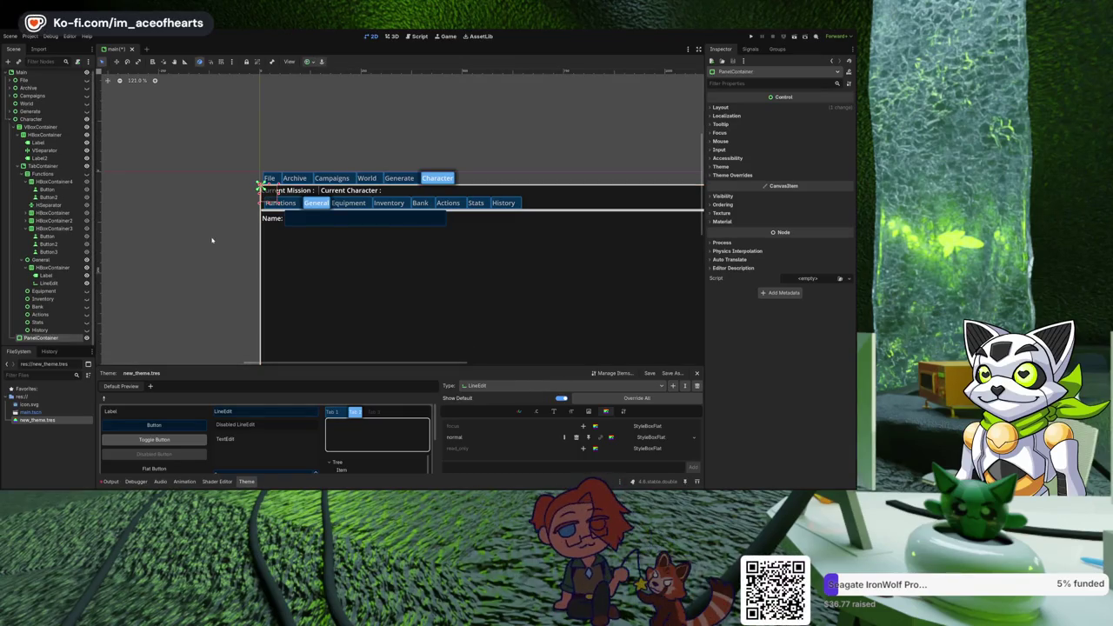
# Move the Name row into PanelContainer, delete General, reposition it, then undo to restore General.
pyautogui.click(50, 268)
pyautogui.keyDown('shift'); pyautogui.click(47, 283); pyautogui.keyUp('shift')
pyautogui.moveTo(47, 284); pyautogui.dragTo(51, 337)
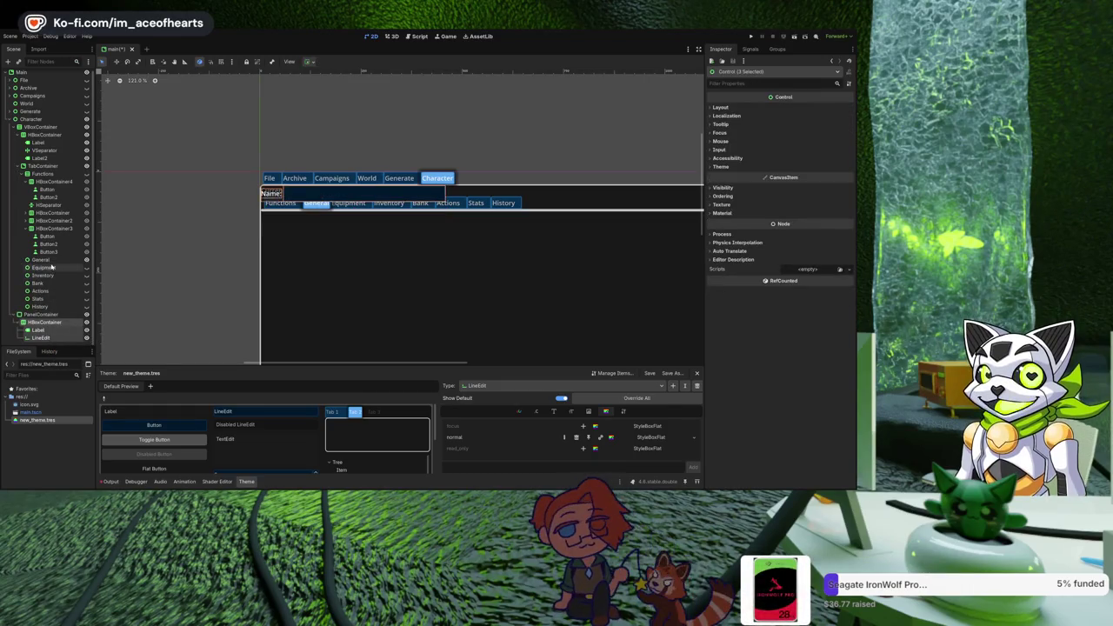
pyautogui.click(51, 261)
pyautogui.press('Delete')
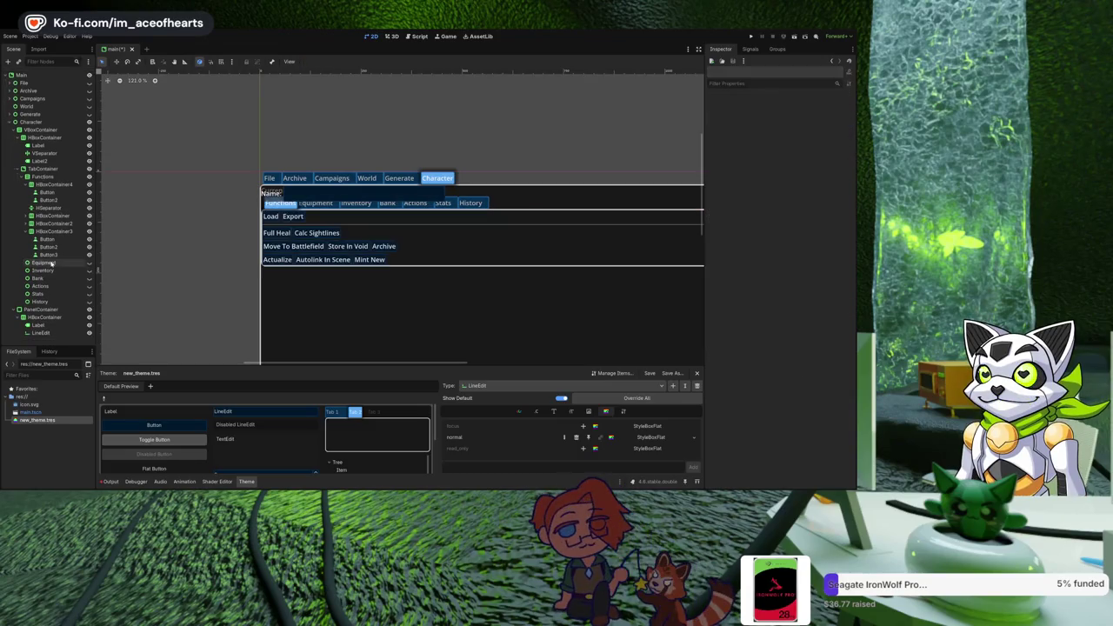
pyautogui.click(53, 312)
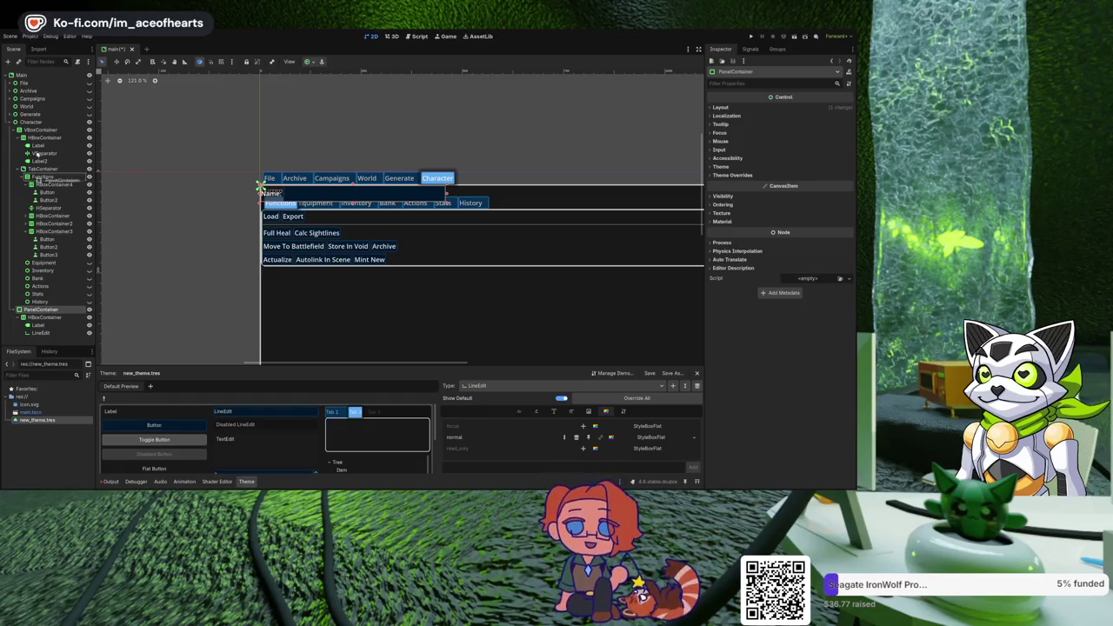
pyautogui.moveTo(59, 289)
pyautogui.mouseDown()
pyautogui.moveTo(52, 306)
pyautogui.moveTo(47, 124)
pyautogui.moveTo(206, 183)
pyautogui.mouseUp()
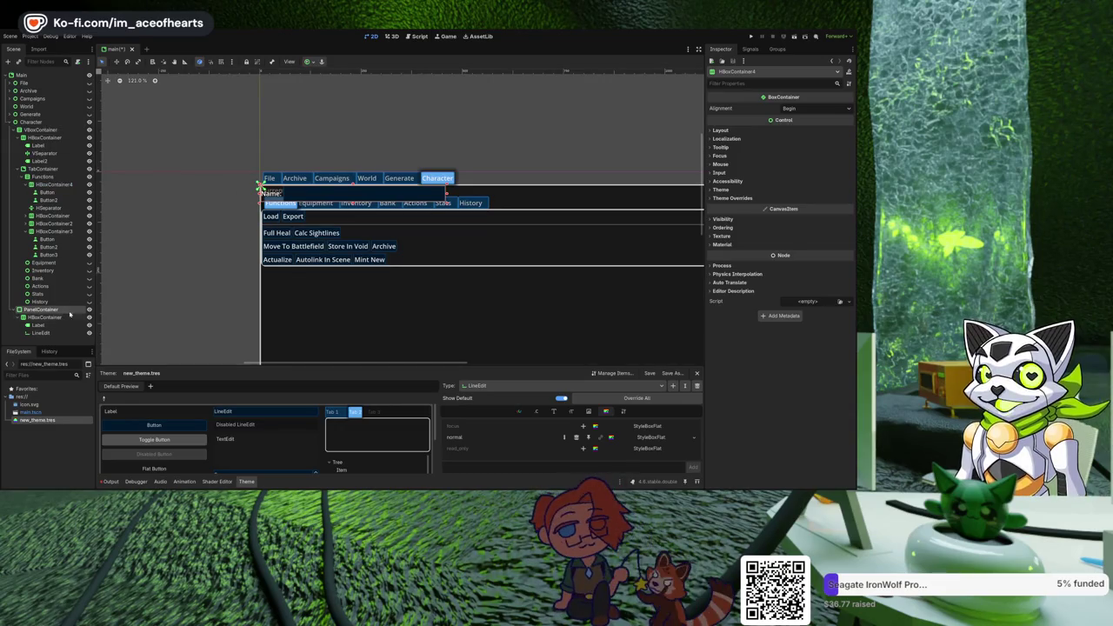
pyautogui.hotkey('ctrl', 'z')
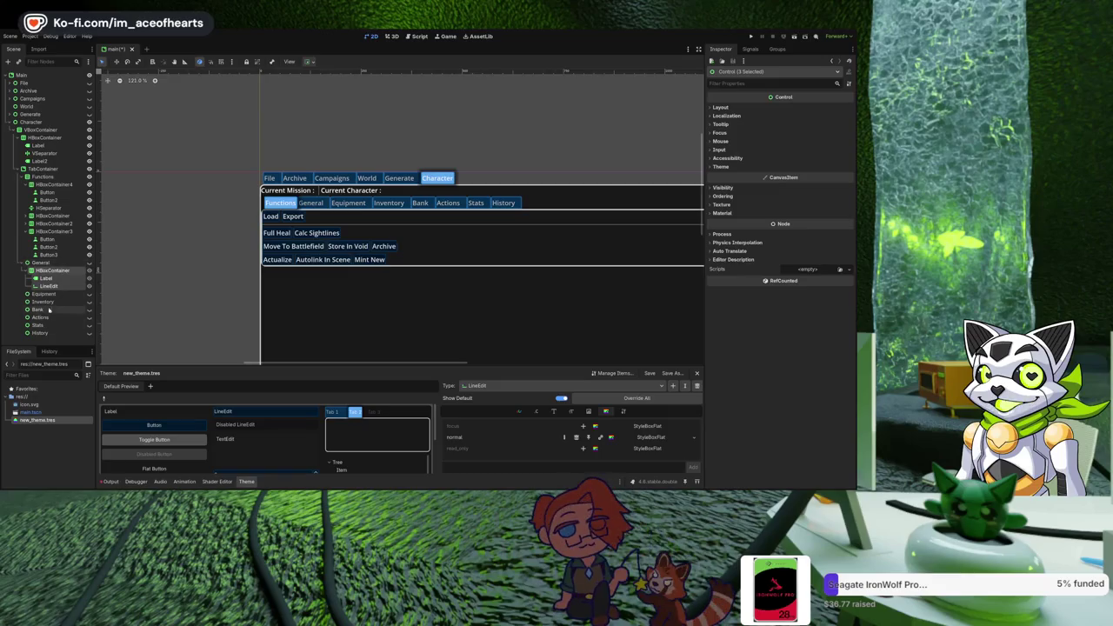
# Make the General tab visible on the canvas and duplicate the Name row HBoxContainer.
pyautogui.click(73, 263)
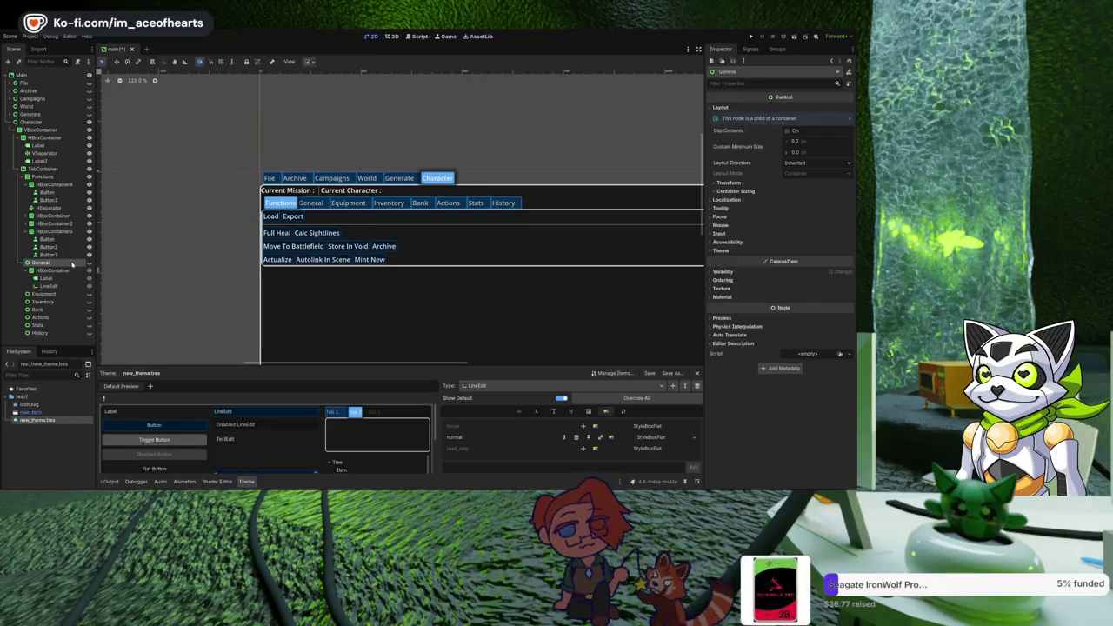
pyautogui.click(88, 264)
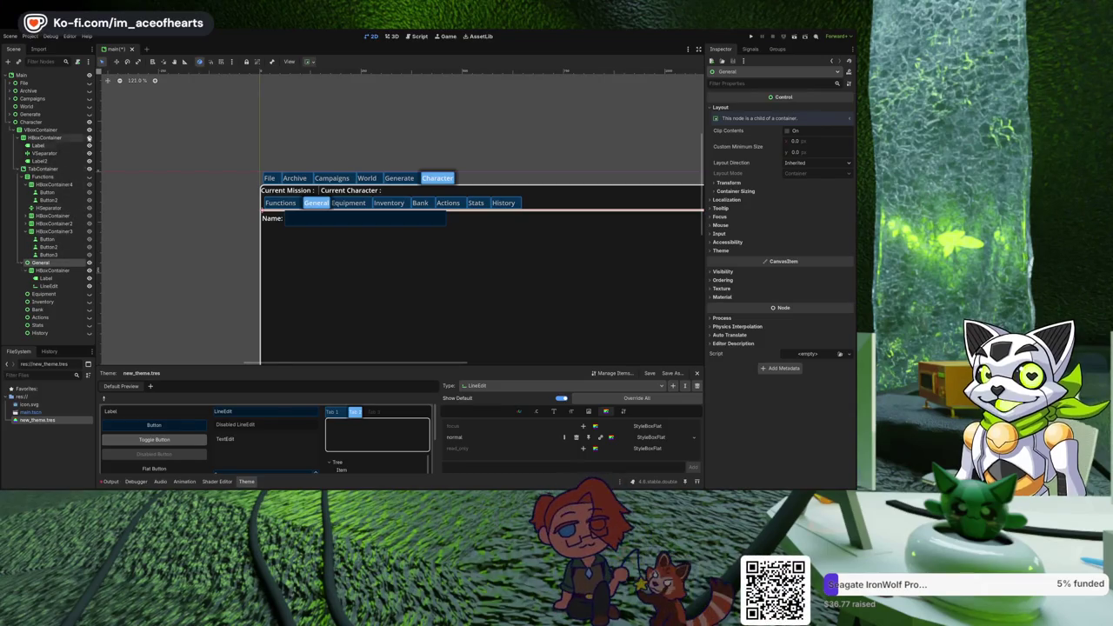
pyautogui.click(62, 272)
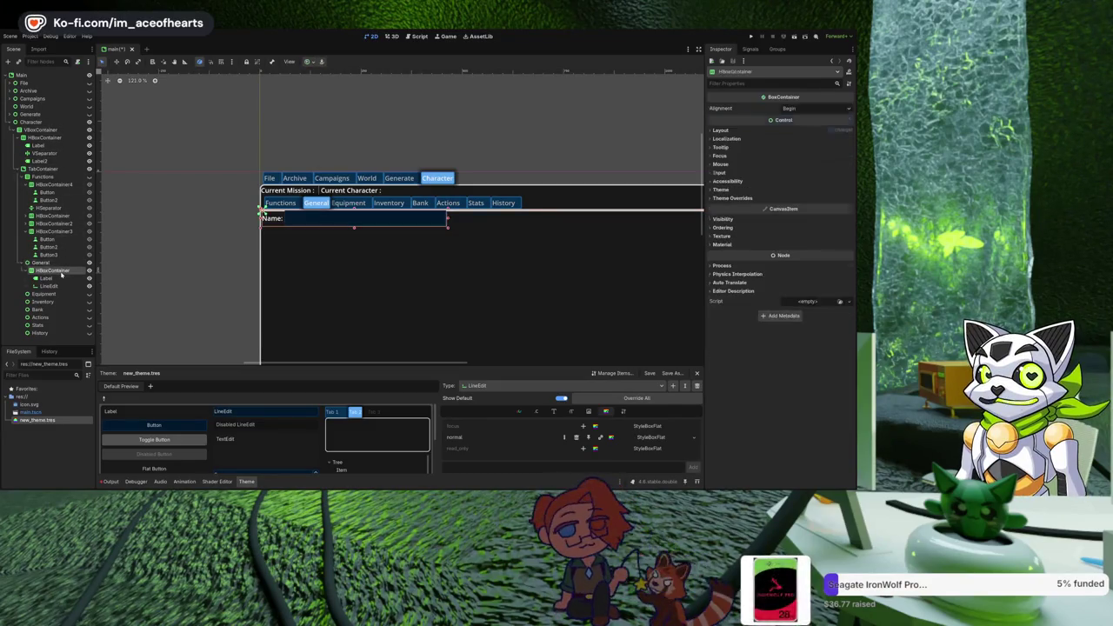
pyautogui.click(44, 263)
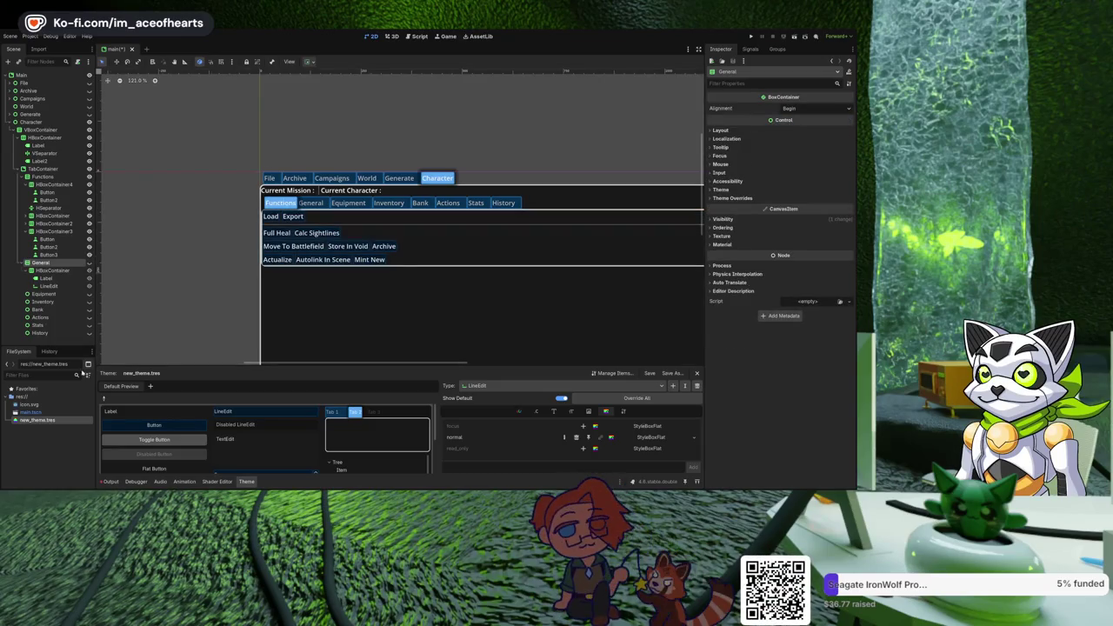
pyautogui.hscroll(3, 133, 309)
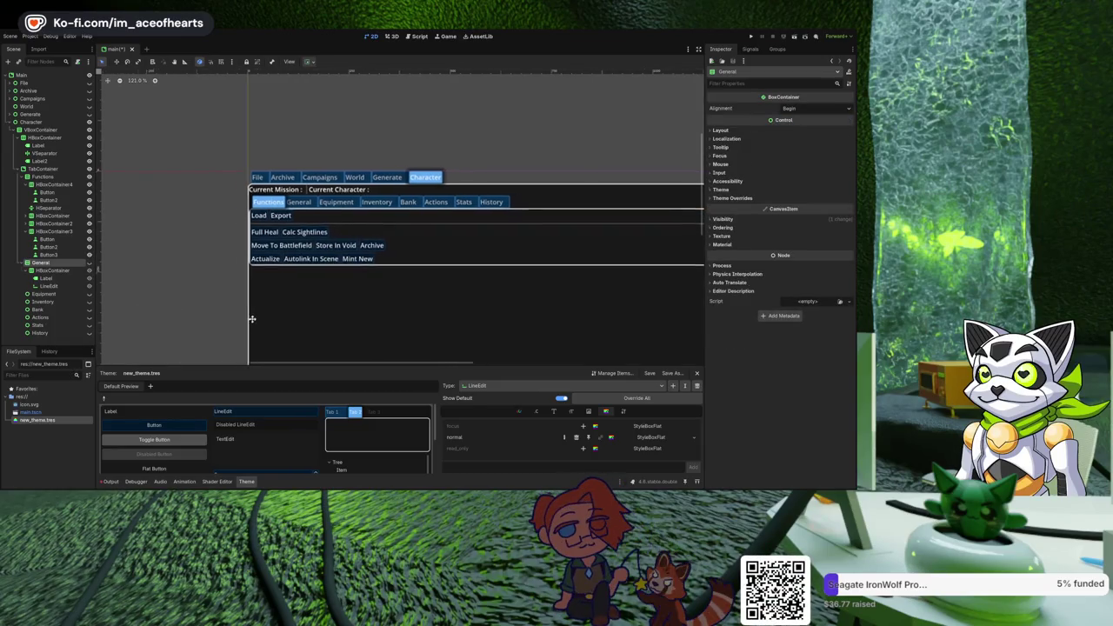
pyautogui.click(90, 264)
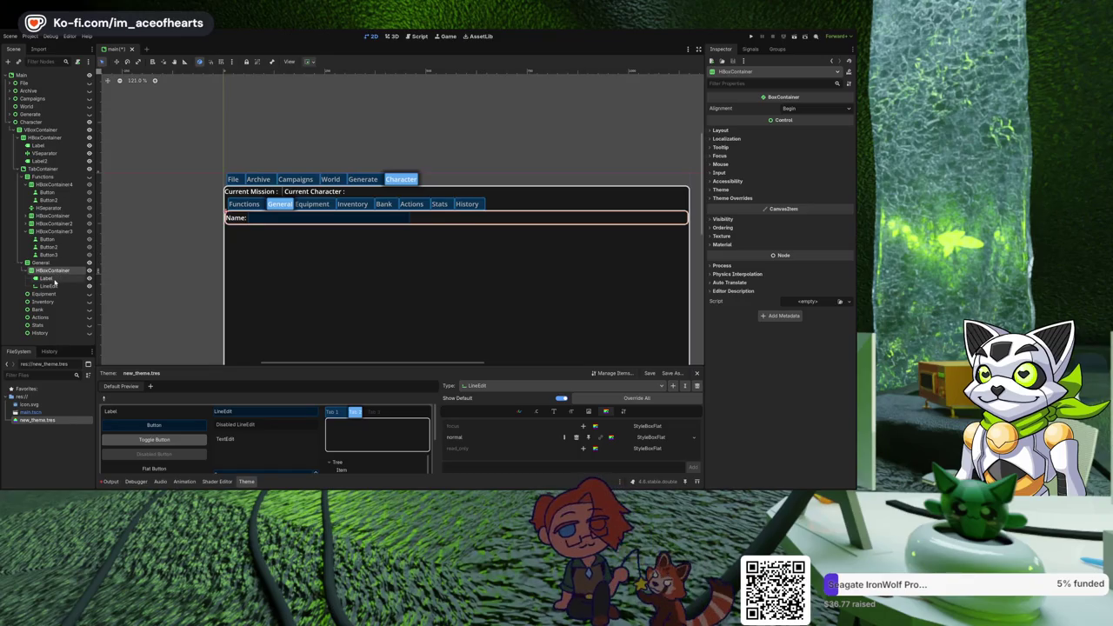
pyautogui.hotkey('ctrl', 'd')
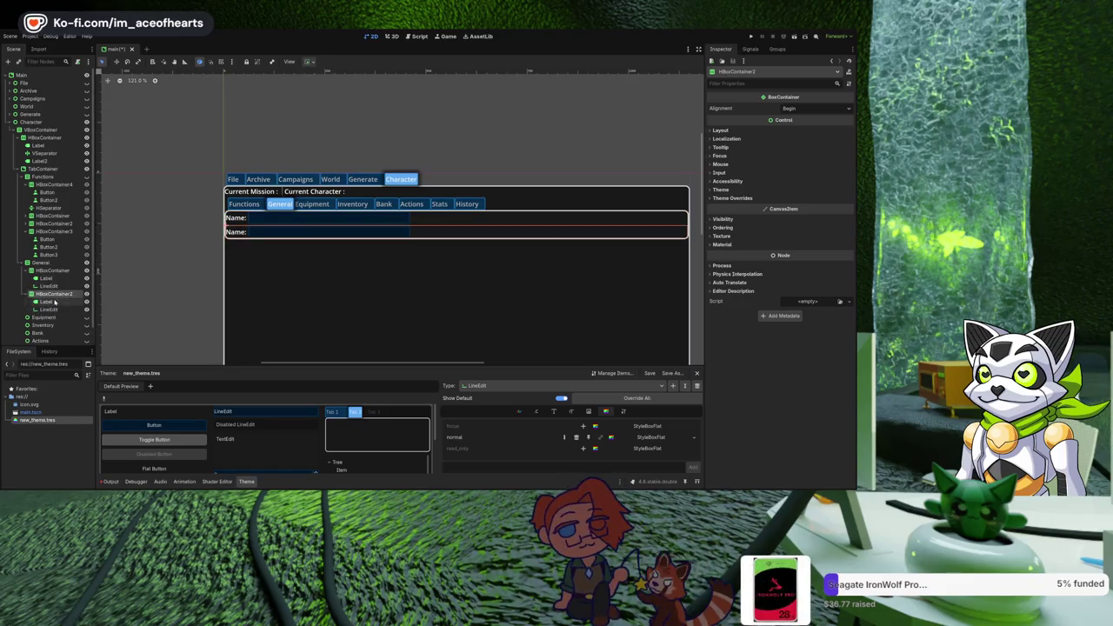
# Change the copied row's Label text to 'Species' and select that row's input field.
pyautogui.click(55, 302)
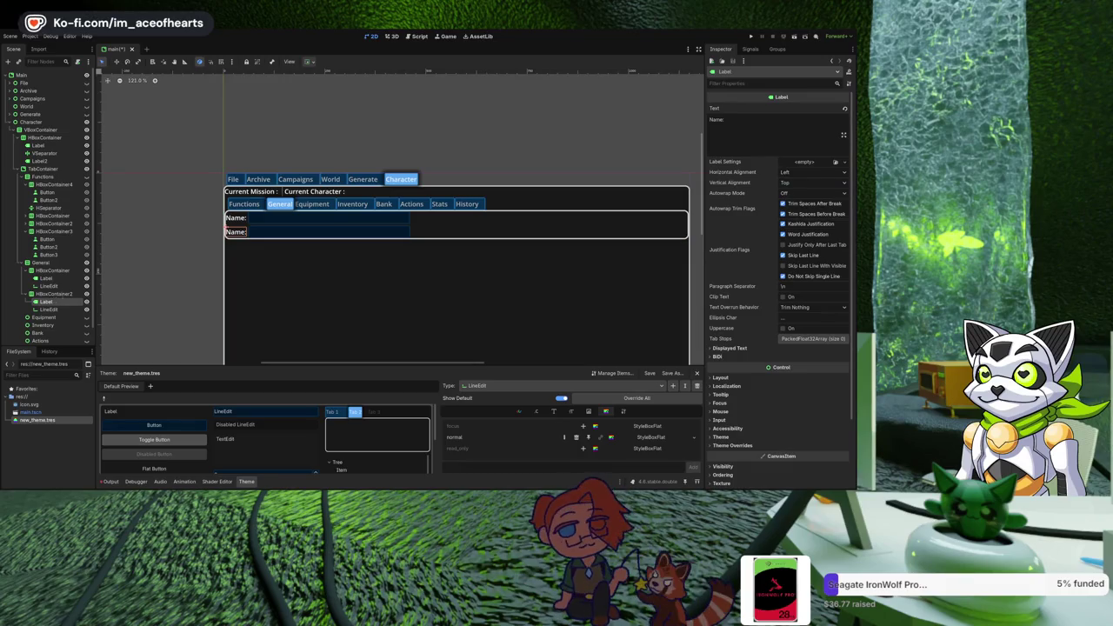
pyautogui.click(784, 134)
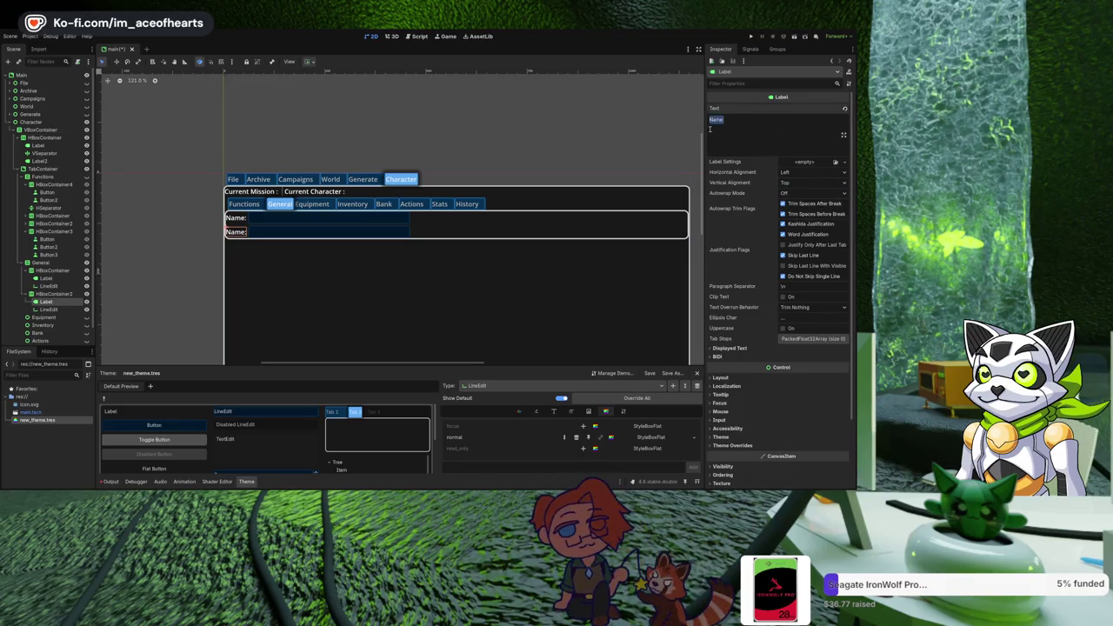
pyautogui.write('Species:')
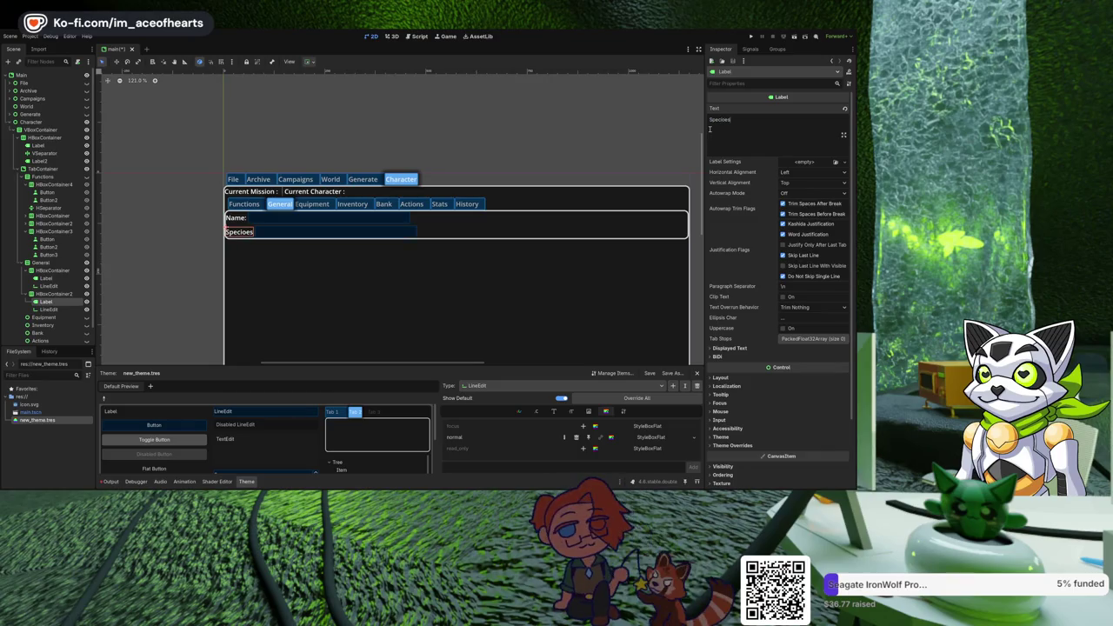
pyautogui.scroll(2, 370, 276)
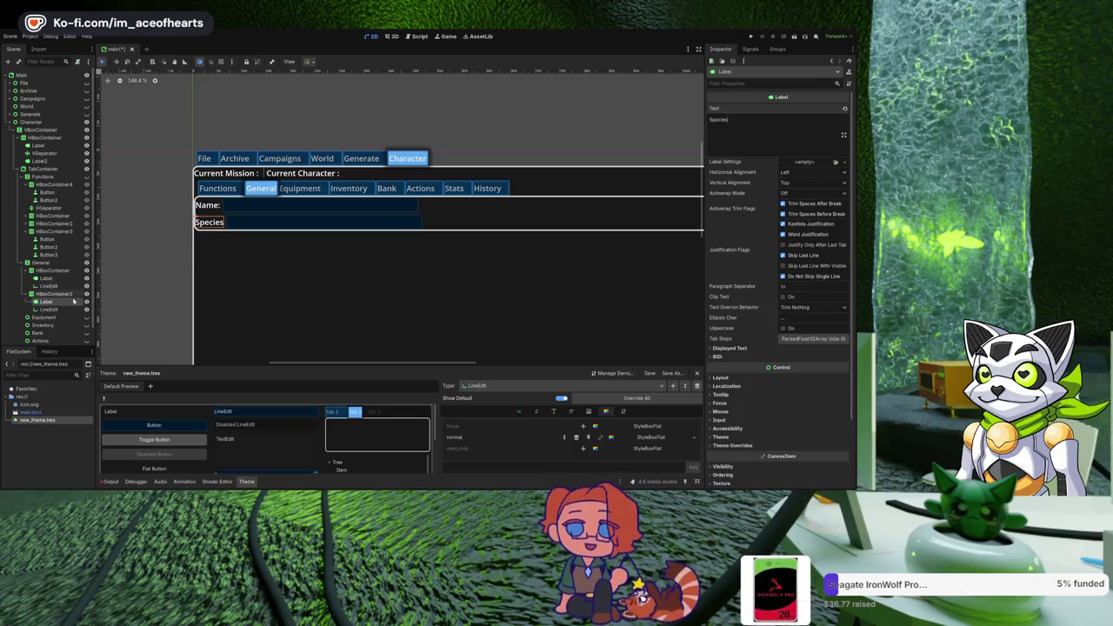
pyautogui.click(48, 310)
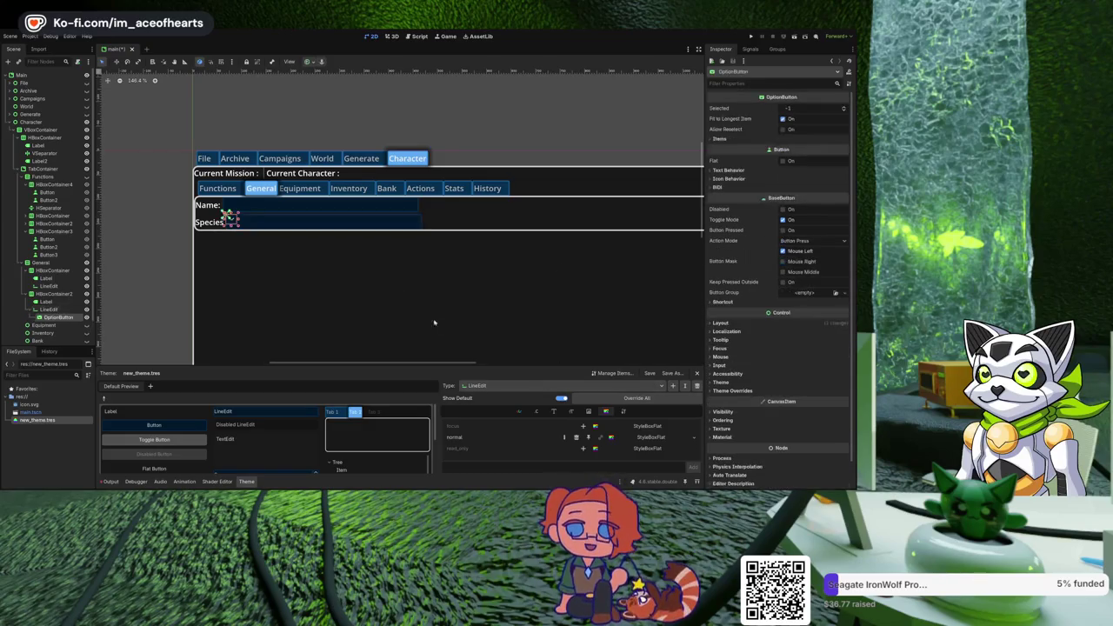
# Move the OptionButton beside the Species label and delete the Species LineEdit.
pyautogui.scroll(4, 141, 235)
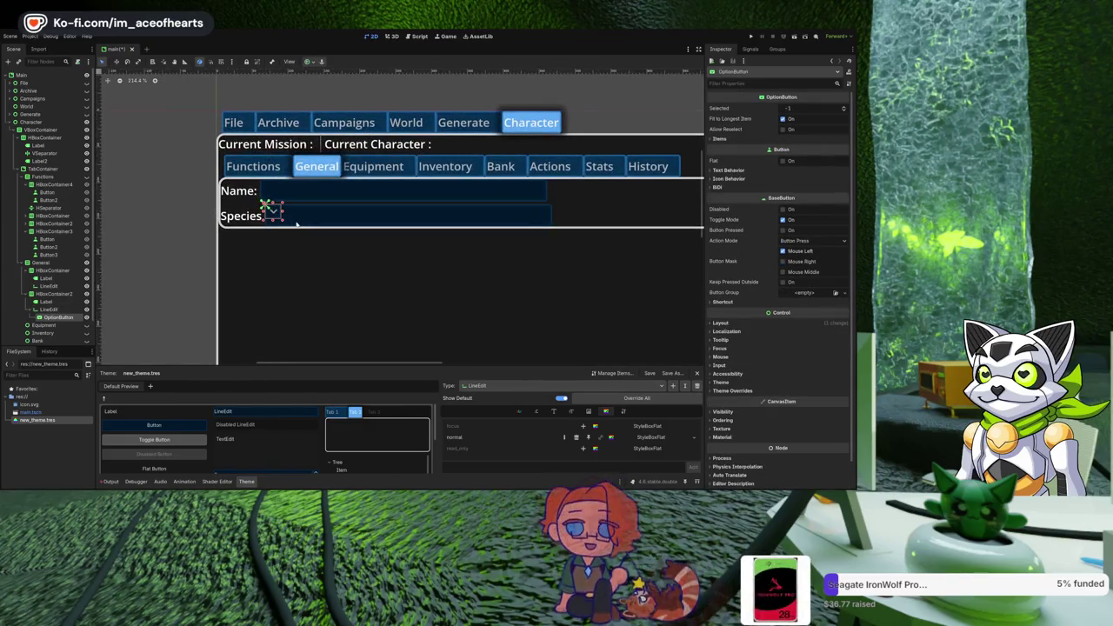
pyautogui.click(296, 224)
pyautogui.click(57, 316)
pyautogui.moveTo(57, 317); pyautogui.dragTo(56, 297)
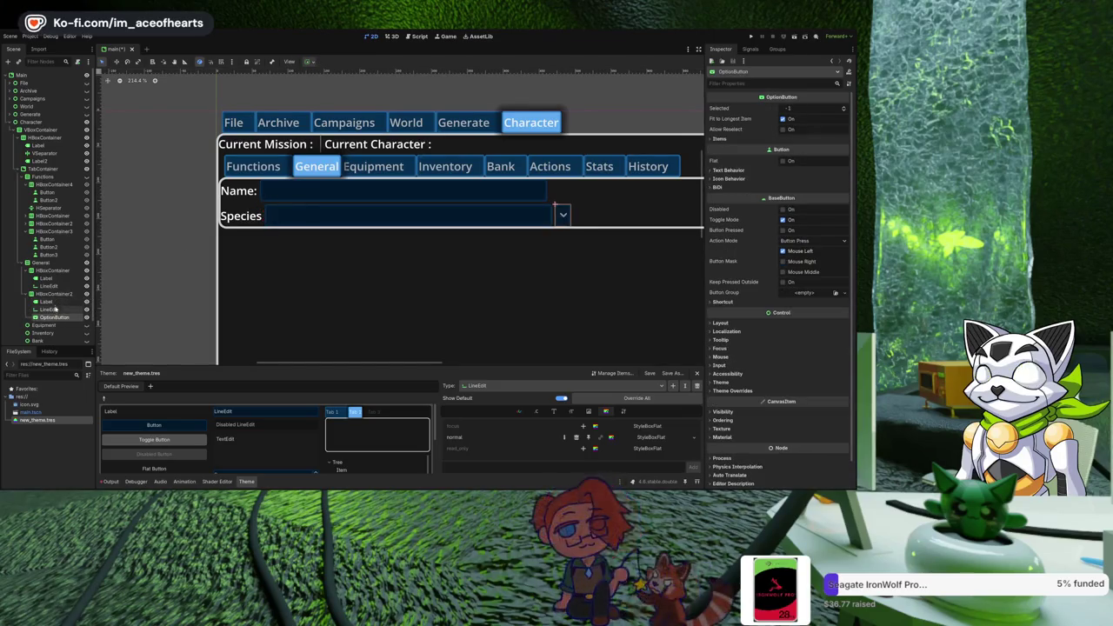
pyautogui.click(50, 310)
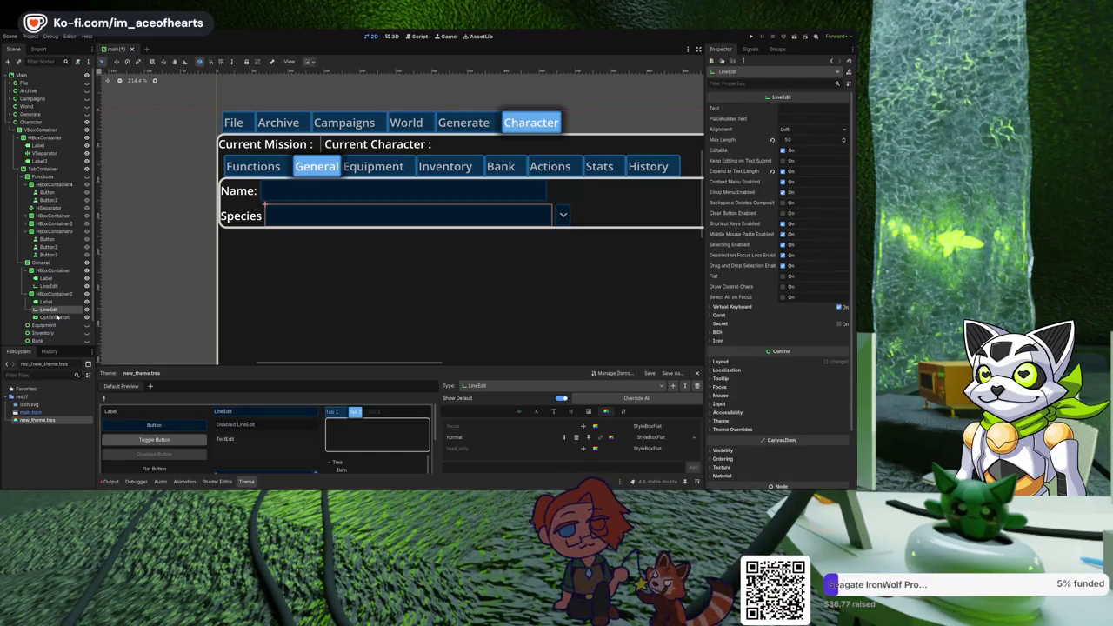
pyautogui.press('Delete')
# Add a 'Human' item to the OptionButton, then delete the OptionButton.
pyautogui.click(61, 311)
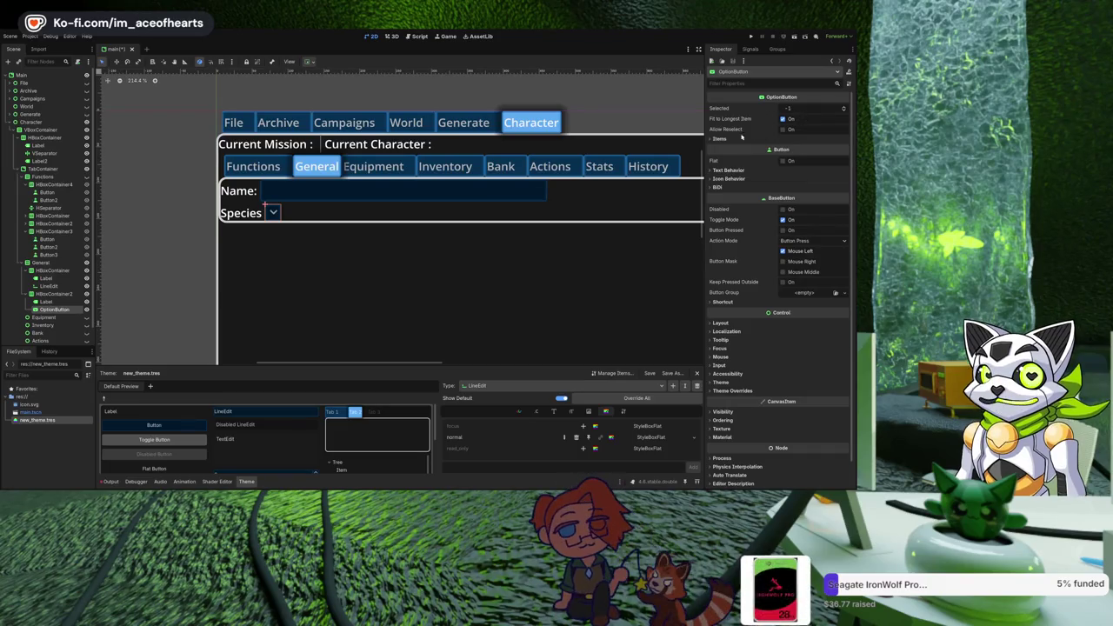
pyautogui.click(719, 138)
pyautogui.click(796, 150)
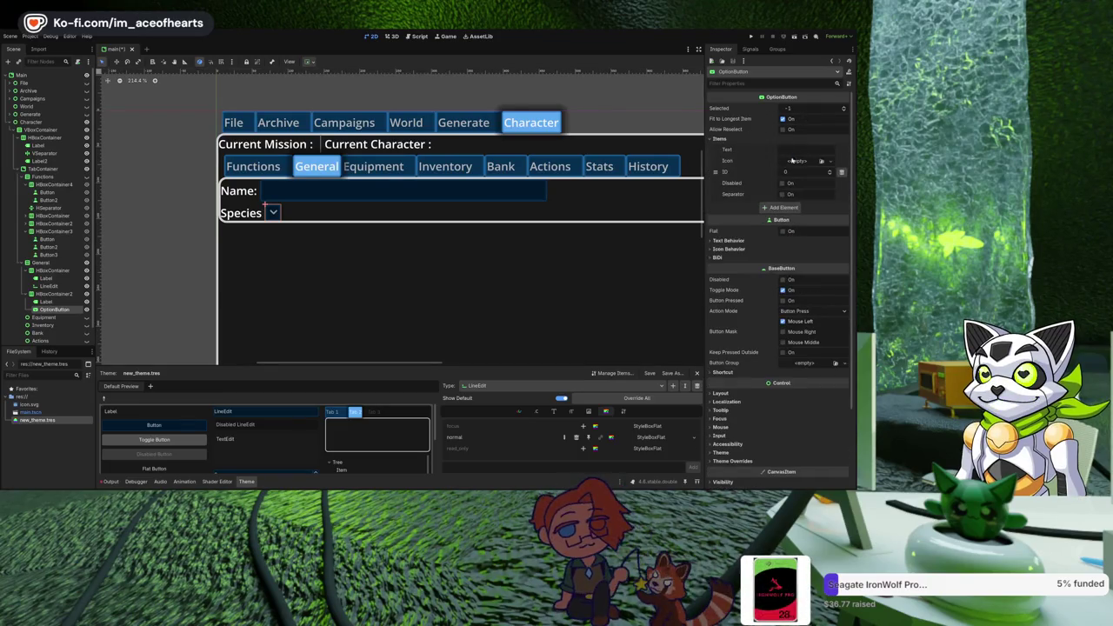
pyautogui.write('Human')
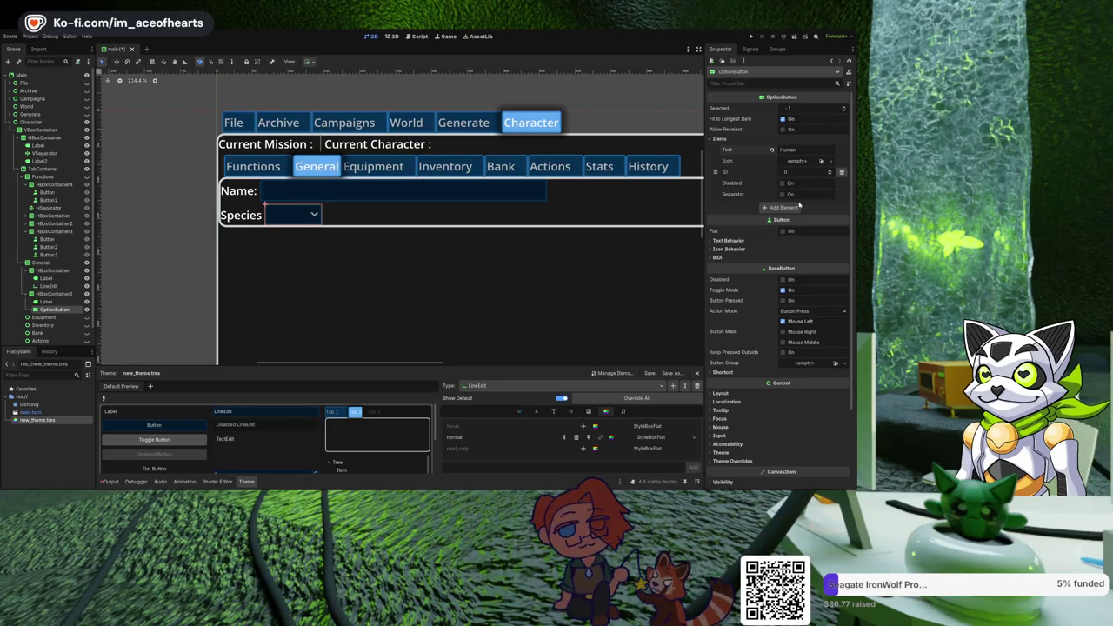
pyautogui.click(380, 255)
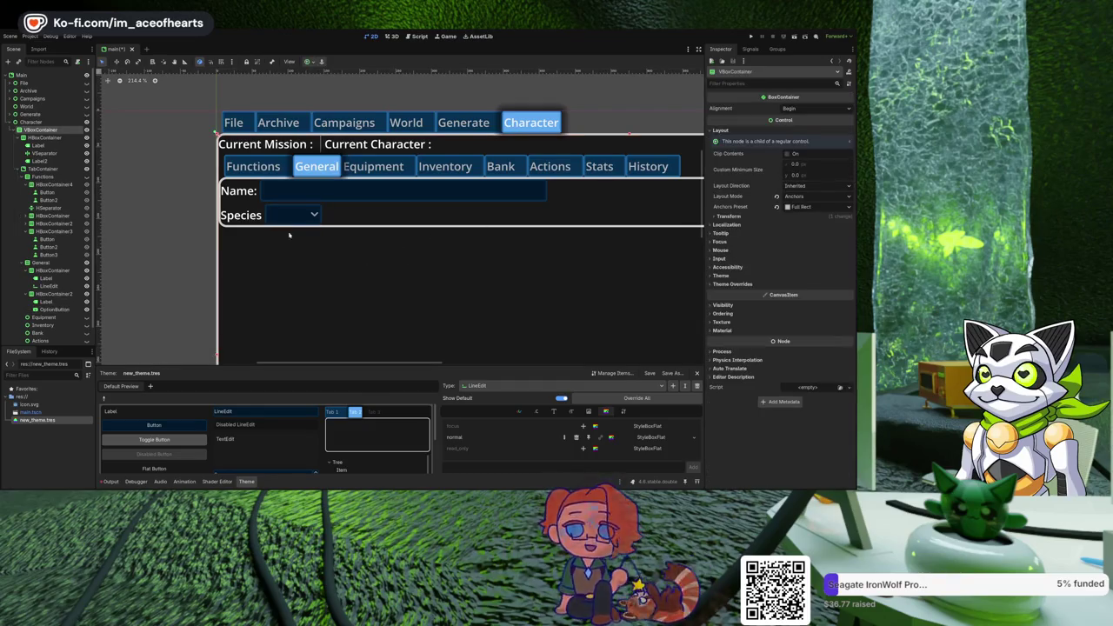
pyautogui.click(277, 218)
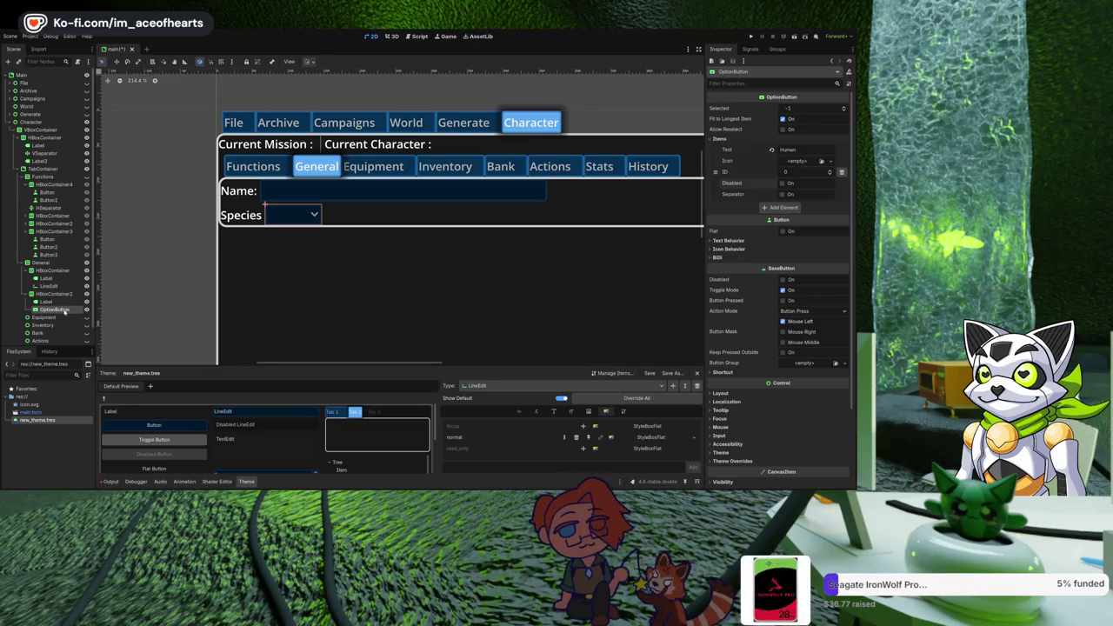
pyautogui.press('Delete')
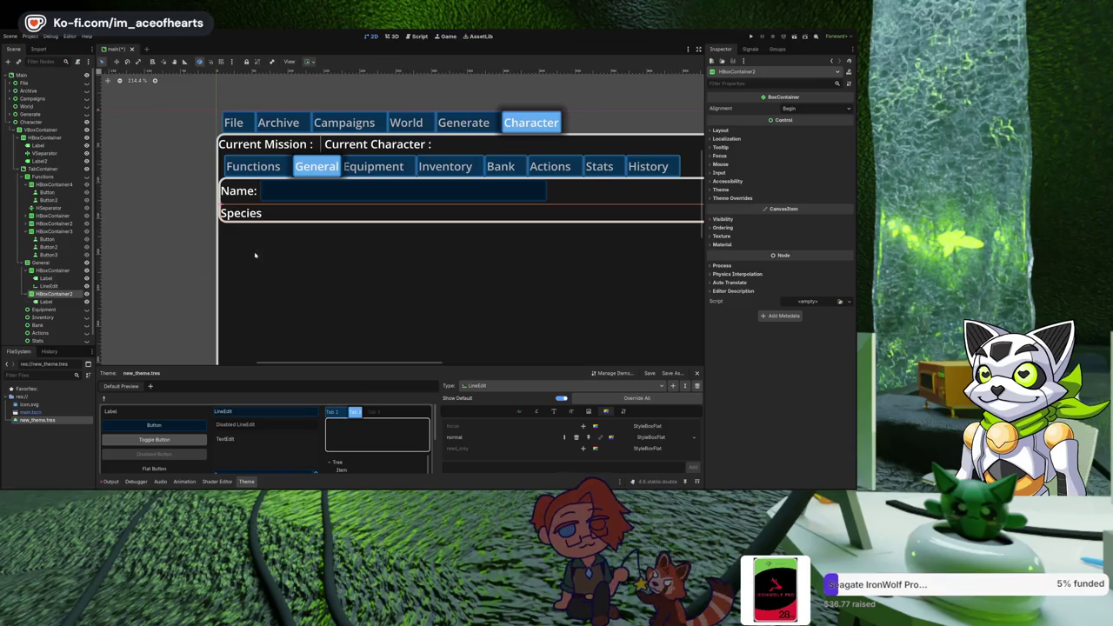
pyautogui.hotkey('ctrl', 'v')
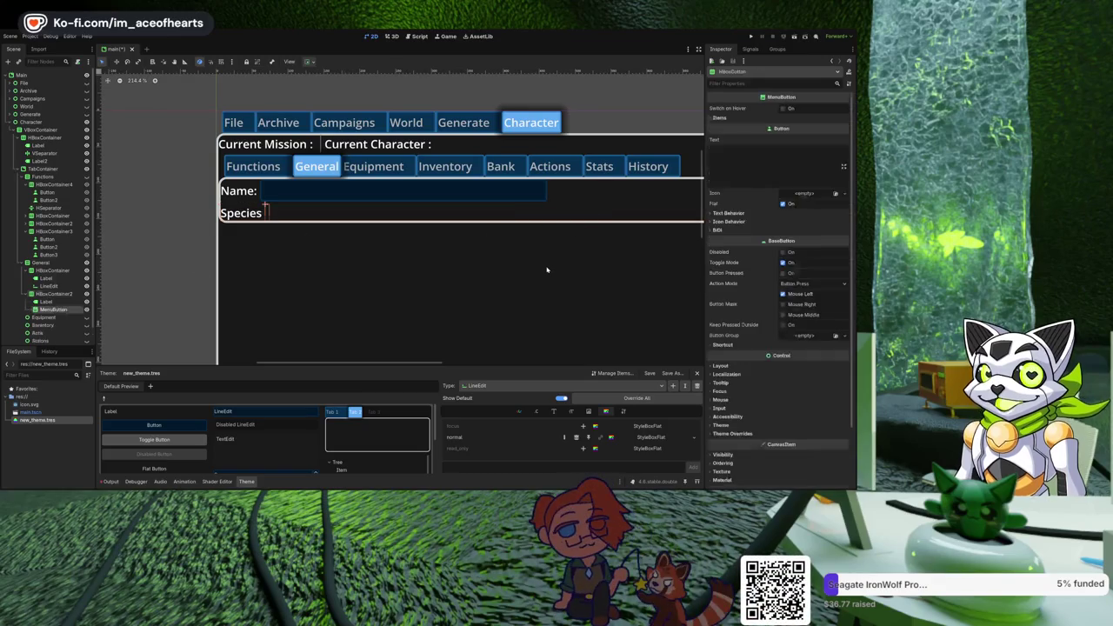
pyautogui.click(789, 150)
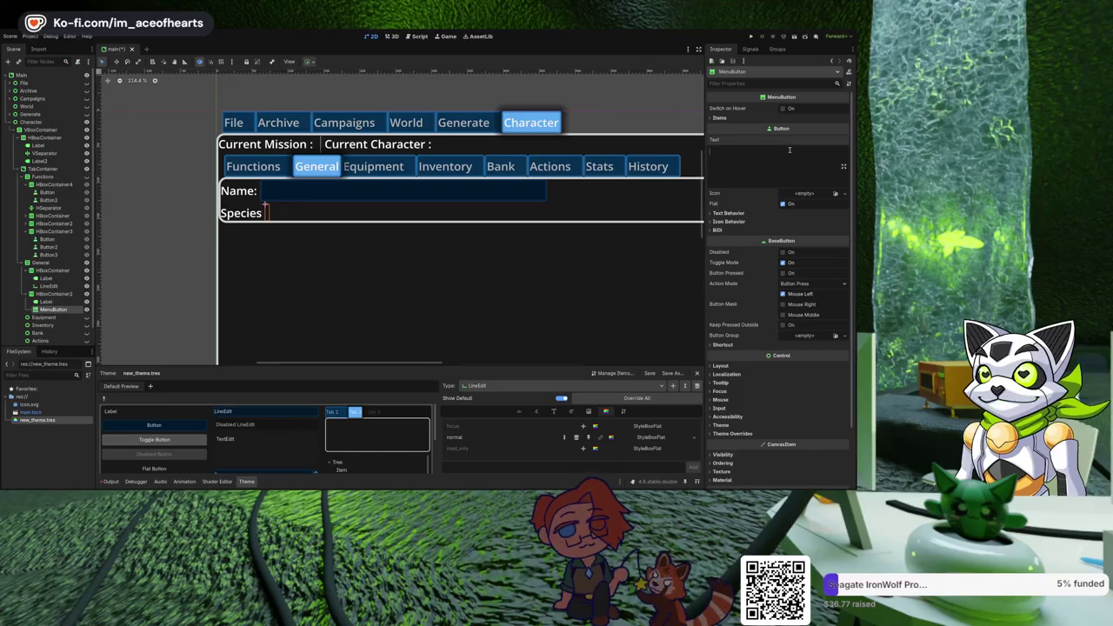
pyautogui.click(722, 118)
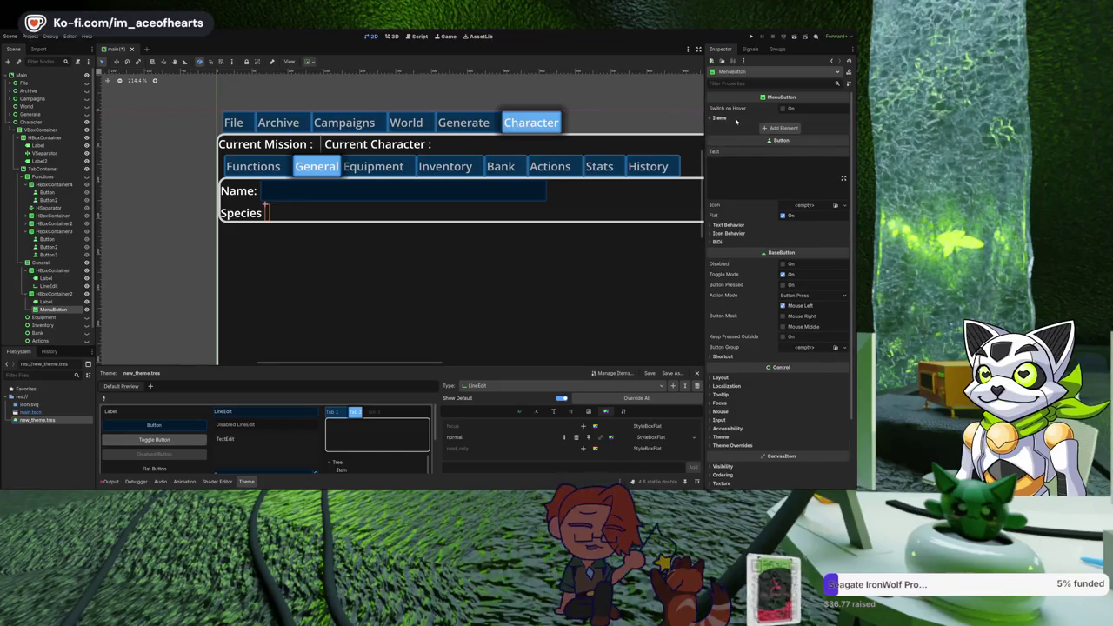
pyautogui.click(788, 129)
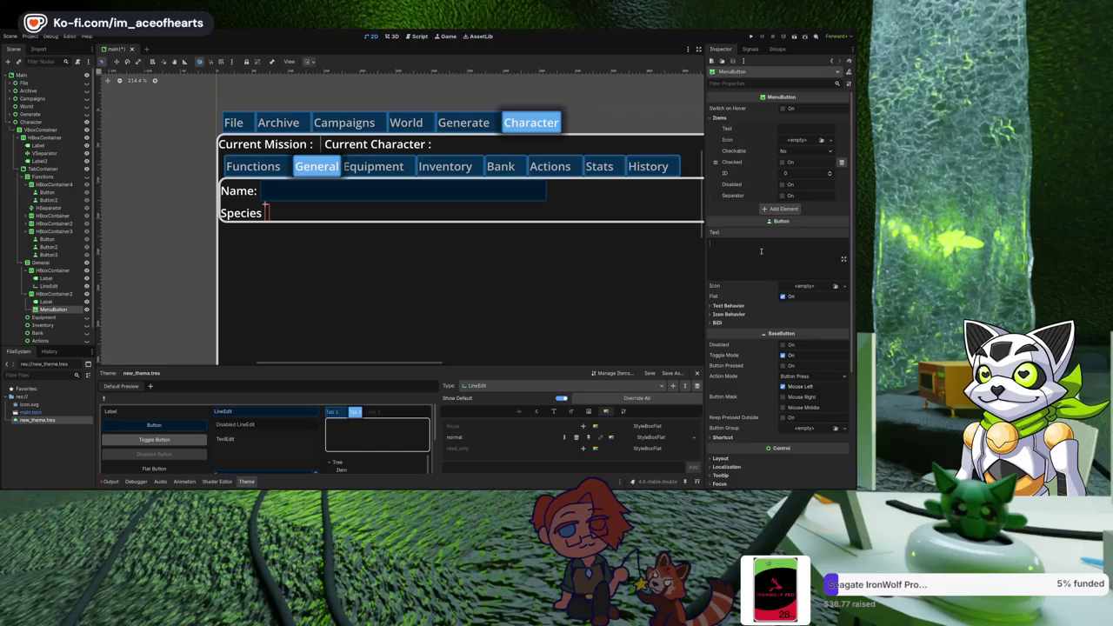
pyautogui.write('Species')
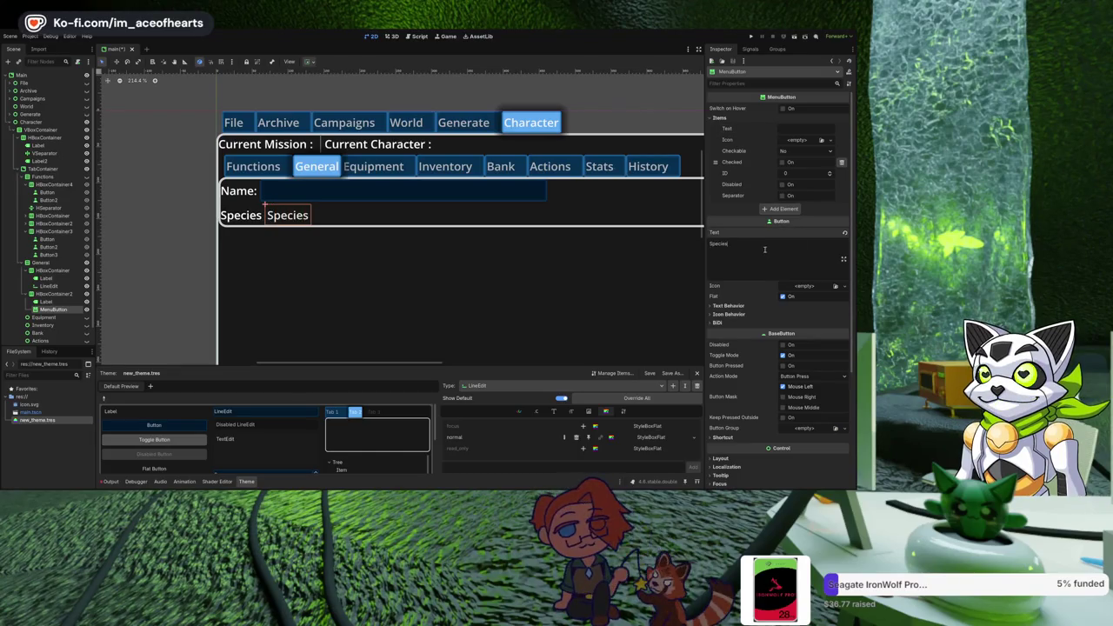
pyautogui.click(803, 127)
pyautogui.write('Human')
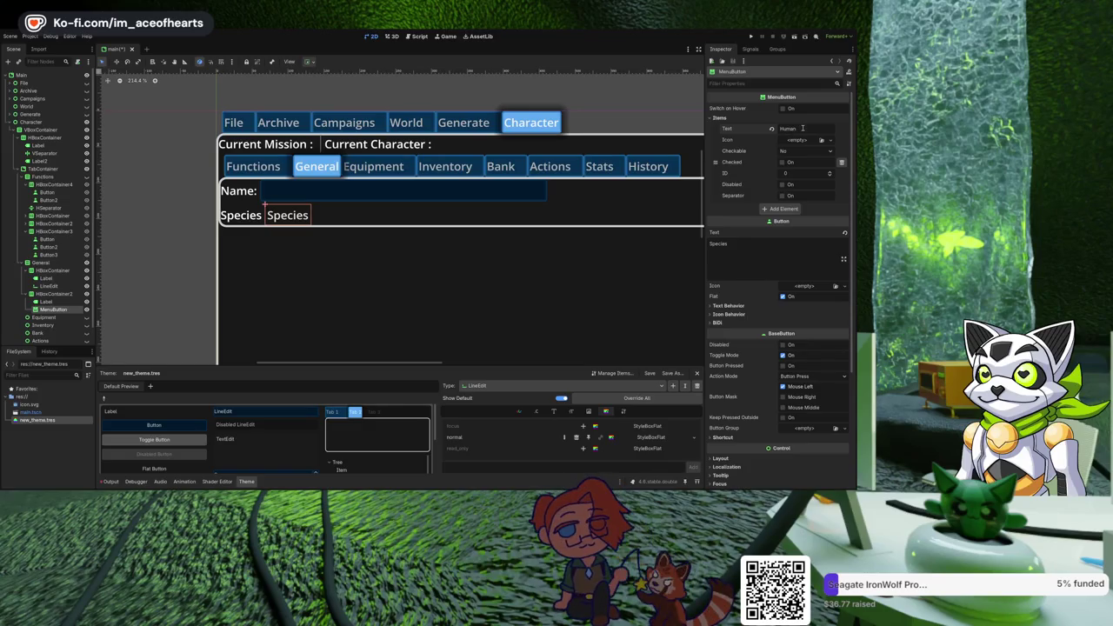
pyautogui.click(640, 248)
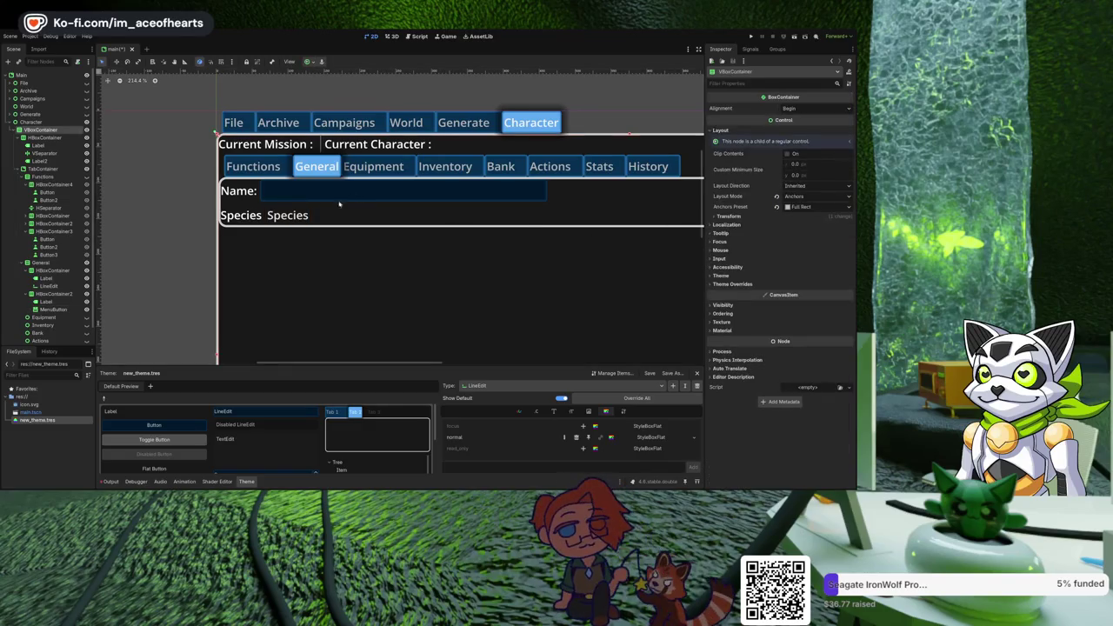
pyautogui.click(284, 217)
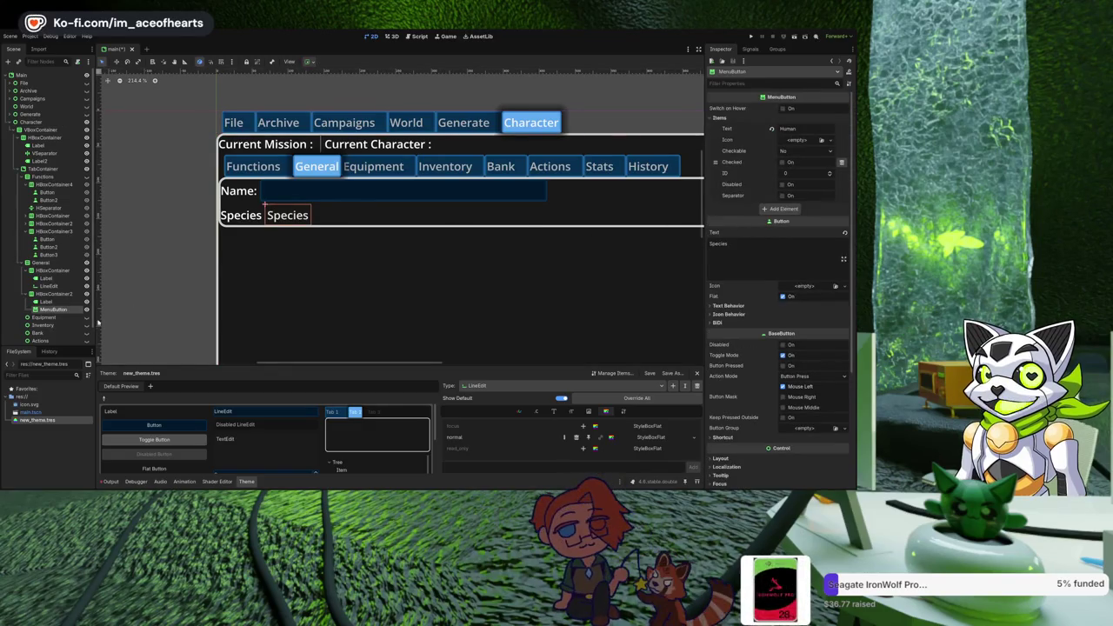
pyautogui.click(44, 317)
pyautogui.click(52, 309)
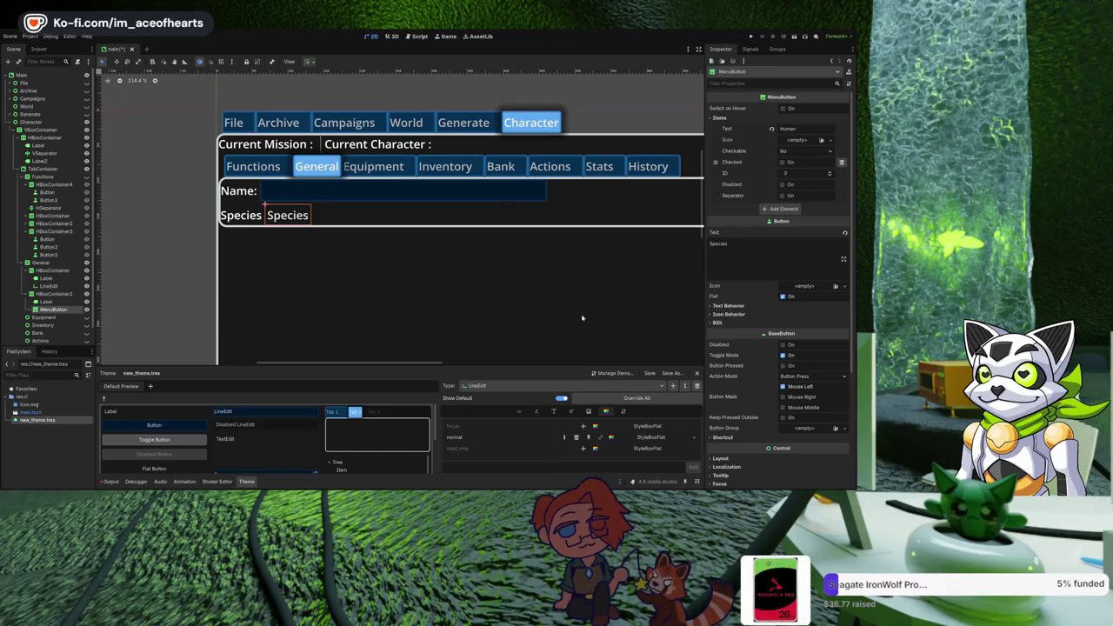
pyautogui.hotkey('ctrl', 'z')
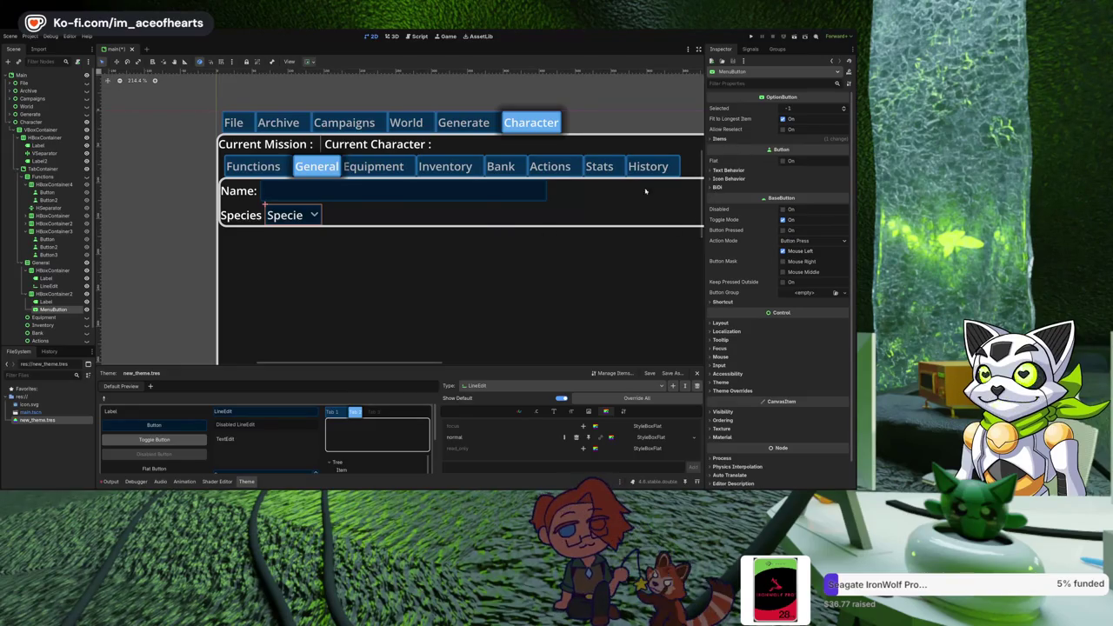
pyautogui.click(722, 138)
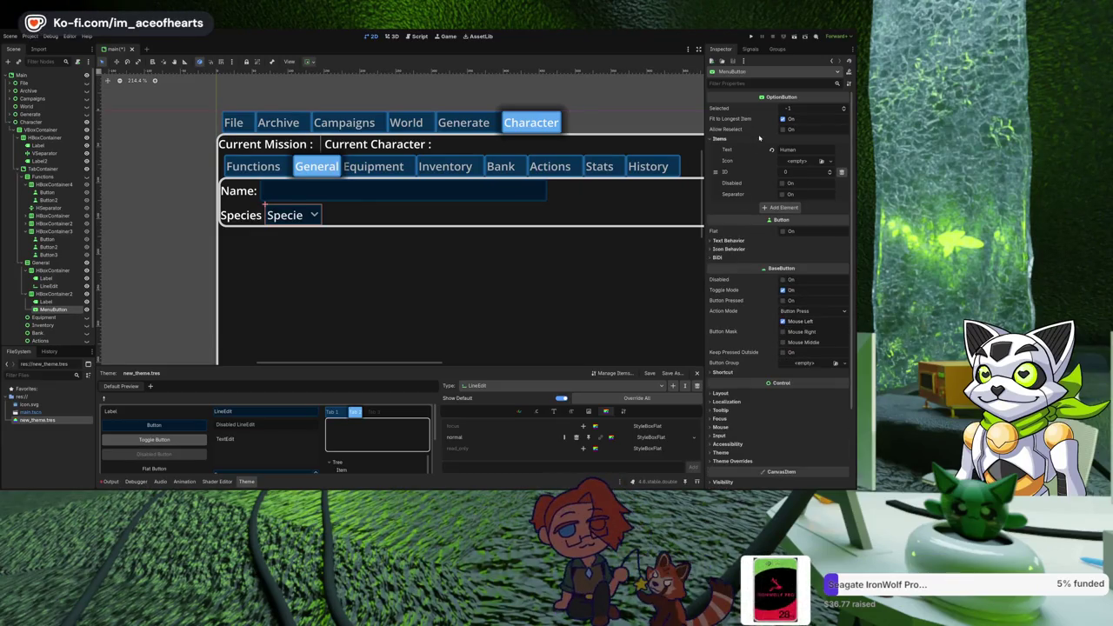
pyautogui.scroll(-3, 766, 259)
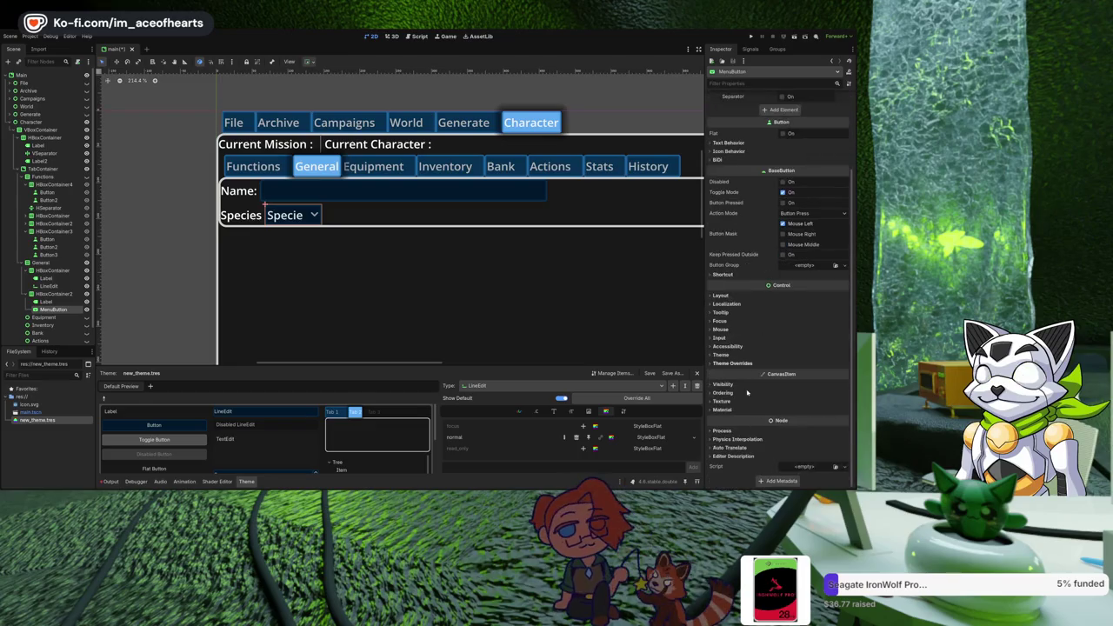
pyautogui.scroll(3, 747, 365)
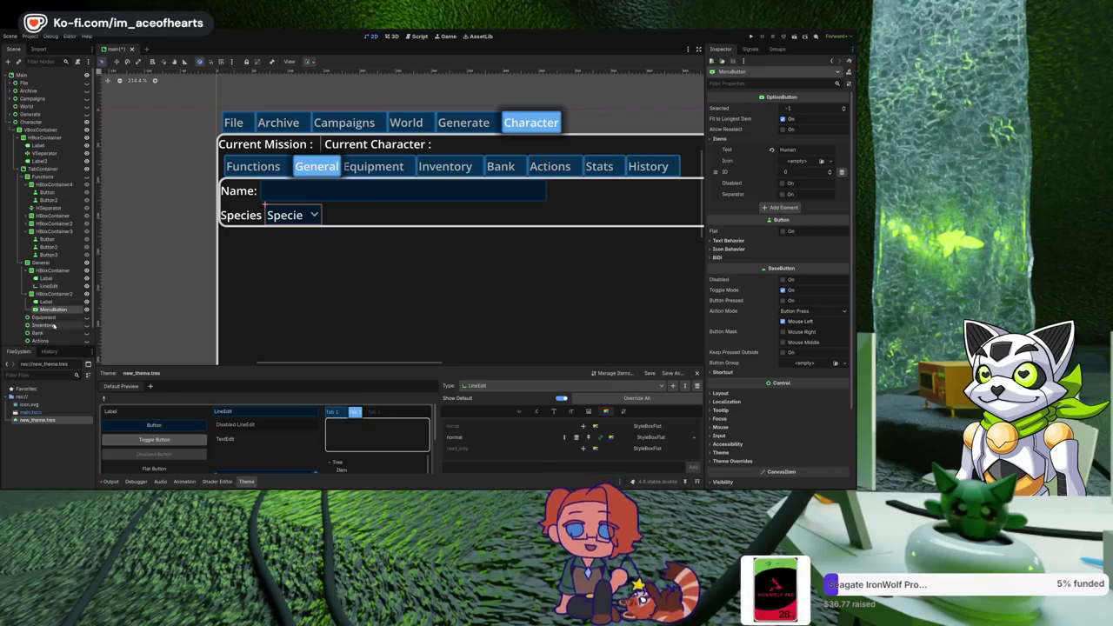
pyautogui.press('Delete')
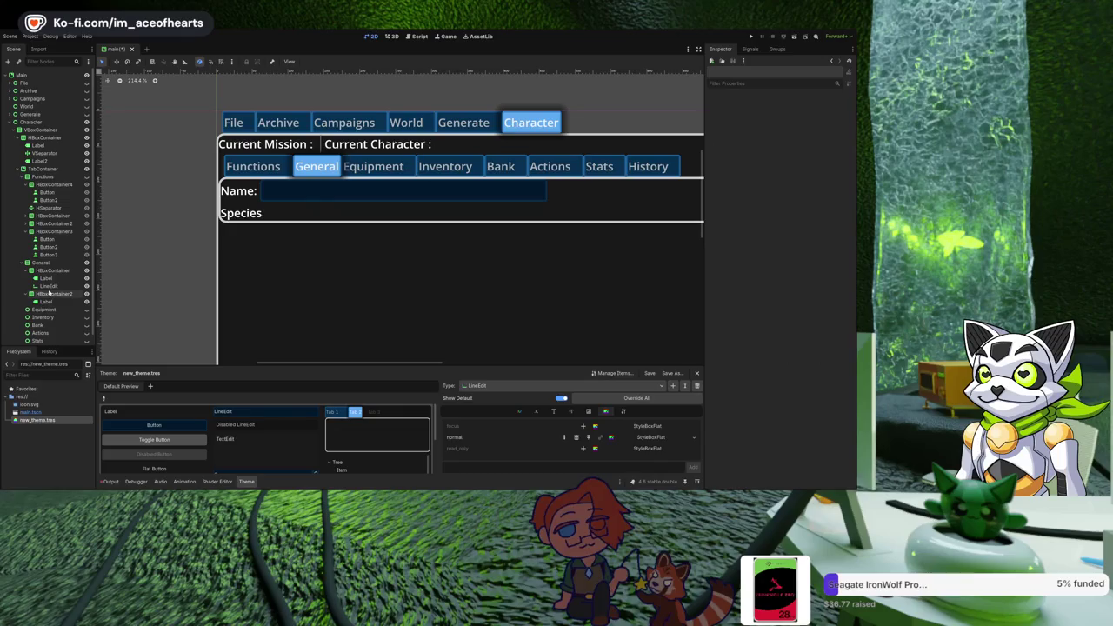
# Add an OptionButton with a 'Human' item to the Species row and run the project.
pyautogui.click(50, 294)
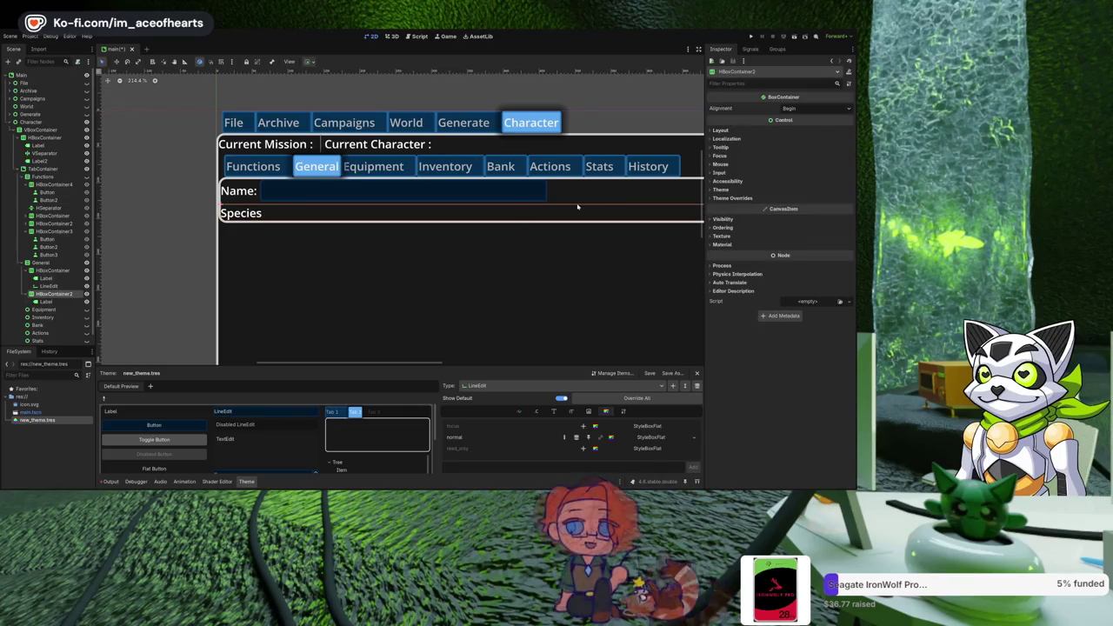
pyautogui.hotkey('ctrl', 'v')
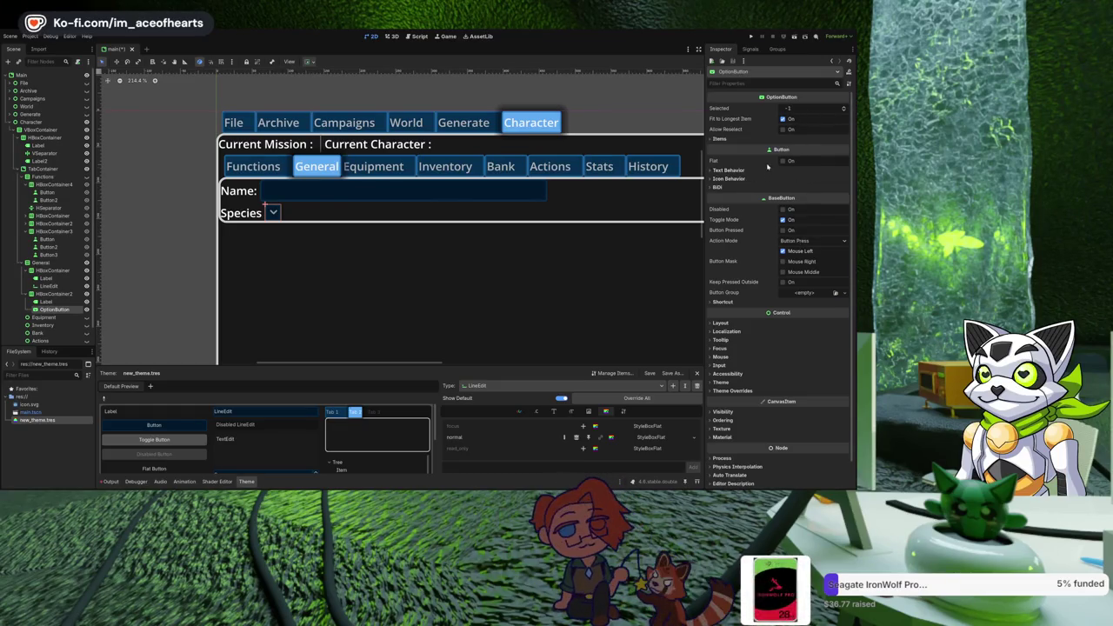
pyautogui.click(741, 170)
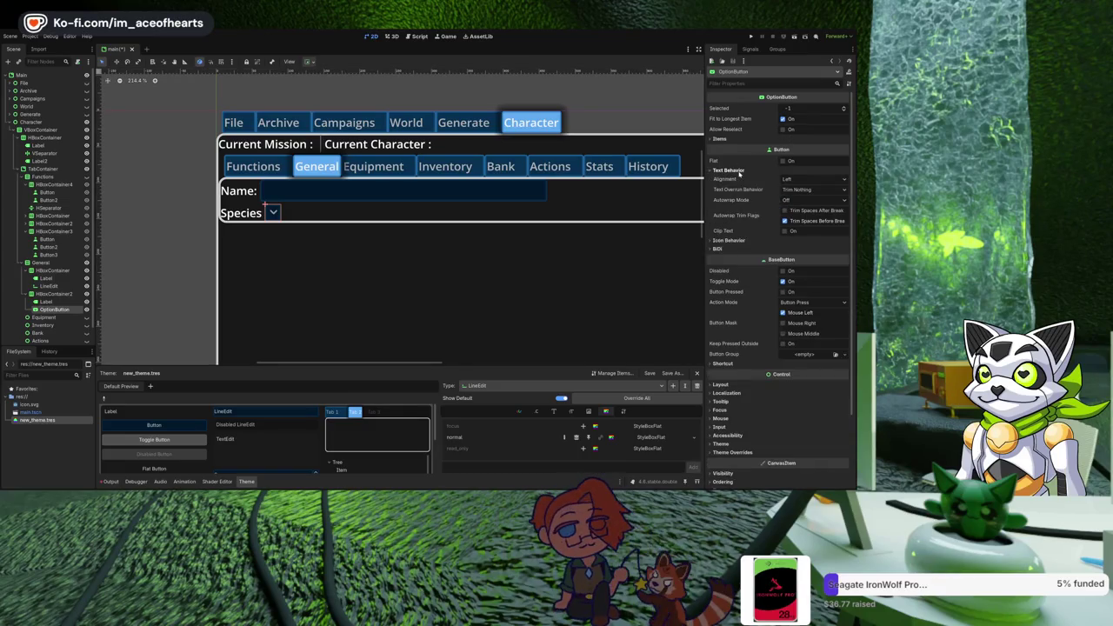
pyautogui.click(741, 171)
pyautogui.click(779, 138)
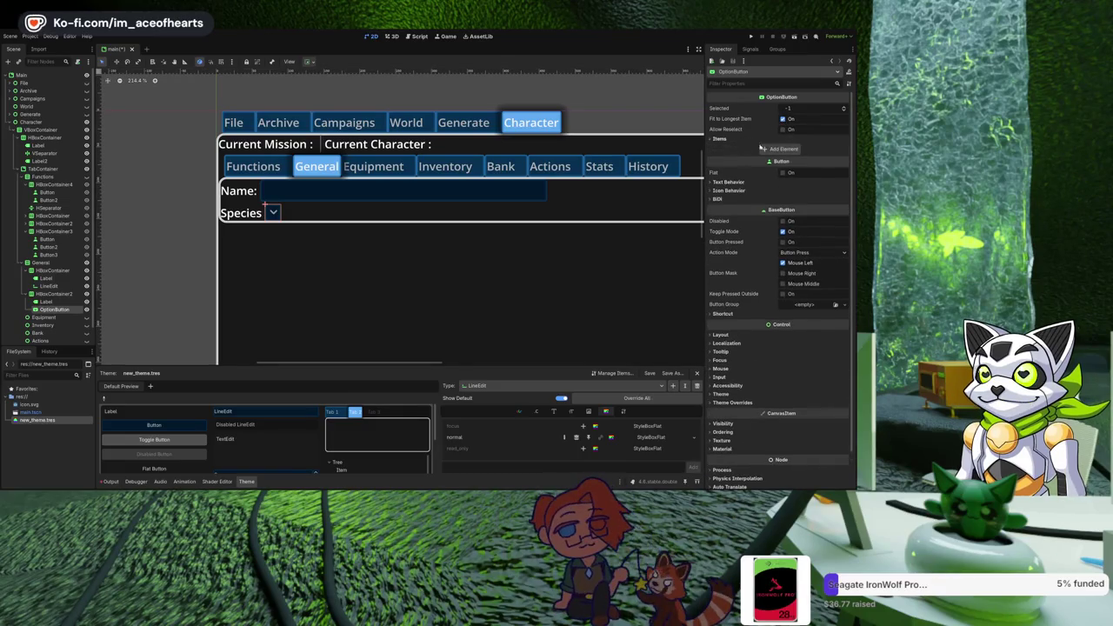
pyautogui.click(783, 150)
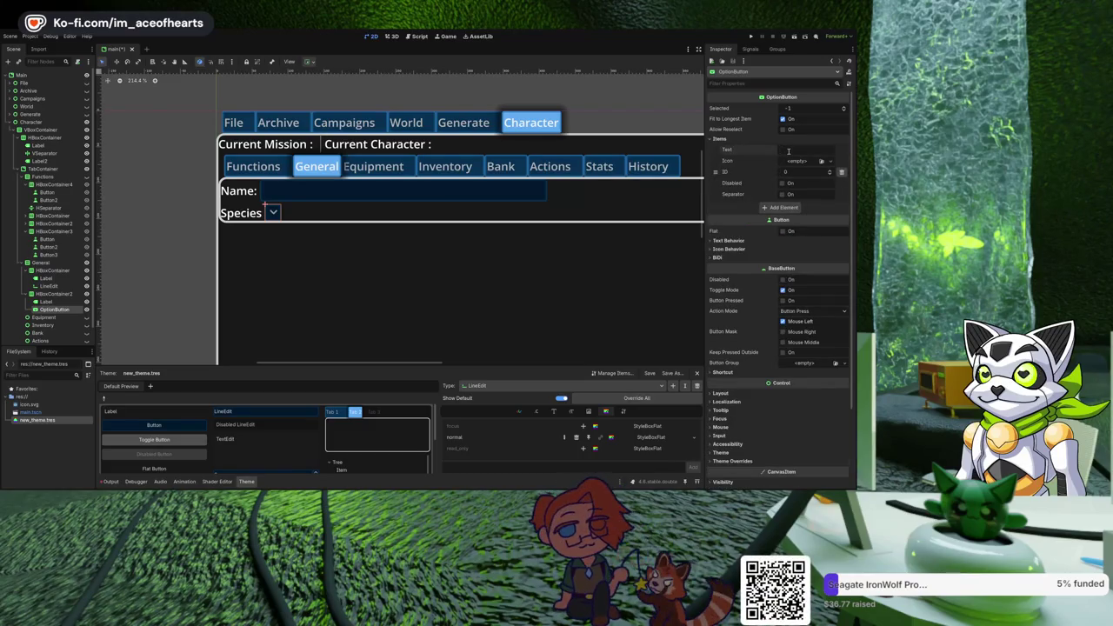
pyautogui.write('Human')
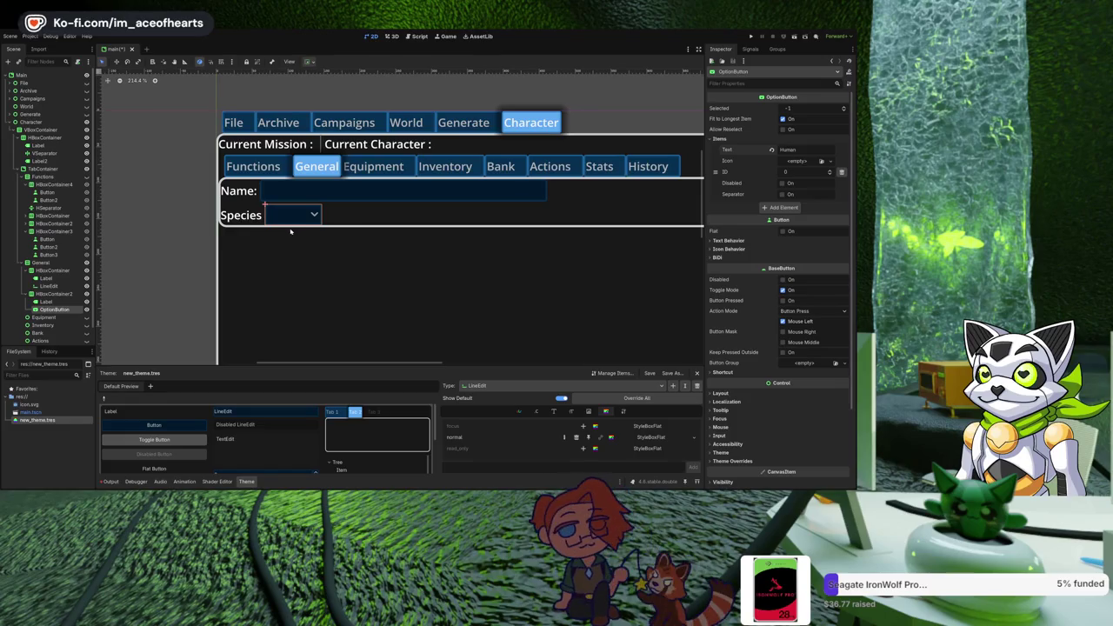
pyautogui.click(751, 36)
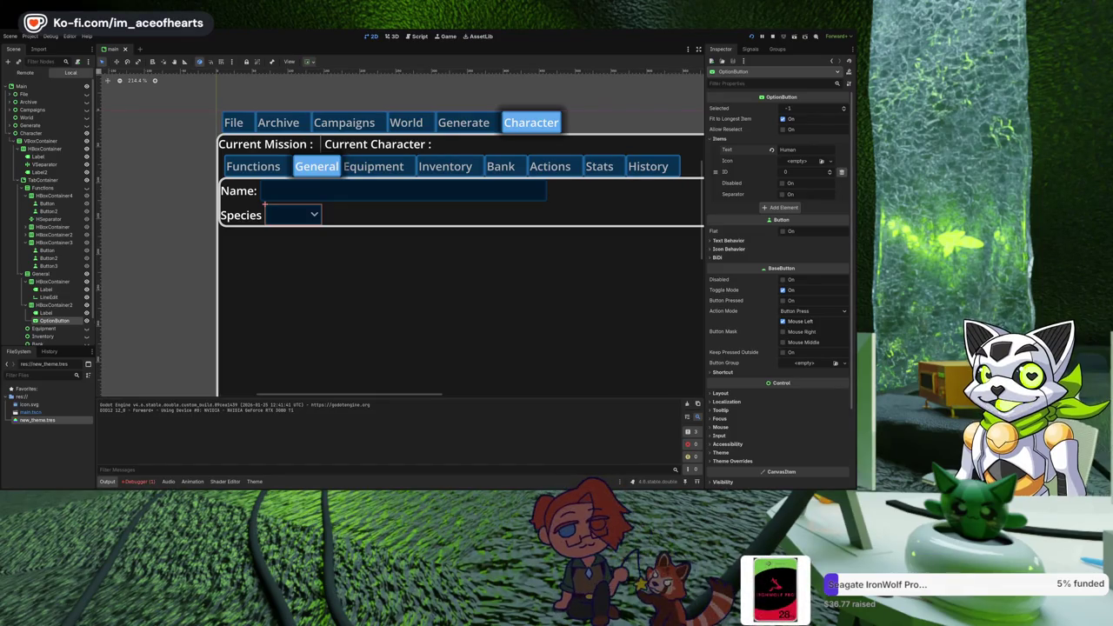
pyautogui.press('F8')
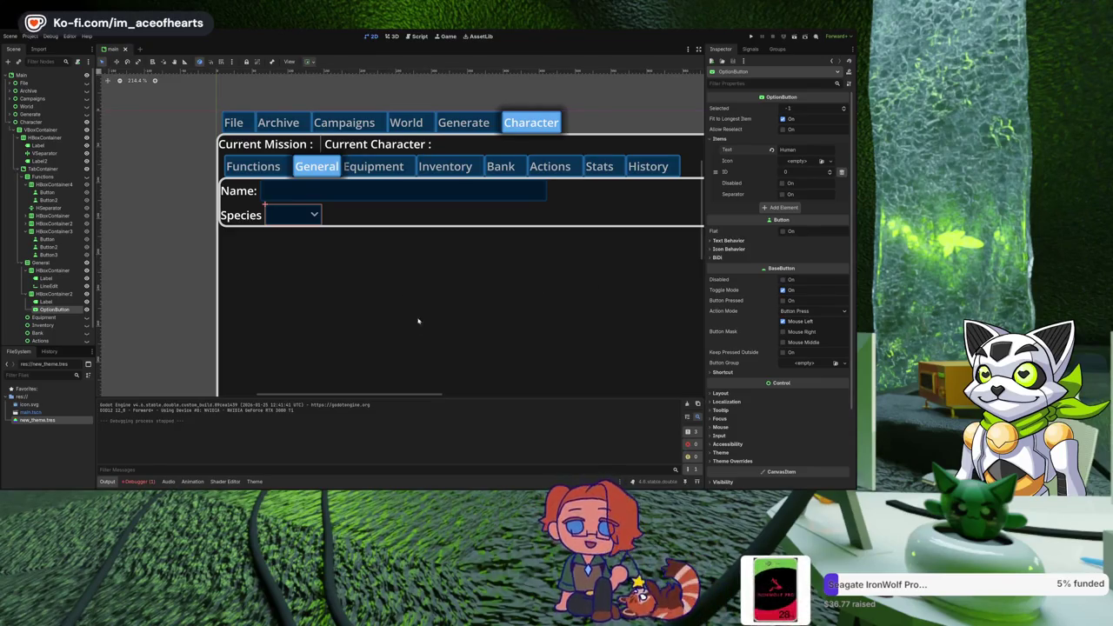
pyautogui.click(253, 481)
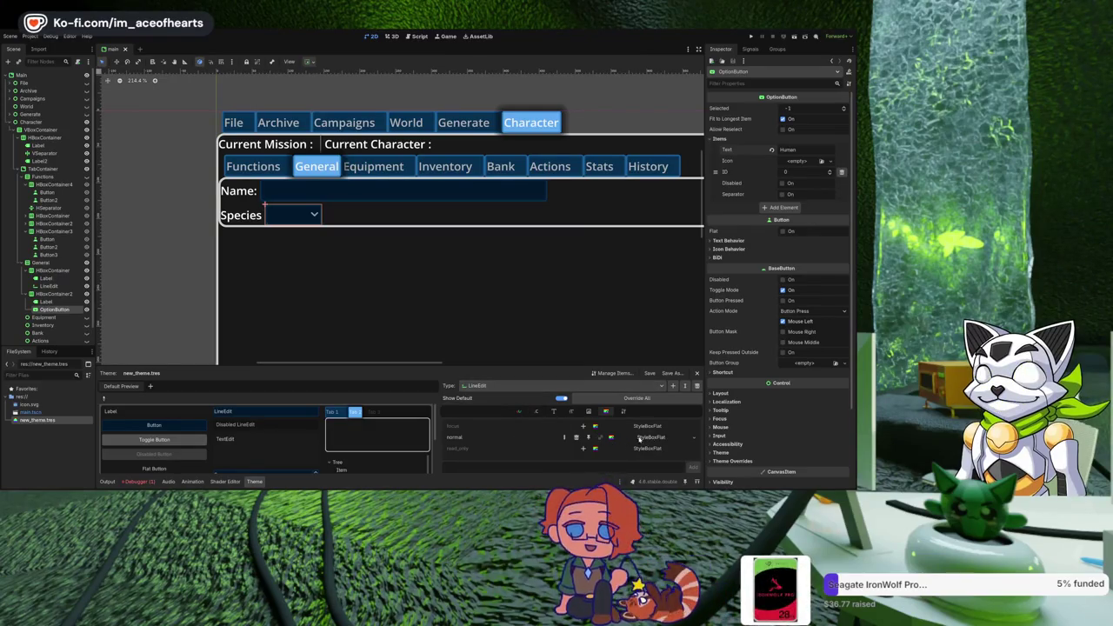
# Open the Panel StyleBoxFlat and set all four corner radii to 2.
pyautogui.click(537, 389)
pyautogui.click(650, 426)
pyautogui.click(652, 426)
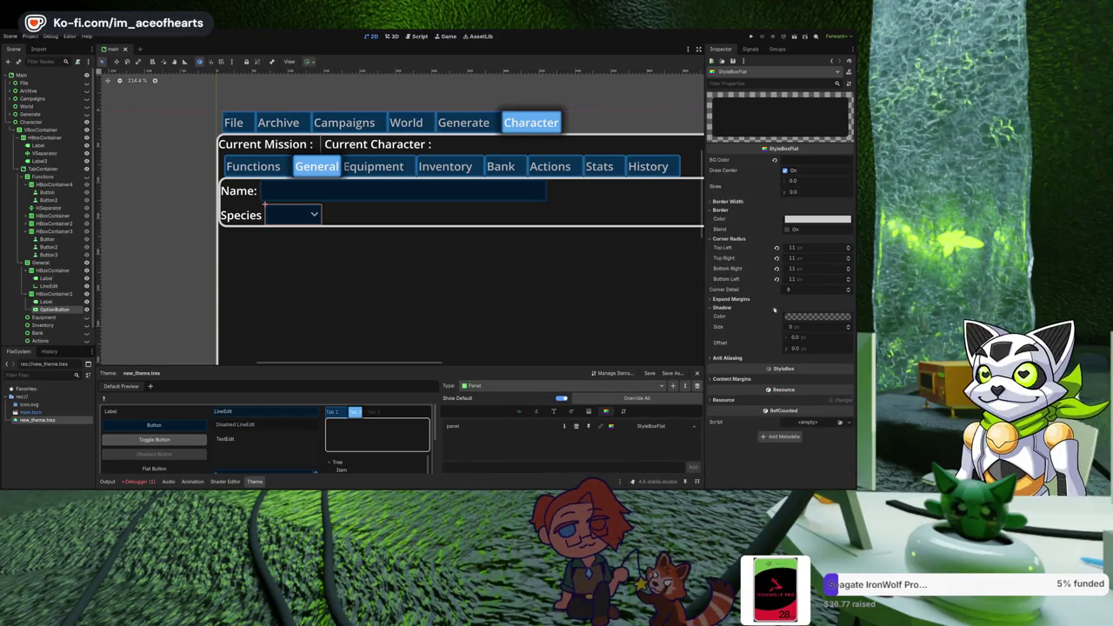
pyautogui.click(807, 248)
pyautogui.write('2')
pyautogui.click(814, 258)
pyautogui.write('2')
pyautogui.click(814, 268)
pyautogui.write('2')
pyautogui.click(814, 279)
pyautogui.write('2')
pyautogui.click(816, 269)
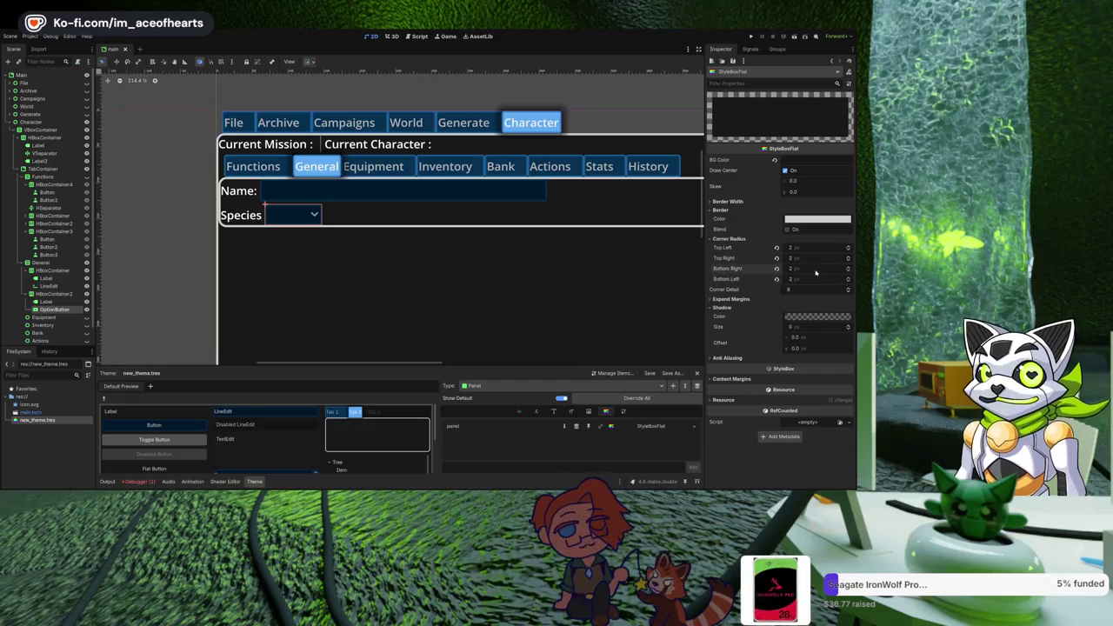
# Change the panel's corner radii to 4 px, showing only overridden theme items.
pyautogui.click(732, 299)
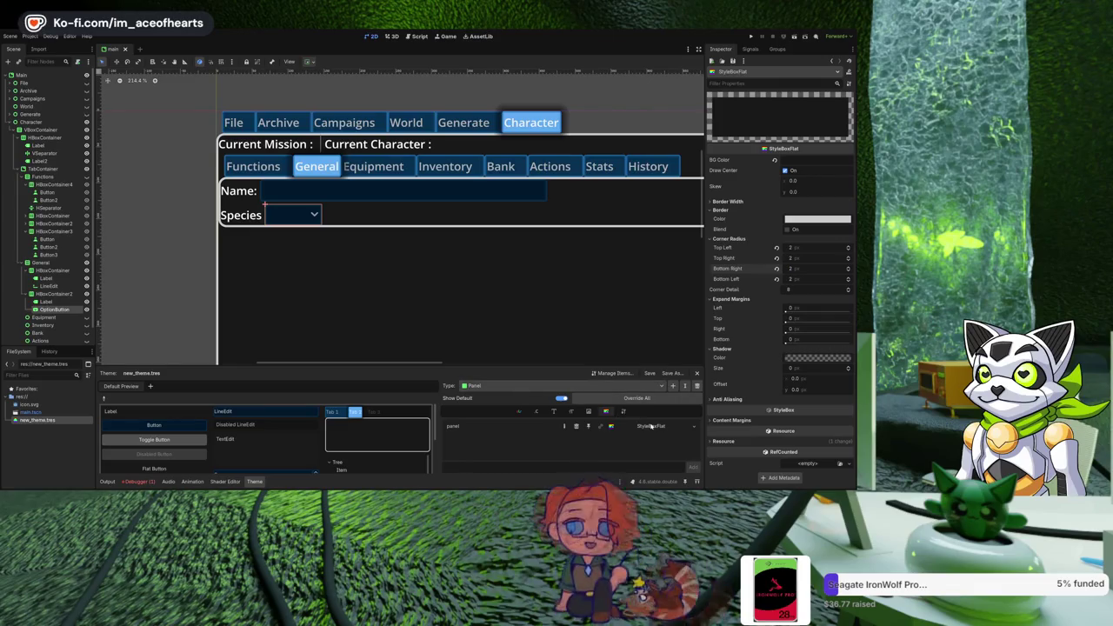
pyautogui.click(562, 398)
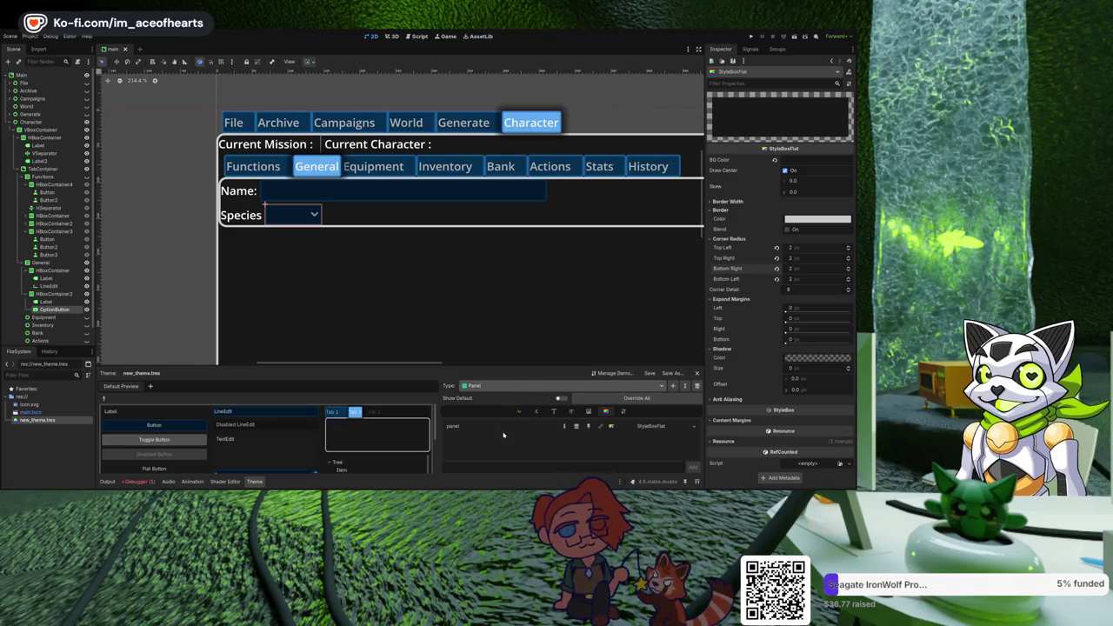
pyautogui.scroll(-1, 510, 387)
pyautogui.scroll(-3, 510, 387)
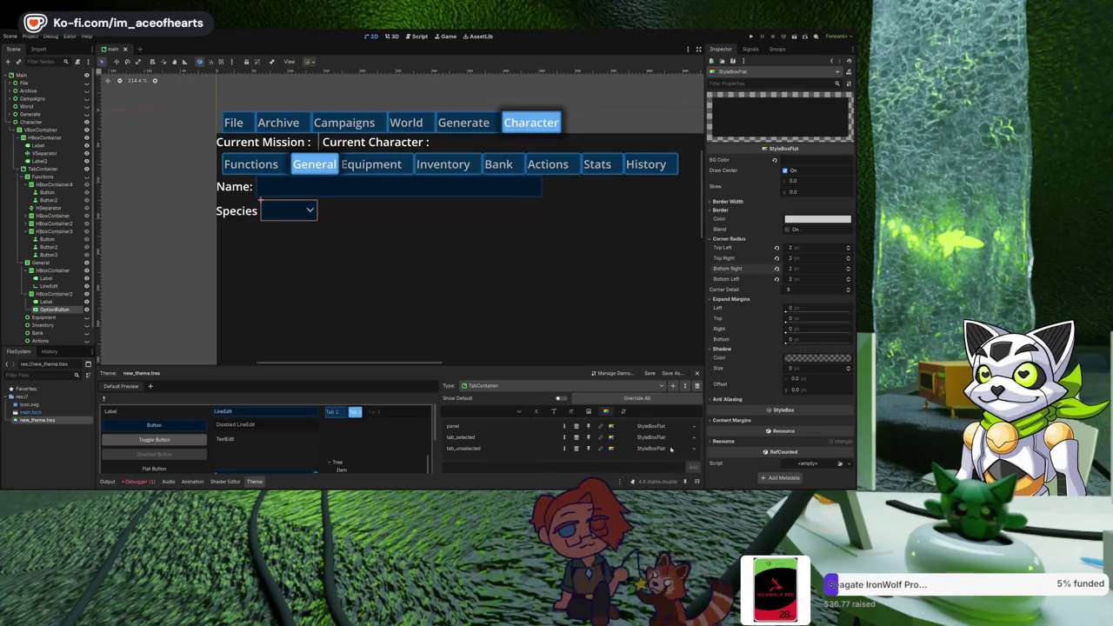
pyautogui.click(811, 251)
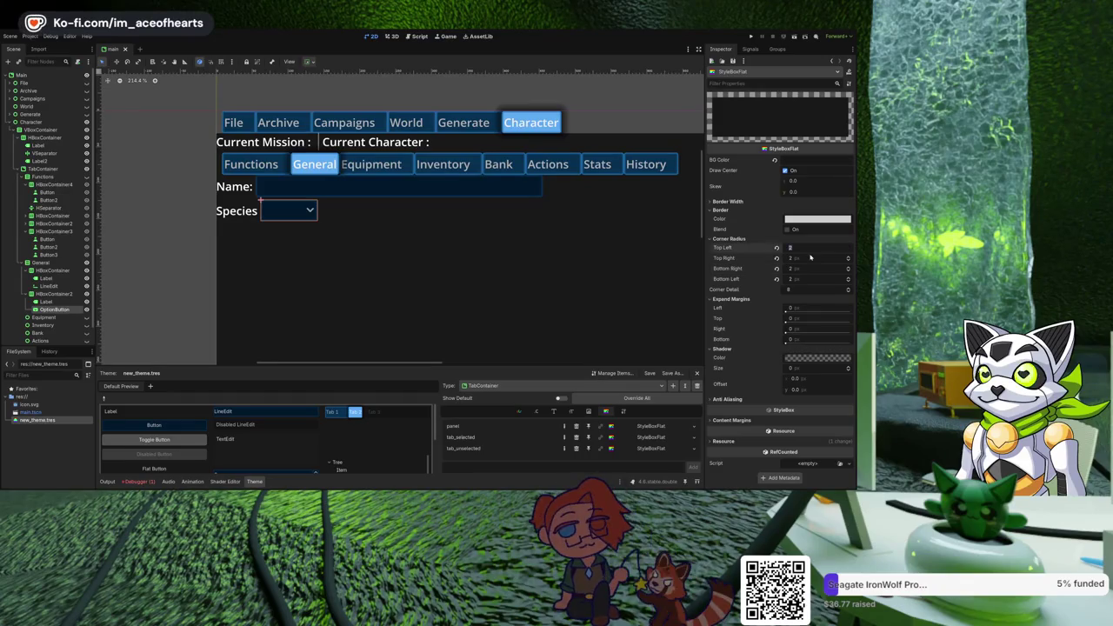
pyautogui.click(812, 260)
pyautogui.write('4')
pyautogui.click(813, 270)
pyautogui.write('4')
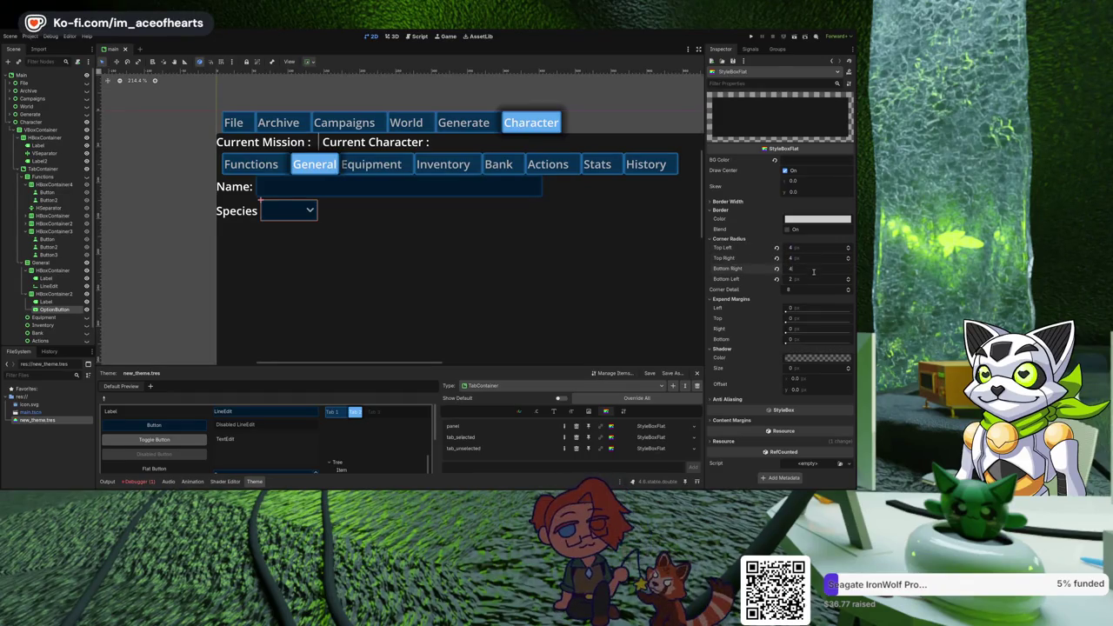
pyautogui.click(814, 280)
pyautogui.write('4')
pyautogui.press('Return')
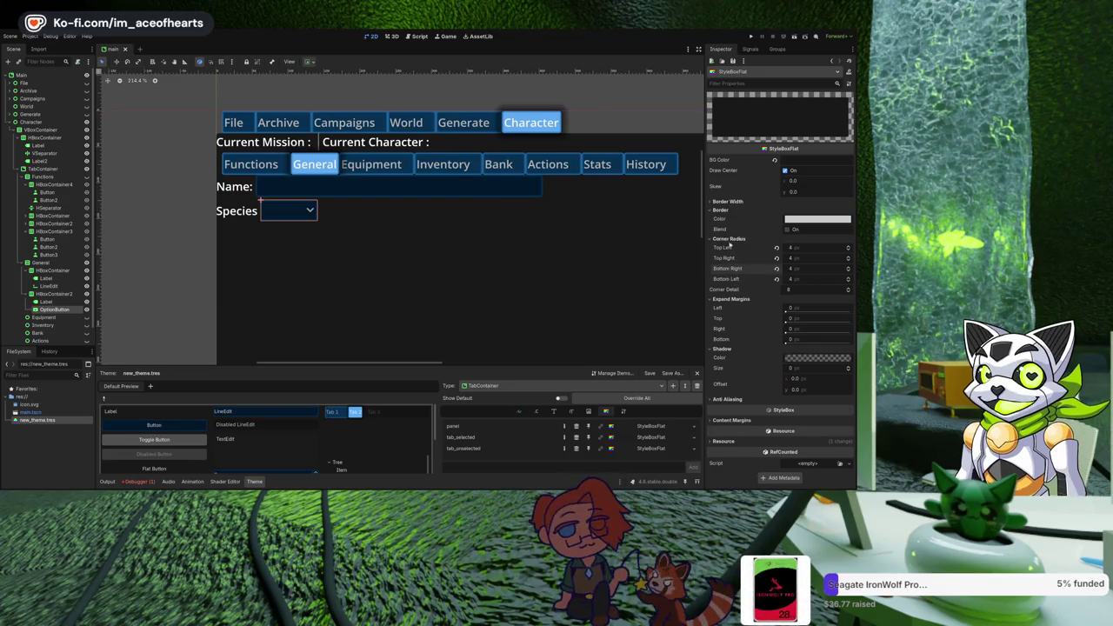
# Give the panel a 3 px border on the left, top, right and bottom.
pyautogui.click(727, 201)
pyautogui.click(813, 210)
pyautogui.write('3')
pyautogui.click(813, 220)
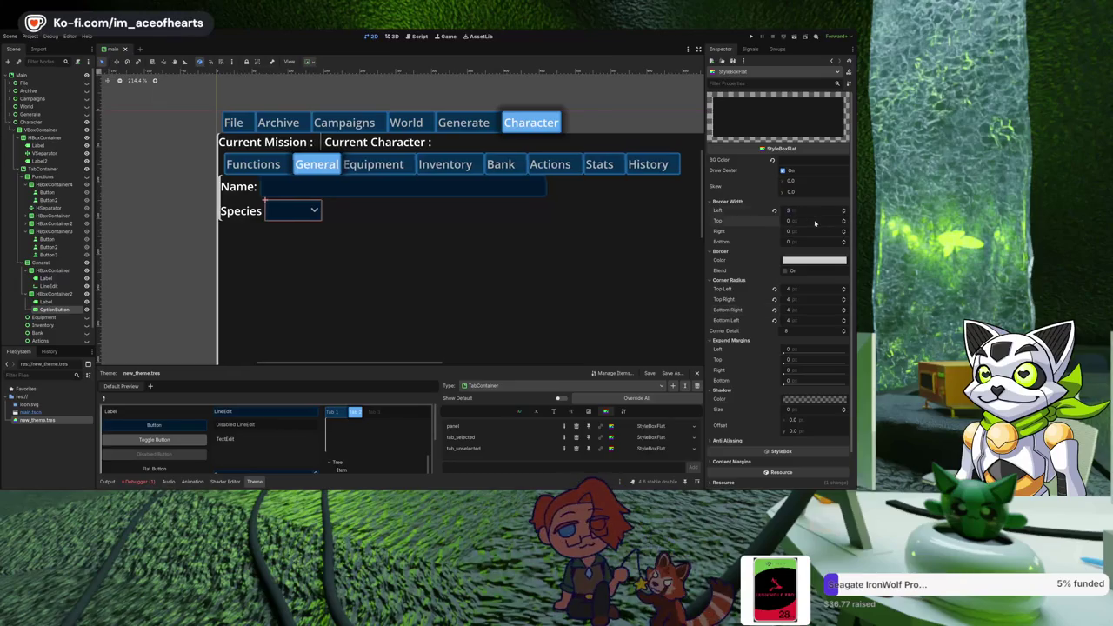
pyautogui.write('3')
pyautogui.click(814, 232)
pyautogui.write('3')
pyautogui.press('Tab')
pyautogui.write('3')
pyautogui.press('Return')
pyautogui.click(567, 266)
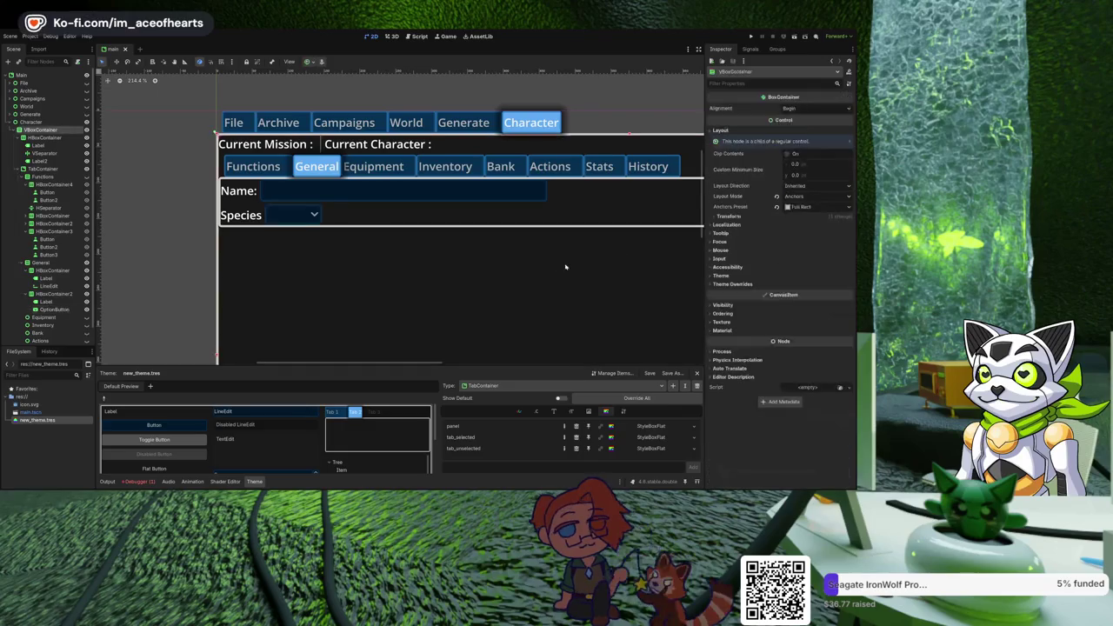
pyautogui.scroll(-2, 444, 265)
pyautogui.moveTo(429, 269); pyautogui.dragTo(340, 239)
pyautogui.scroll(-1, 346, 246)
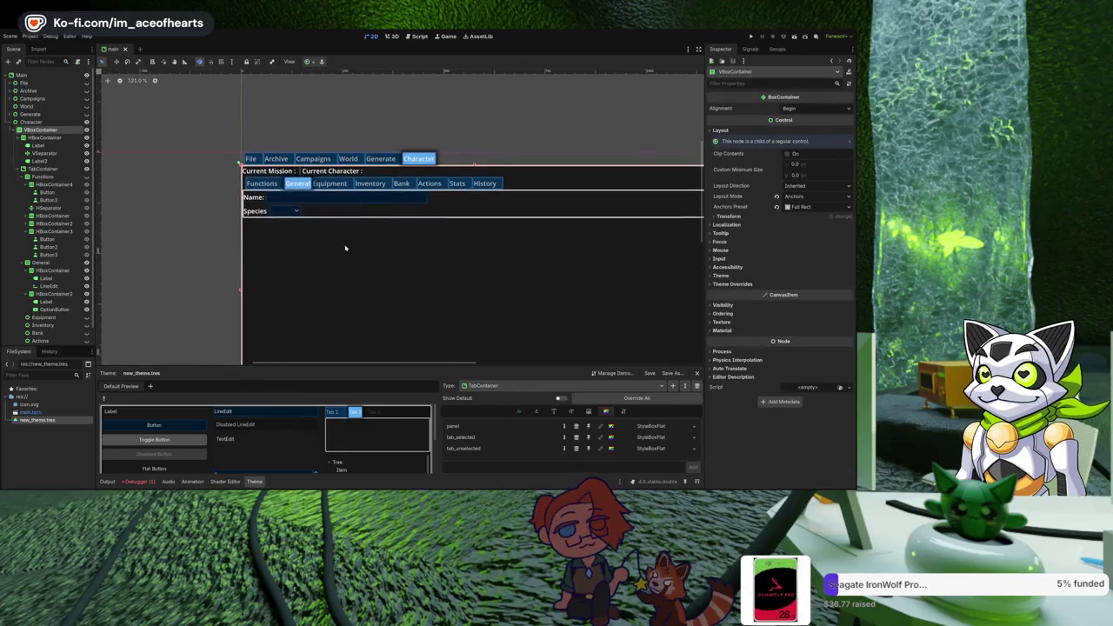
pyautogui.scroll(4, 470, 315)
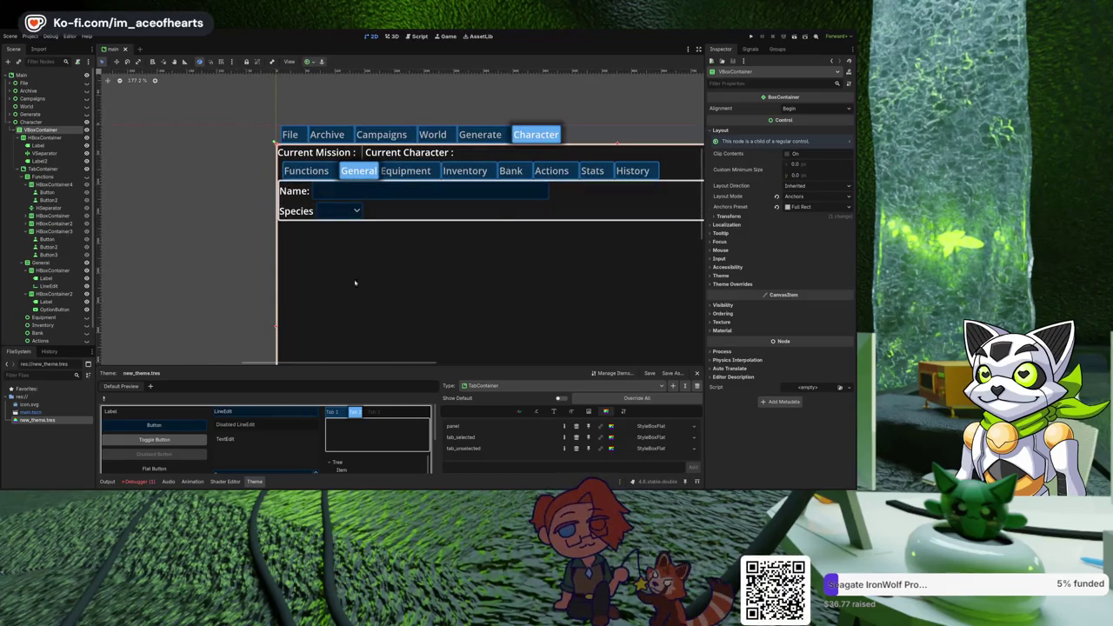
pyautogui.click(316, 214)
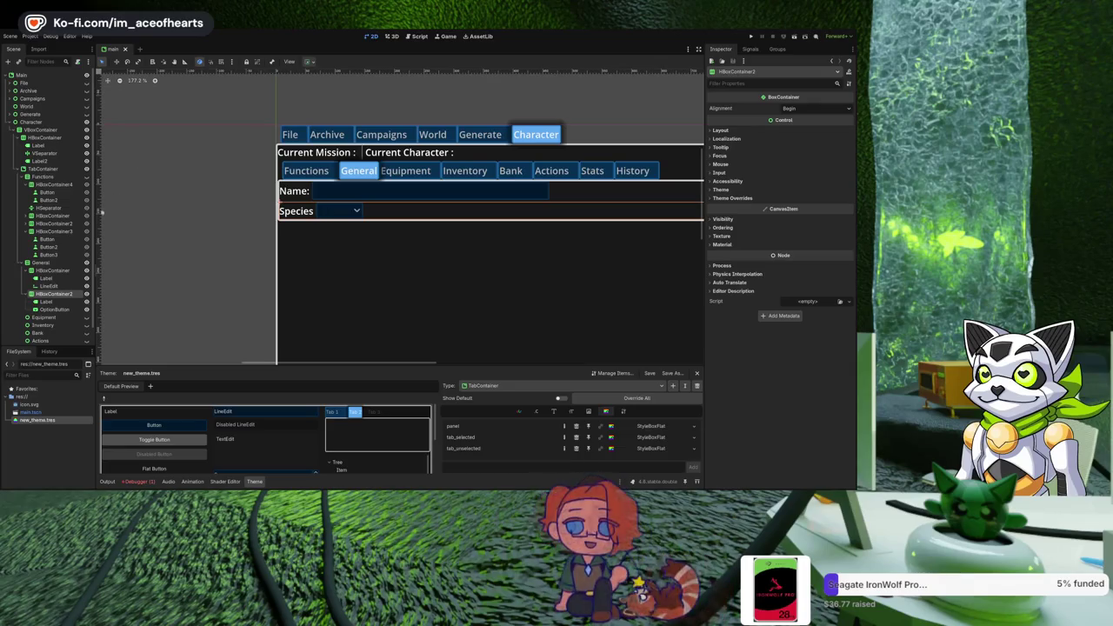
pyautogui.scroll(-1, 48, 260)
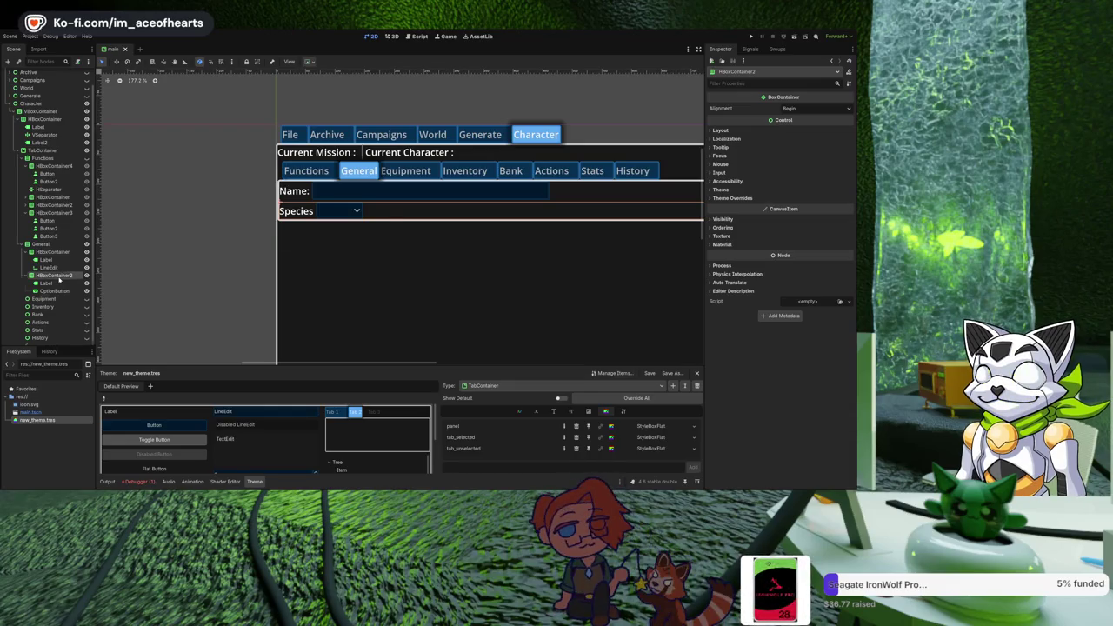
# Duplicate the Species row and relabel the copy 'Gender', keeping its own dropdown.
pyautogui.hotkey('ctrl', 'd')
pyautogui.click(47, 306)
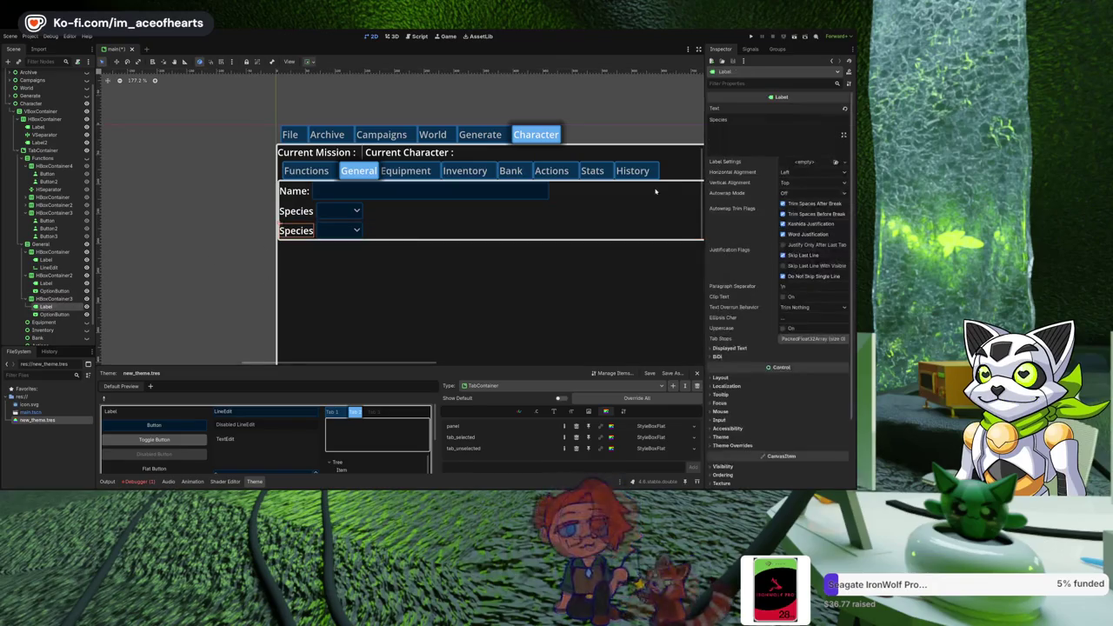
pyautogui.press('BackSpace')
pyautogui.press('BackSpace')
pyautogui.press('BackSpace')
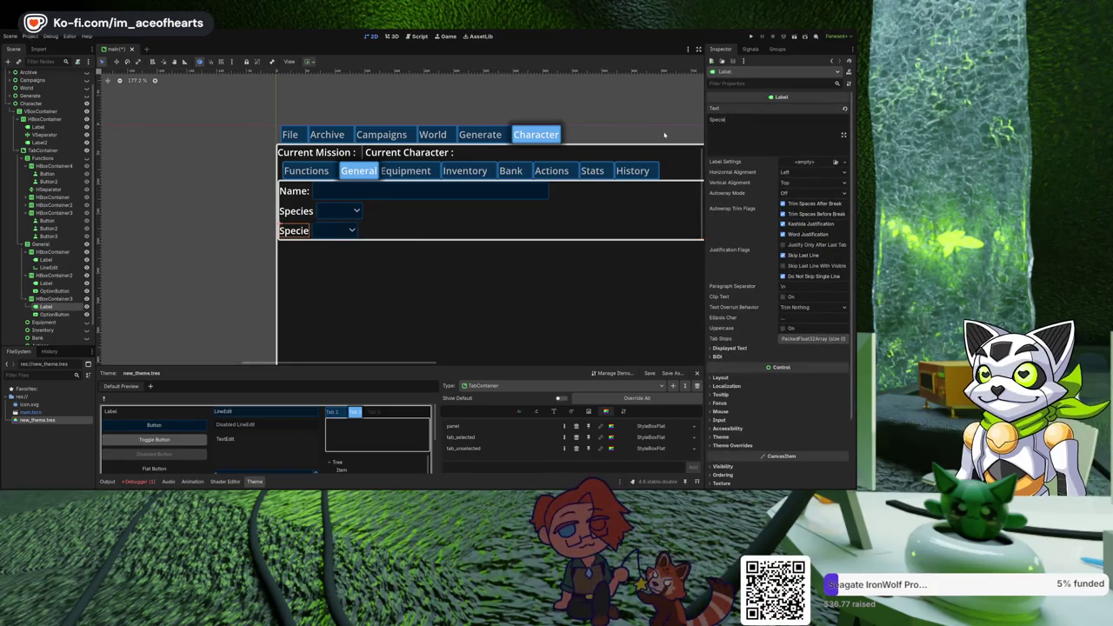
pyautogui.write('Gender')
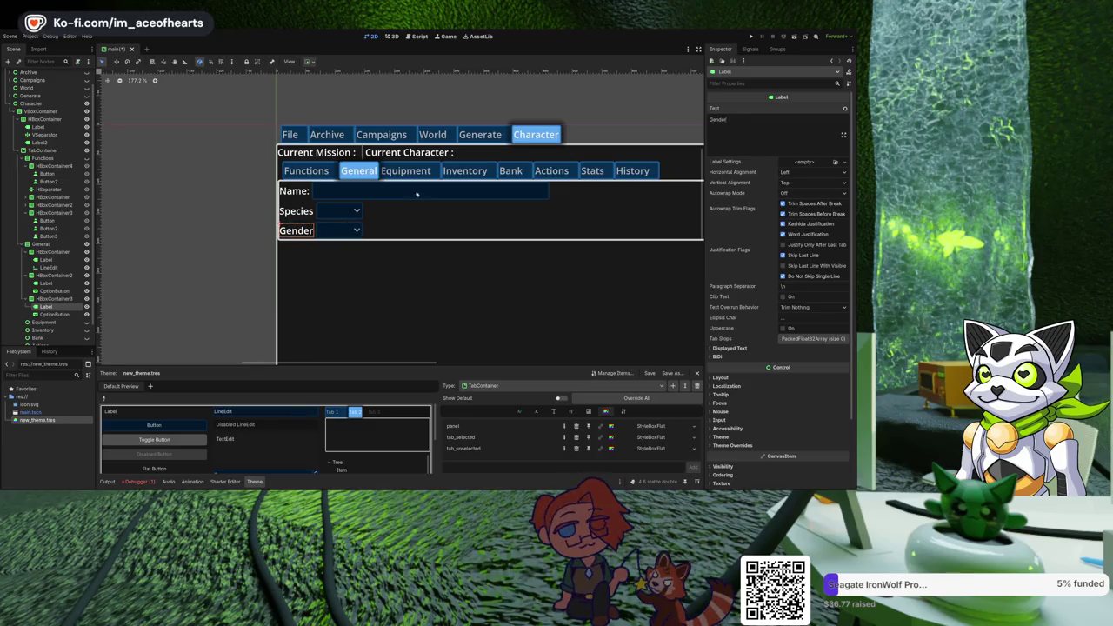
pyautogui.click(54, 314)
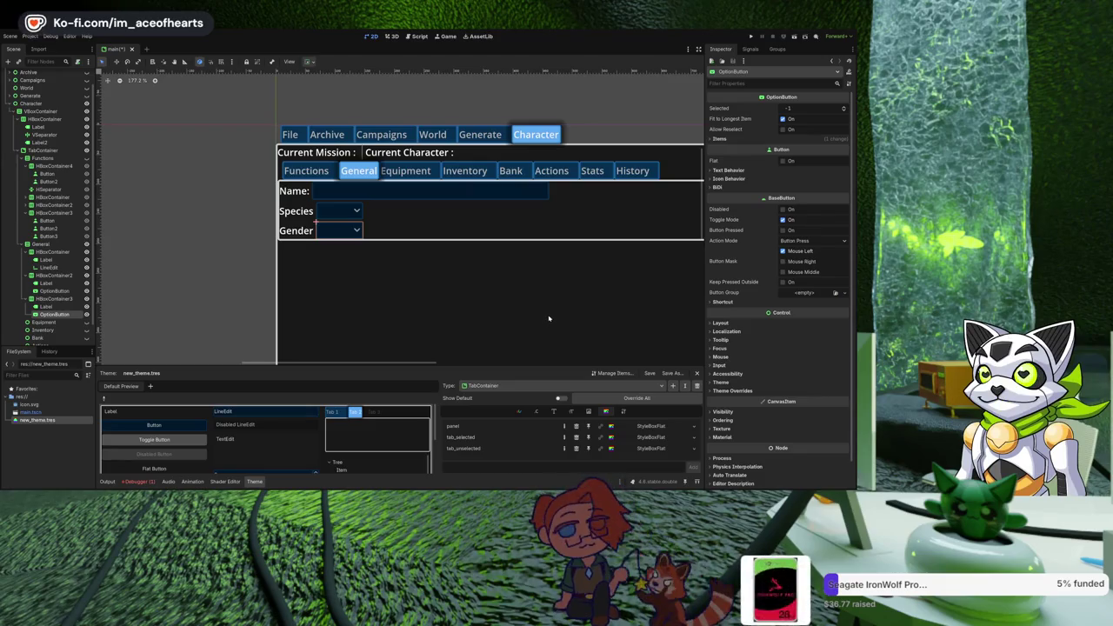
# Turn the Gender dropdown into a LineEdit, leaving its minimum height at 0.
pyautogui.hotkey('ctrl', 'z')
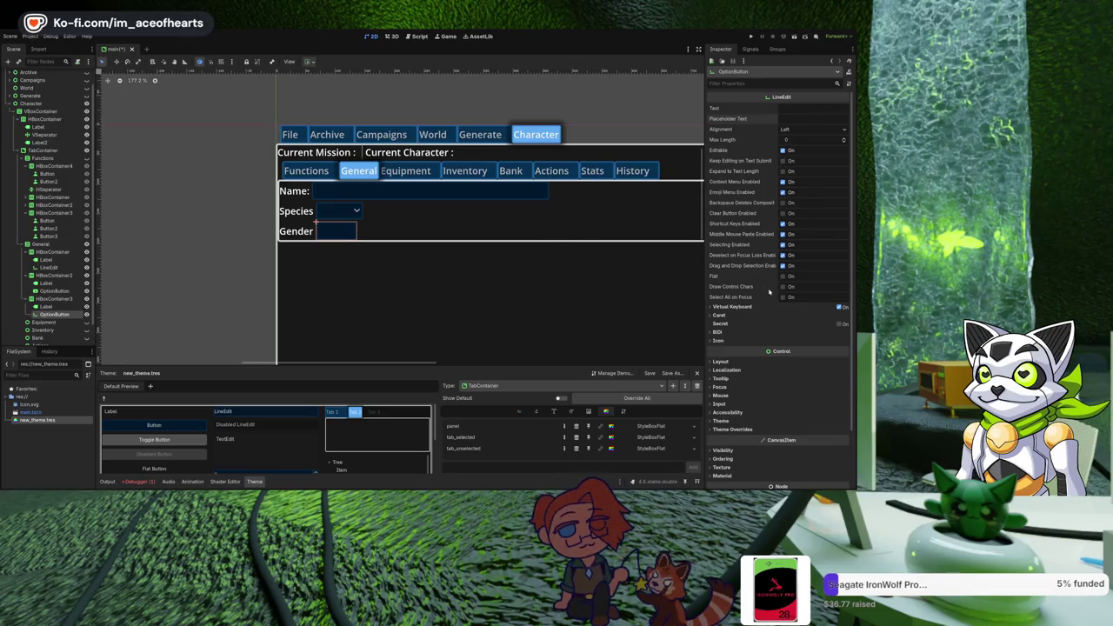
pyautogui.click(740, 362)
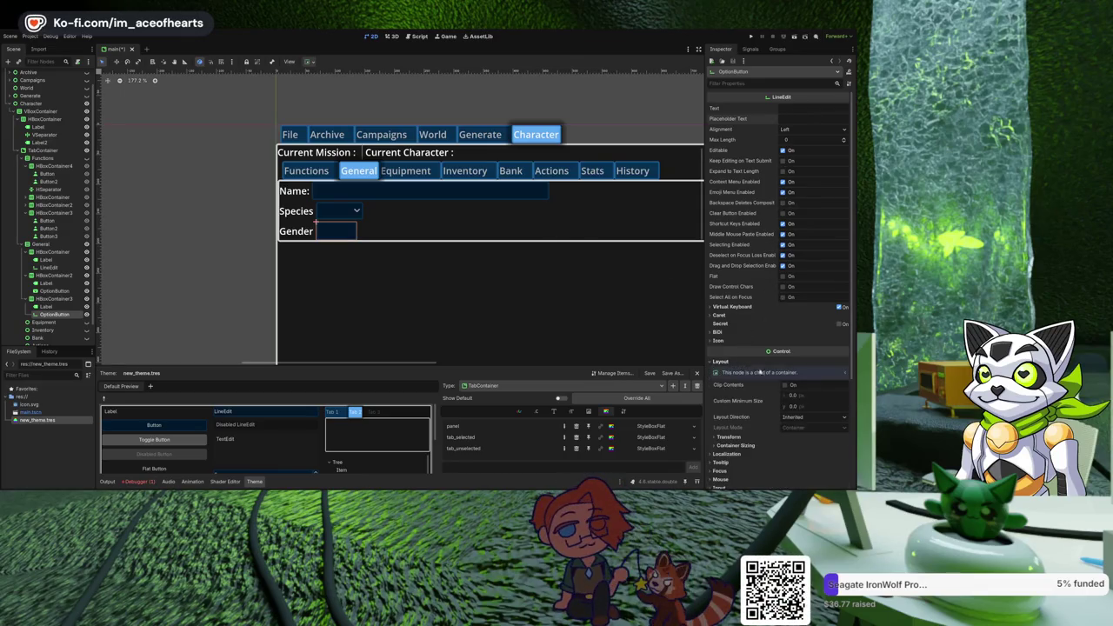
pyautogui.click(813, 406)
pyautogui.write('10')
pyautogui.press('Return')
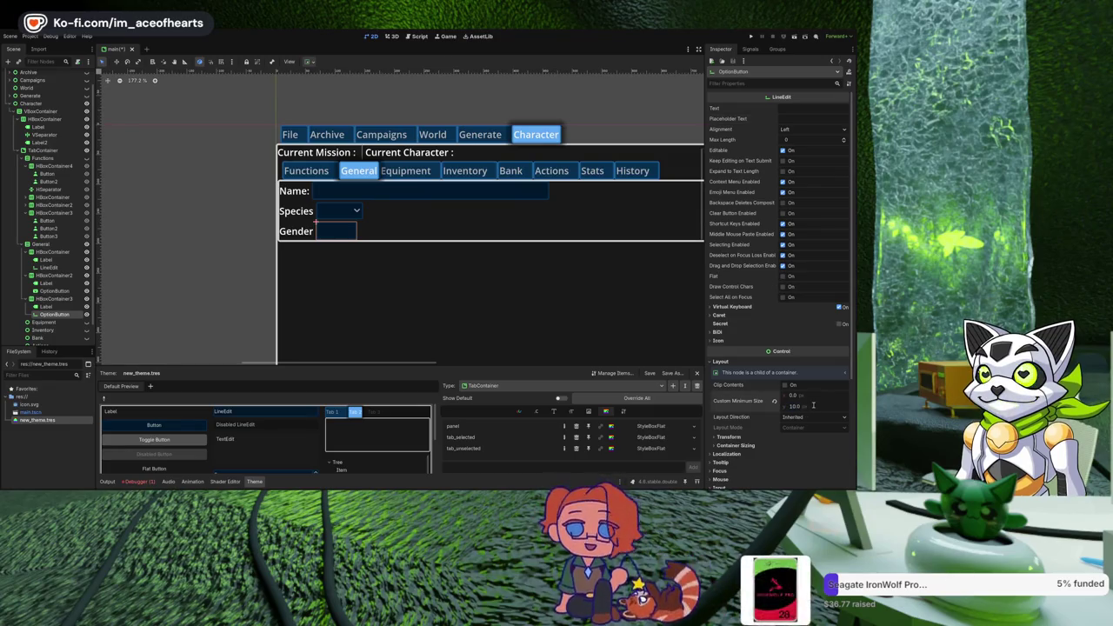
pyautogui.click(813, 406)
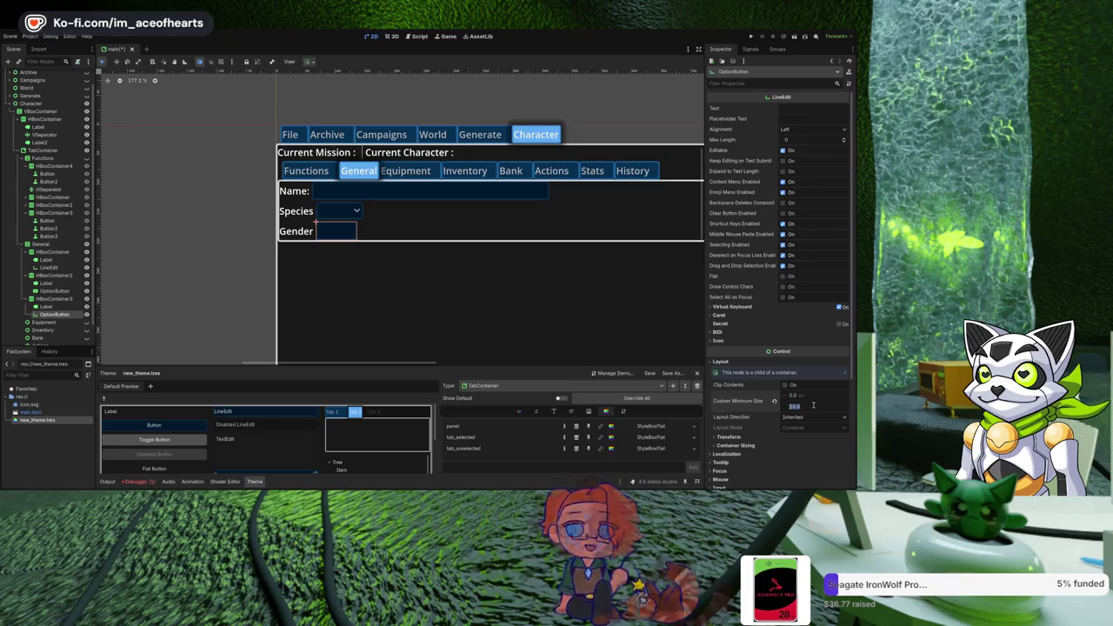
pyautogui.write('100')
pyautogui.press('Return')
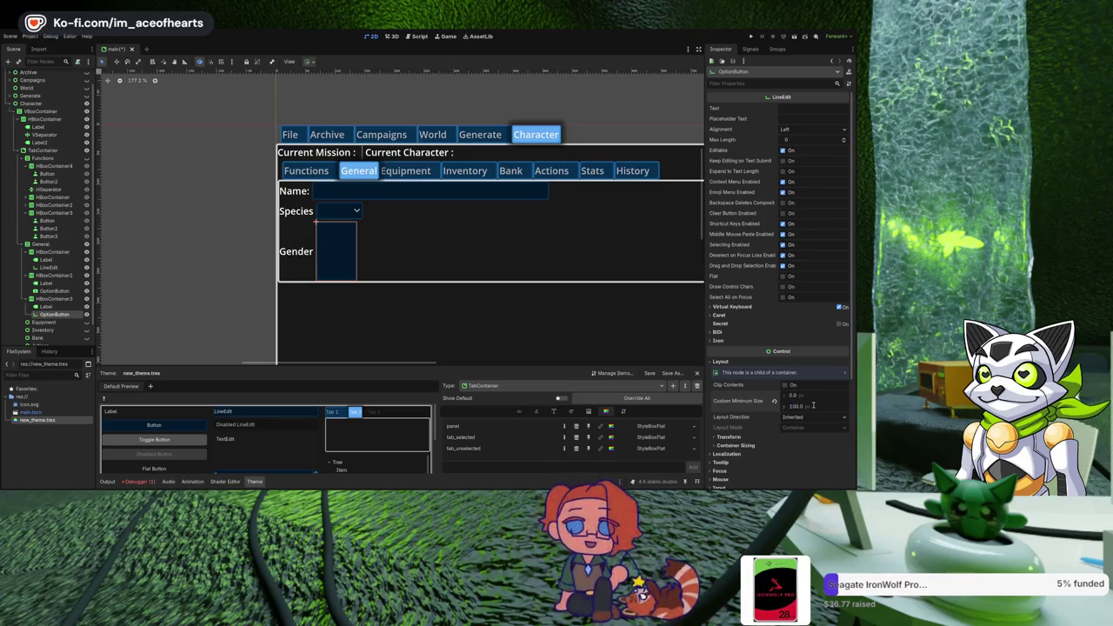
pyautogui.click(813, 406)
pyautogui.write('0')
pyautogui.press('Return')
# Set the Gender LineEdit's custom minimum width to 300 px.
pyautogui.click(813, 395)
pyautogui.write('100')
pyautogui.press('Return')
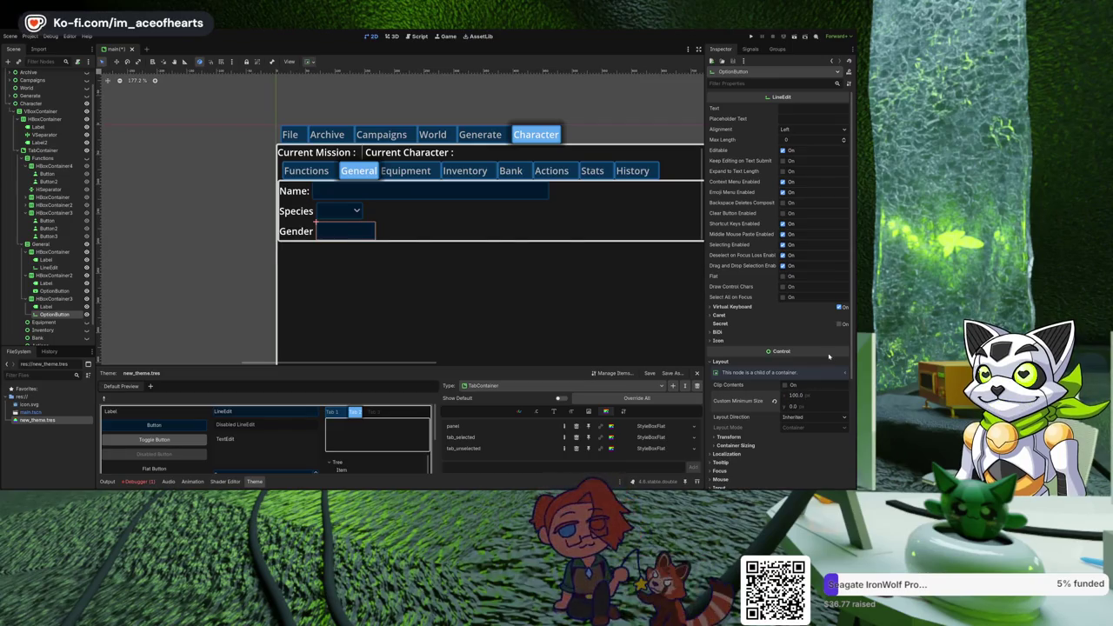
pyautogui.click(826, 395)
pyautogui.write('300')
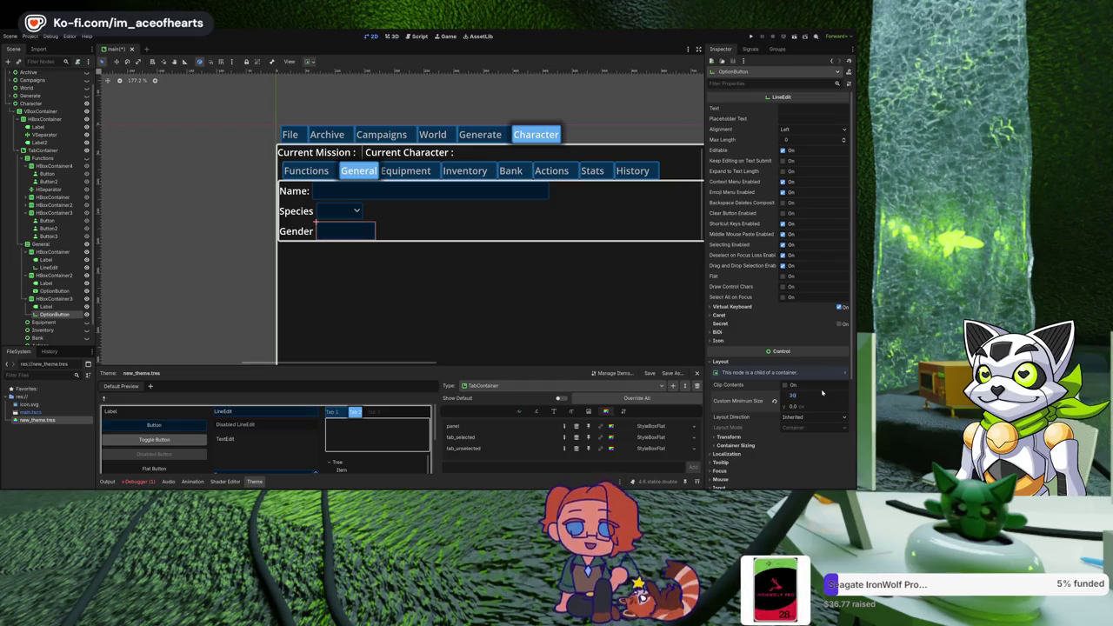
pyautogui.press('Return')
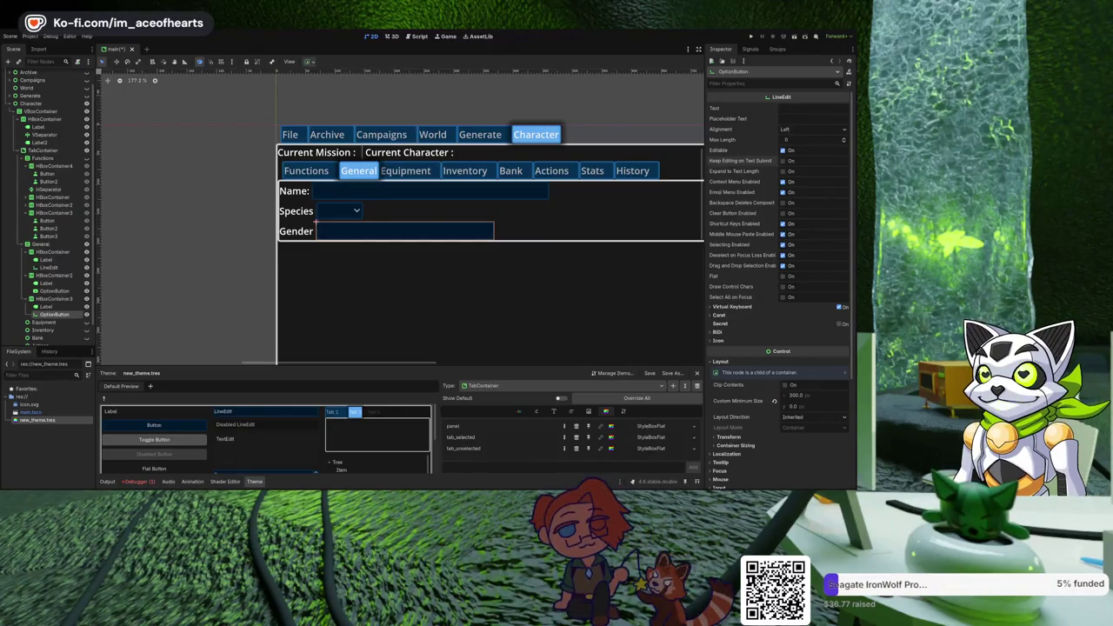
pyautogui.scroll(-3, 366, 271)
pyautogui.scroll(-2, 373, 275)
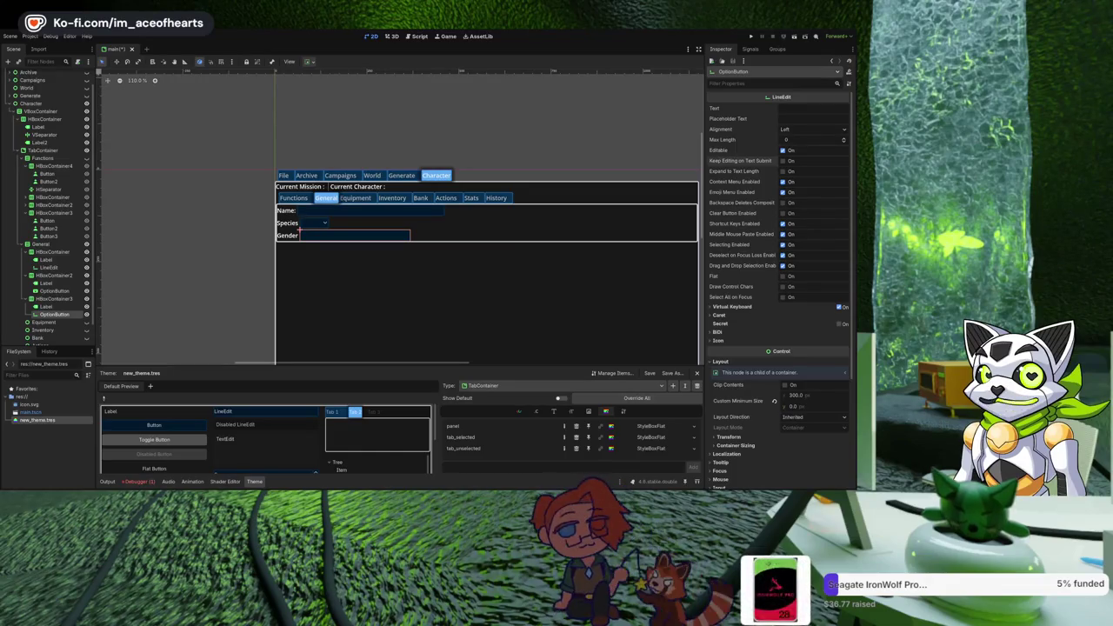
pyautogui.click(45, 244)
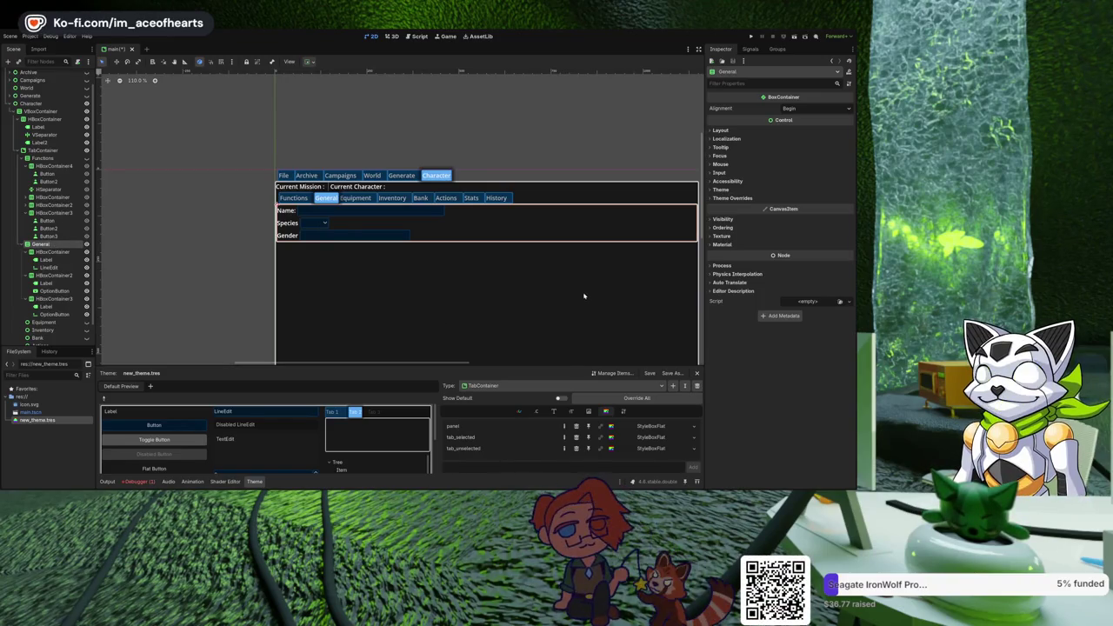
# Add a GridContainer under General and move the Name, Species and Gender rows into it.
pyautogui.hotkey('ctrl', 'v')
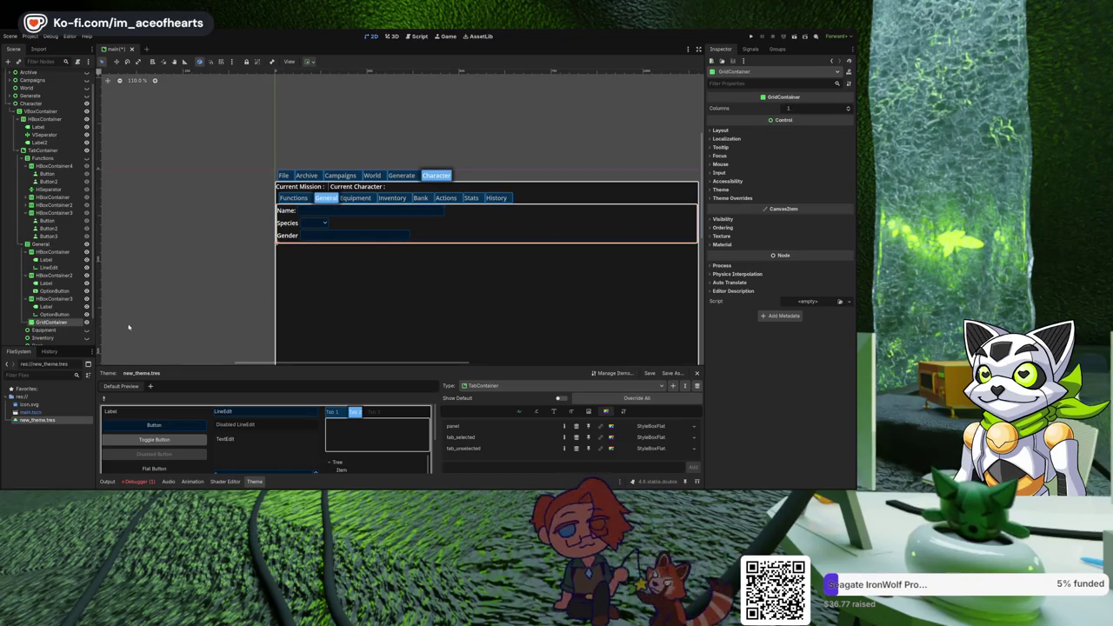
pyautogui.scroll(-2, 61, 261)
pyautogui.click(51, 228)
pyautogui.click(52, 221)
pyautogui.keyDown('ctrl'); pyautogui.click(52, 243); pyautogui.keyUp('ctrl')
pyautogui.keyDown('ctrl'); pyautogui.click(48, 236); pyautogui.keyUp('ctrl')
pyautogui.keyDown('ctrl'); pyautogui.click(45, 268); pyautogui.keyUp('ctrl')
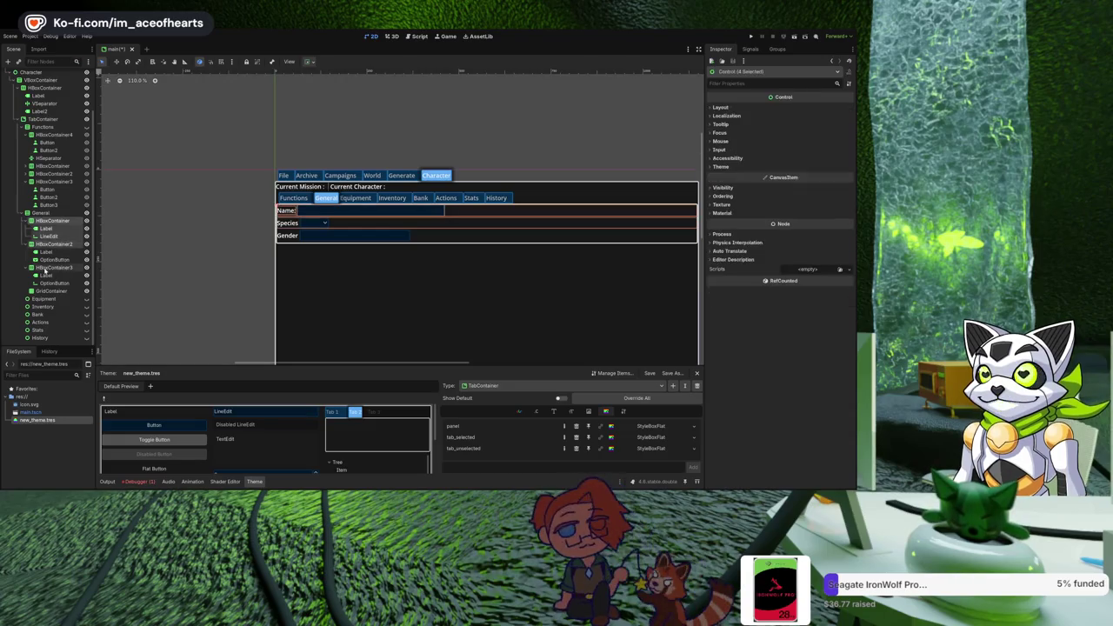
pyautogui.click(47, 221)
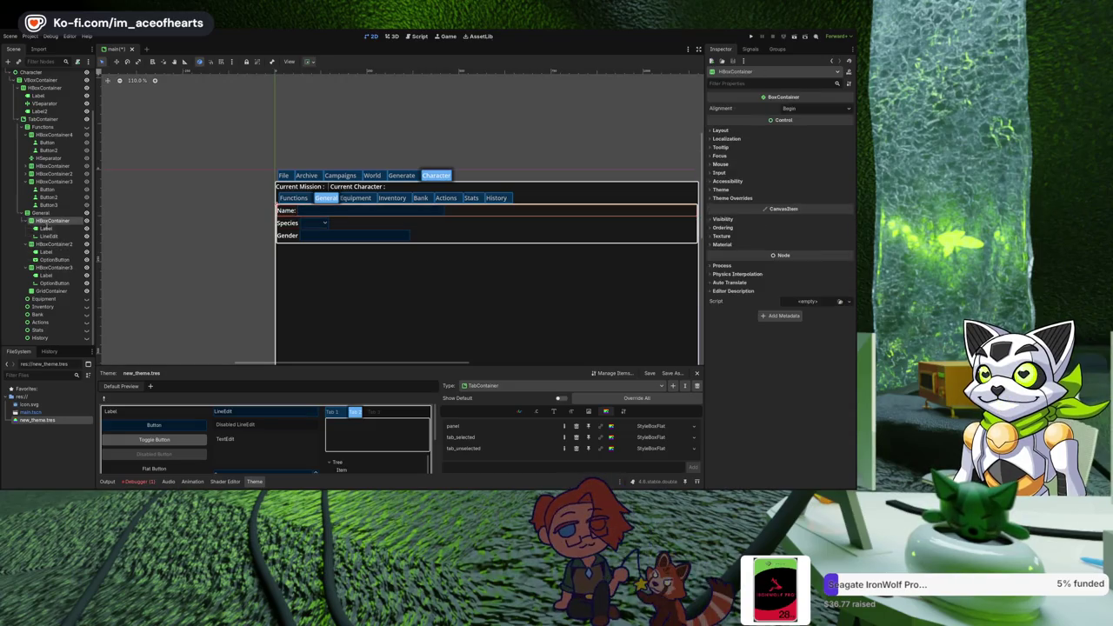
pyautogui.keyDown('ctrl'); pyautogui.click(52, 244); pyautogui.keyUp('ctrl')
pyautogui.keyDown('ctrl'); pyautogui.click(48, 267); pyautogui.keyUp('ctrl')
pyautogui.moveTo(48, 267); pyautogui.dragTo(53, 293)
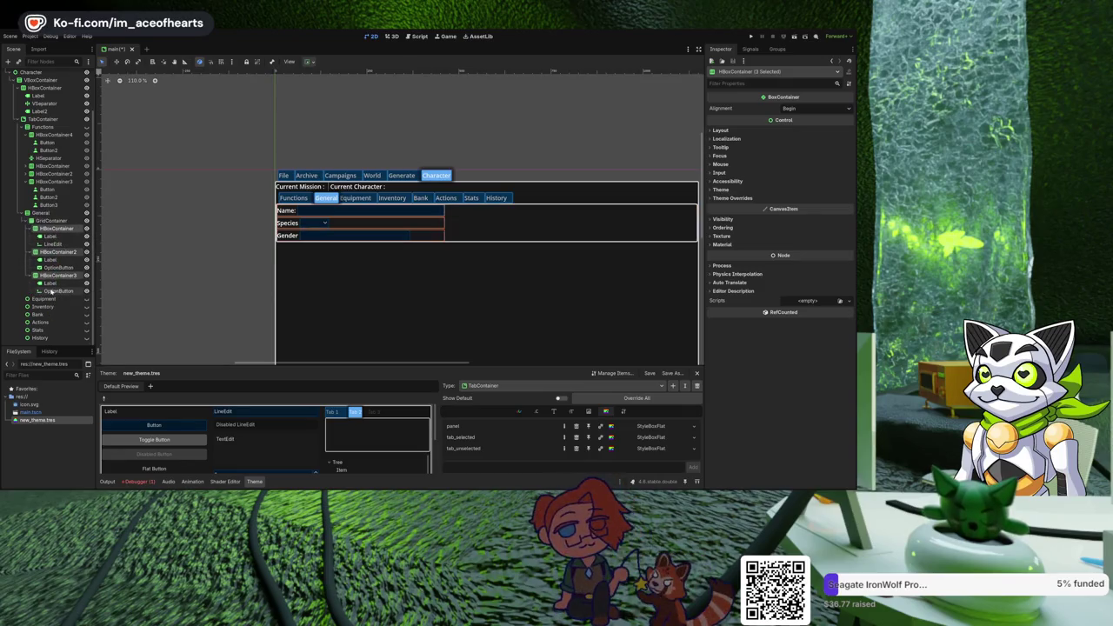
# Add a VBoxContainer to the grid and move the three field rows into it.
pyautogui.hscroll(2, 397, 273)
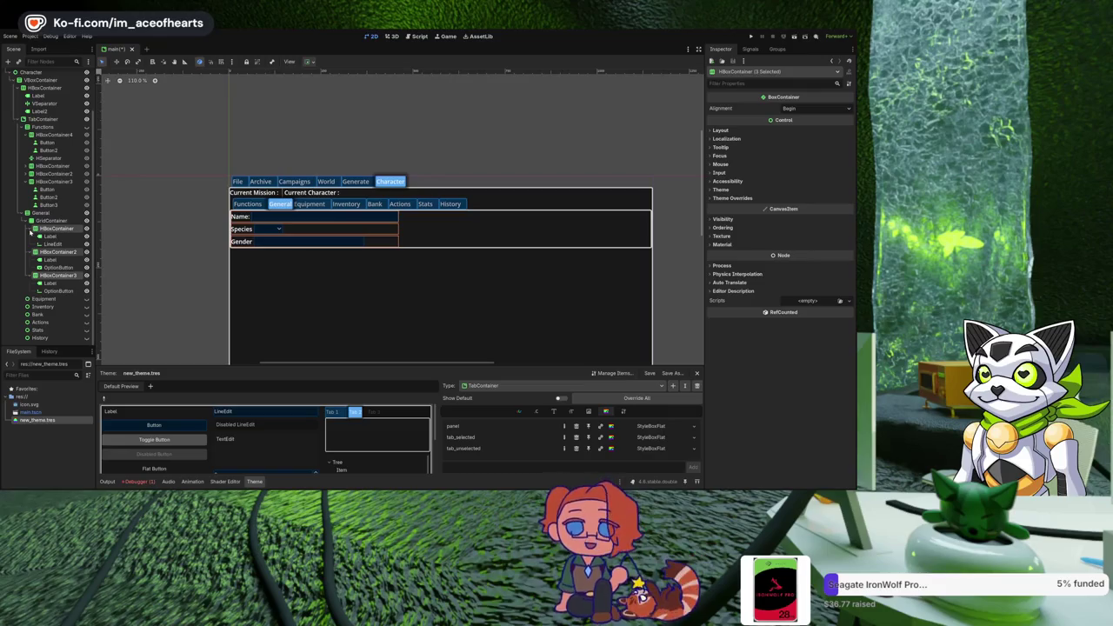
pyautogui.click(31, 230)
pyautogui.click(44, 237)
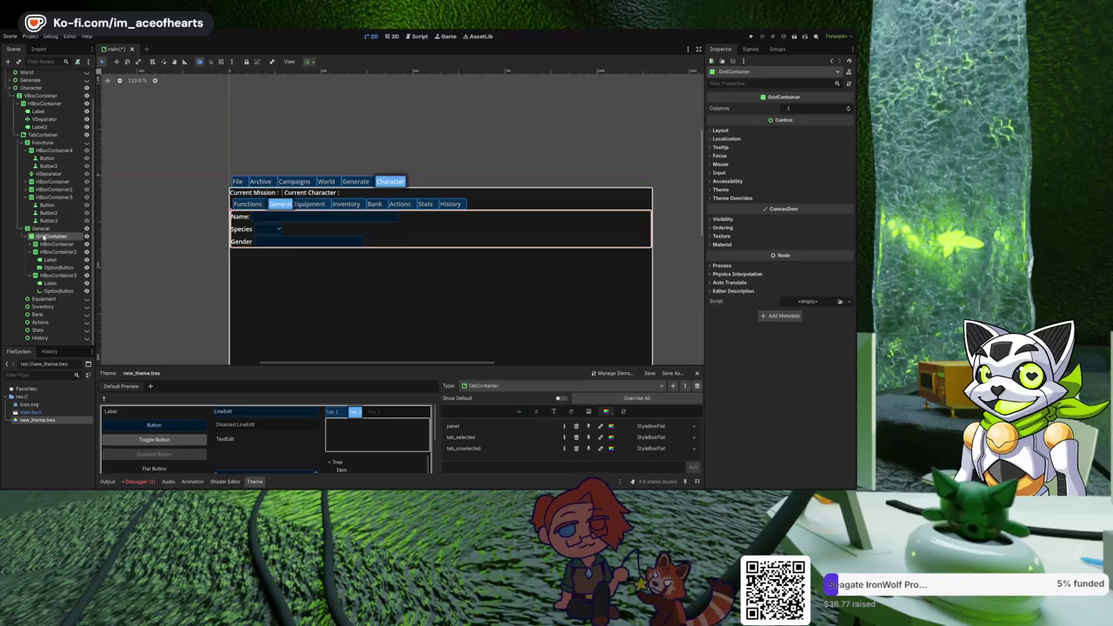
pyautogui.hotkey('ctrl', 'v')
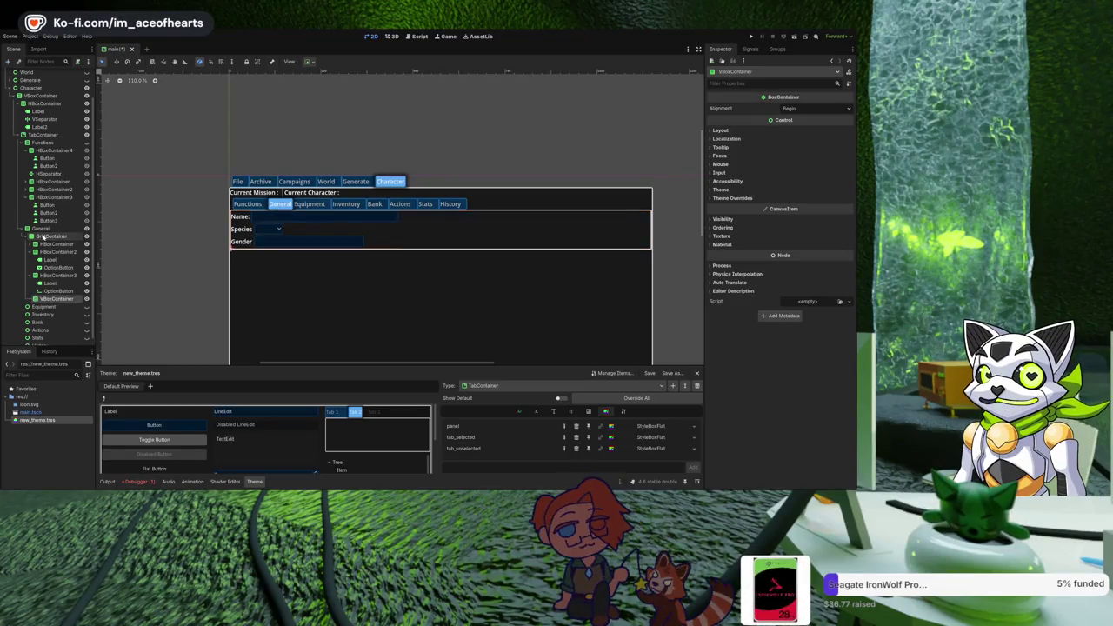
pyautogui.click(31, 276)
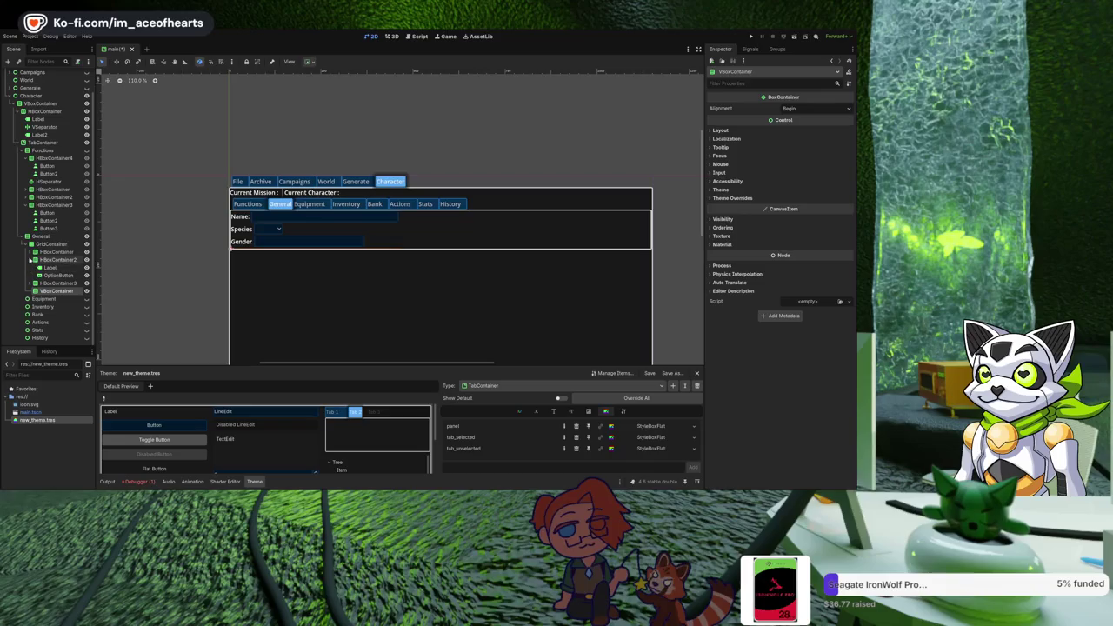
pyautogui.click(31, 259)
pyautogui.click(54, 283)
pyautogui.keyDown('shift'); pyautogui.click(54, 268); pyautogui.keyUp('shift')
pyautogui.moveTo(54, 268); pyautogui.dragTo(56, 292)
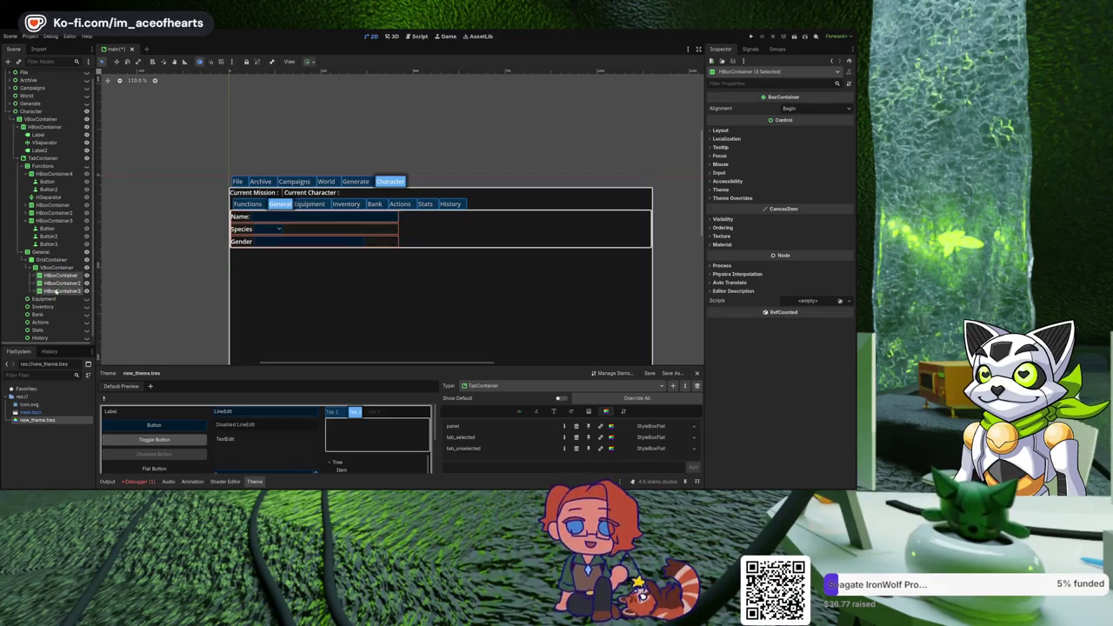
# Add VBoxContainer2 to the grid and set the grid's Columns to 2.
pyautogui.click(52, 259)
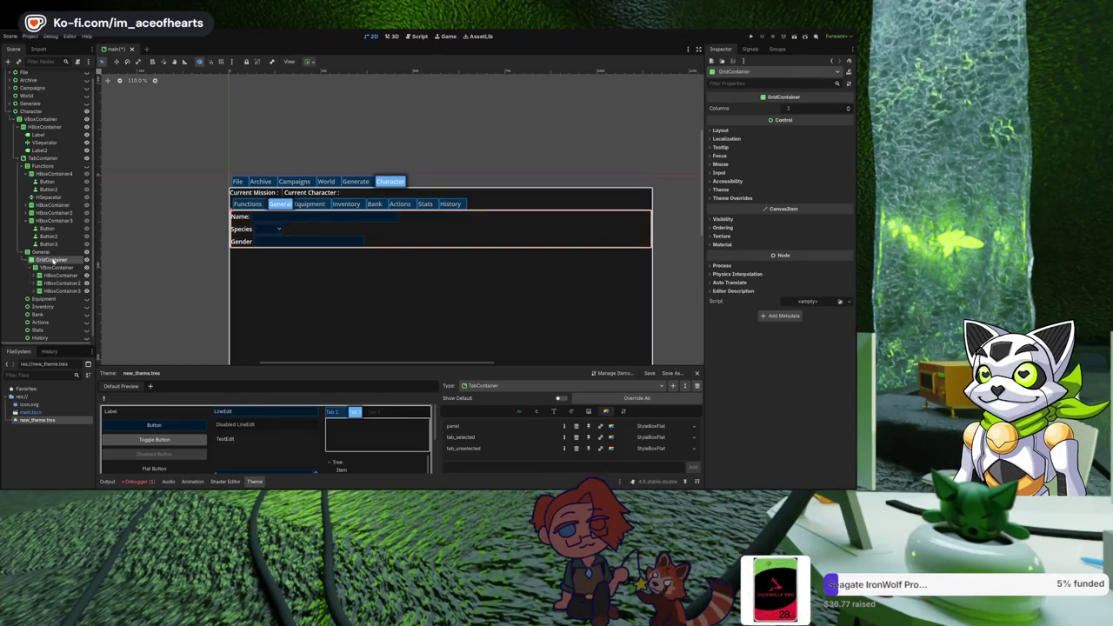
pyautogui.press('Return')
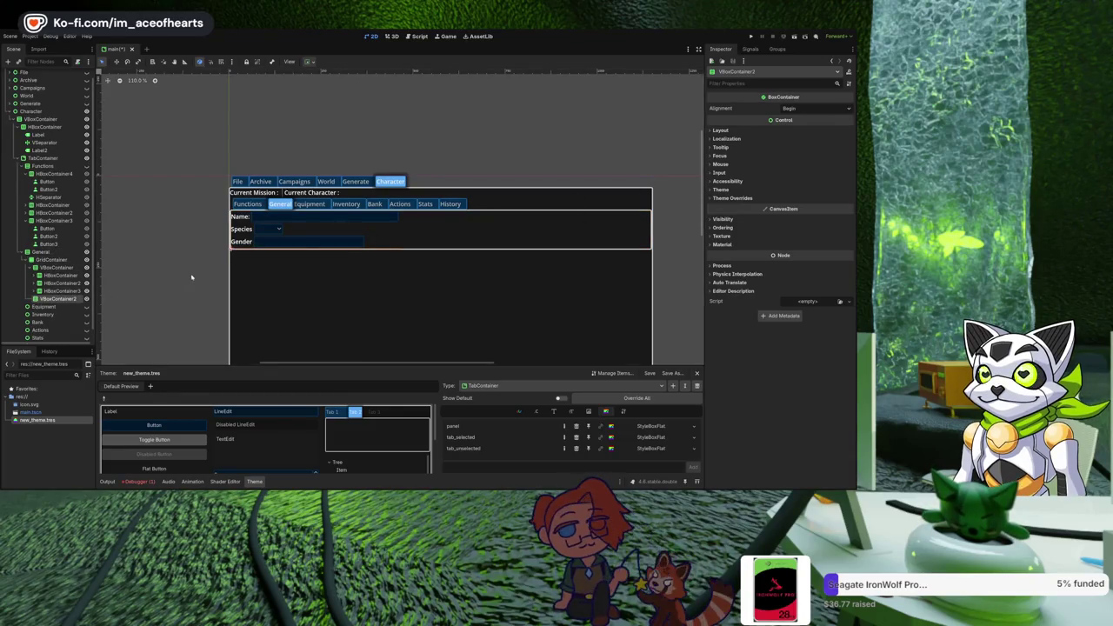
pyautogui.click(71, 260)
pyautogui.click(849, 107)
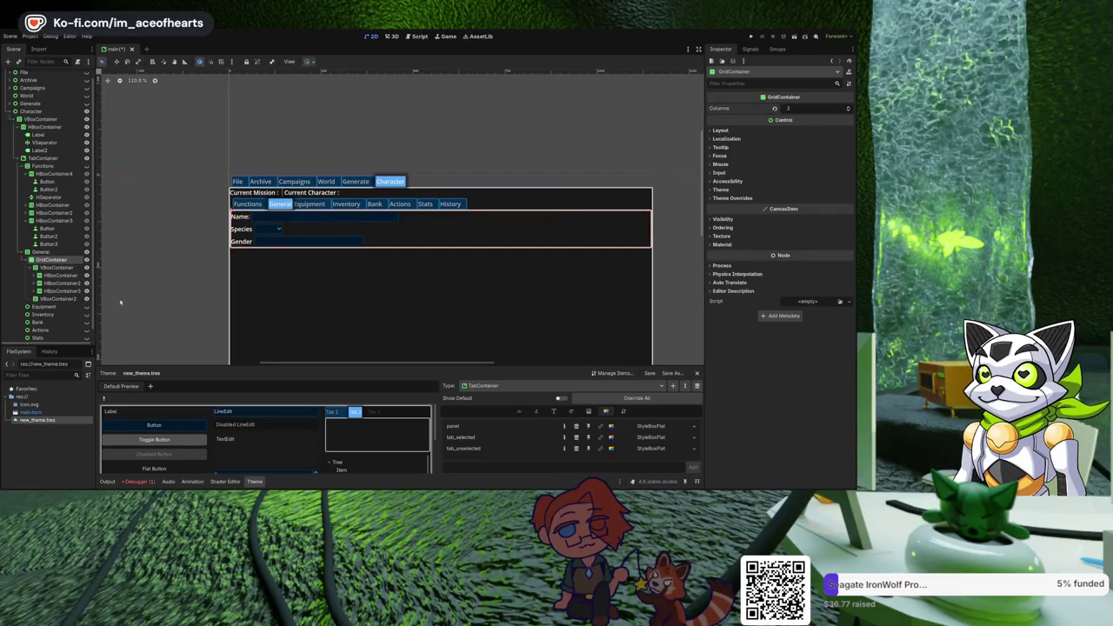
pyautogui.click(57, 298)
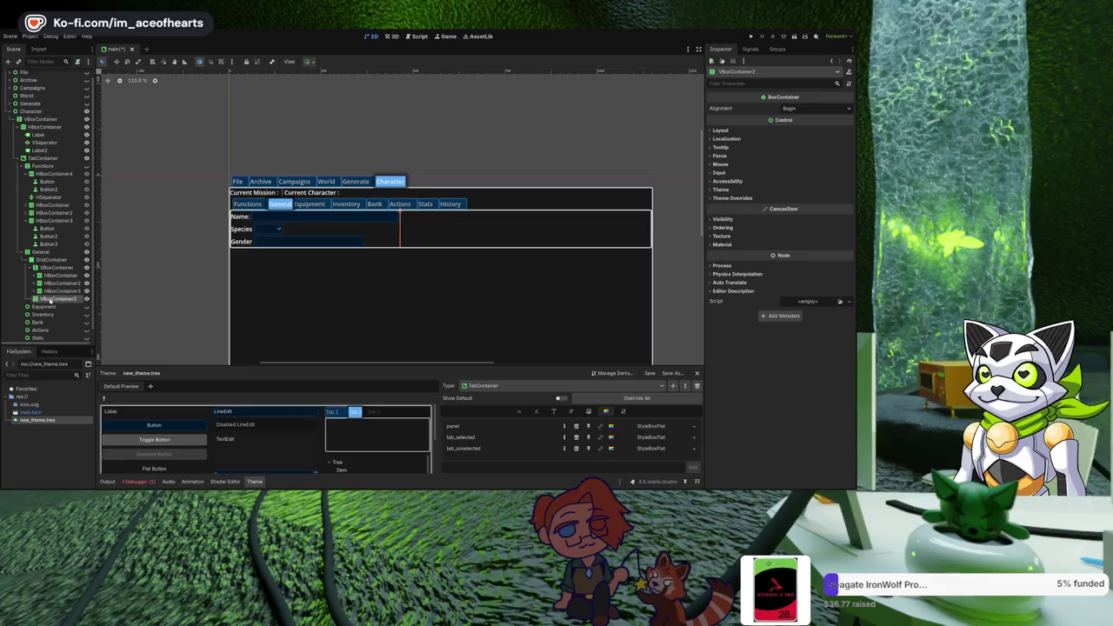
# Add a Label to VBoxContainer2 with the text 'Type:'.
pyautogui.click(240, 217)
pyautogui.scroll(2, 427, 251)
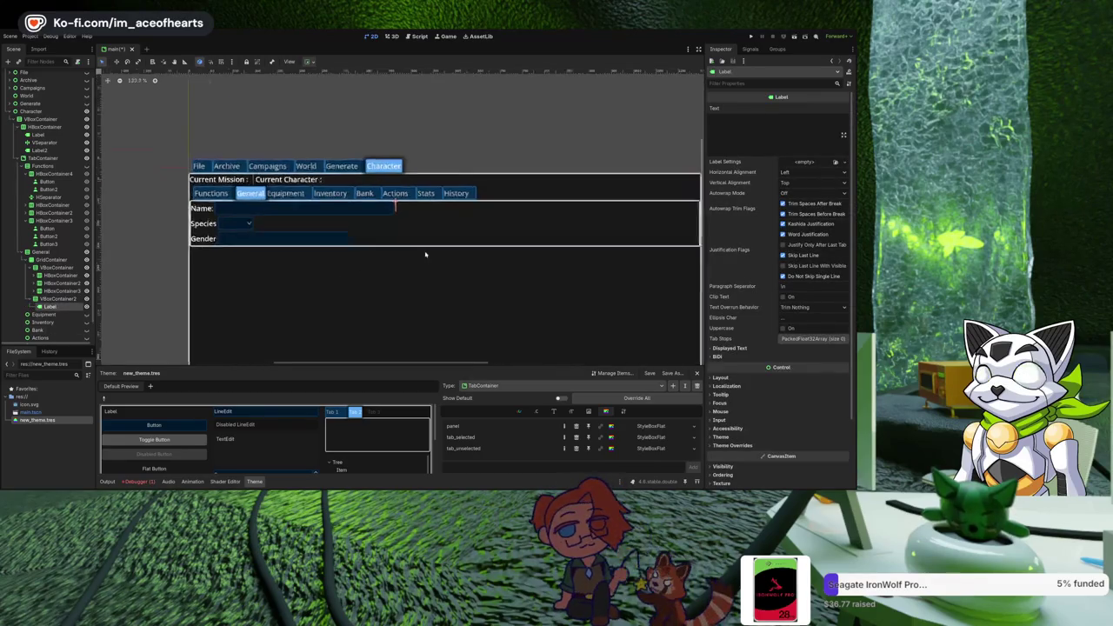
pyautogui.scroll(2, 392, 267)
pyautogui.scroll(-2, 435, 296)
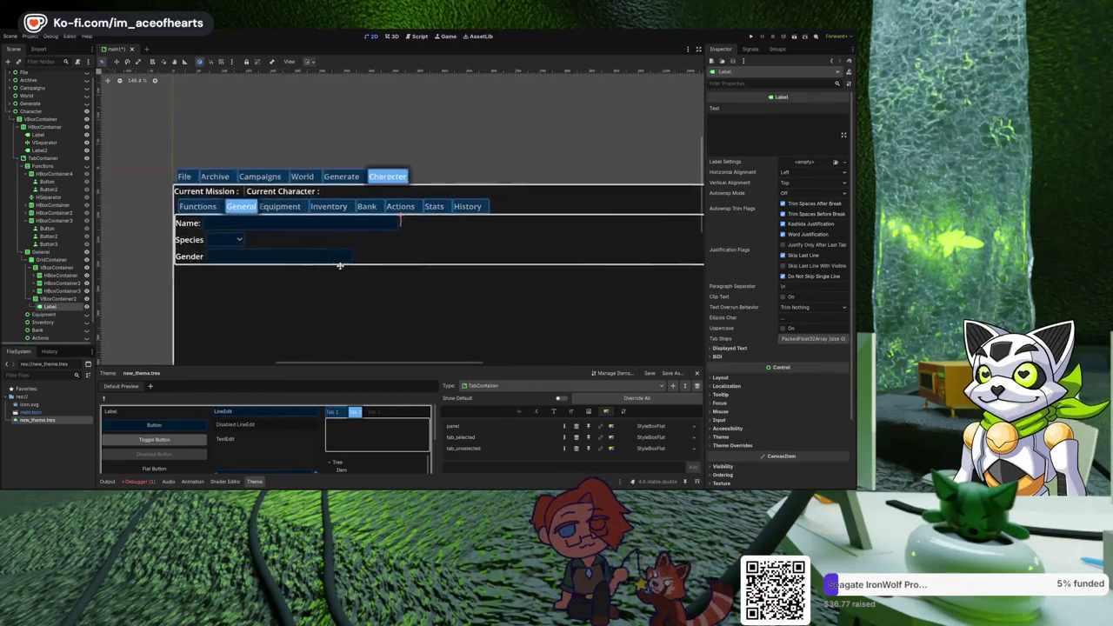
pyautogui.click(747, 134)
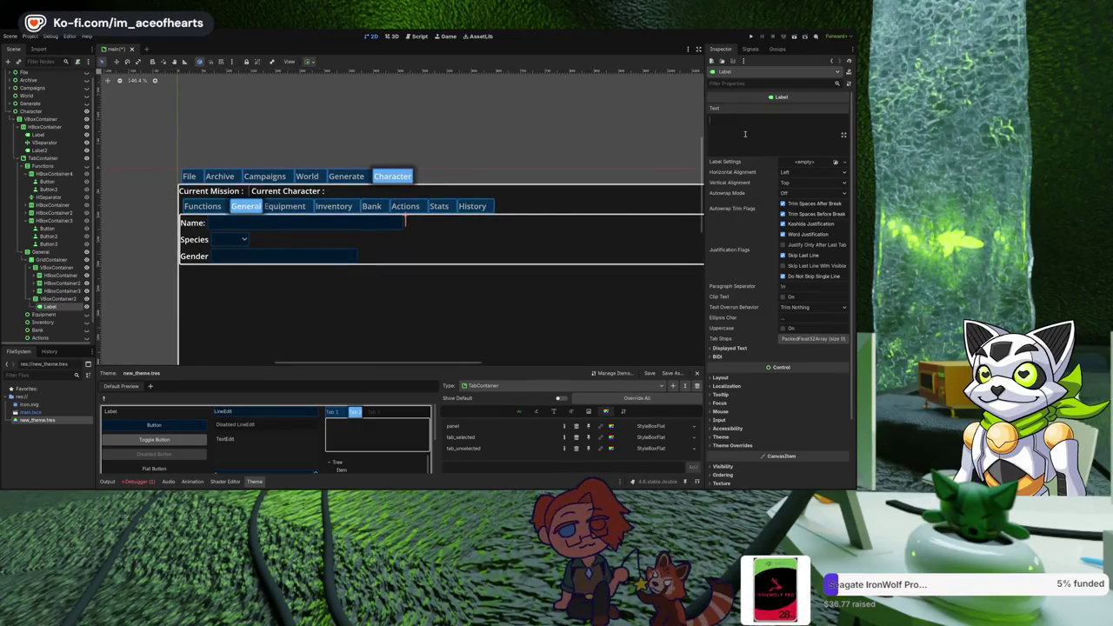
pyautogui.write('Type:')
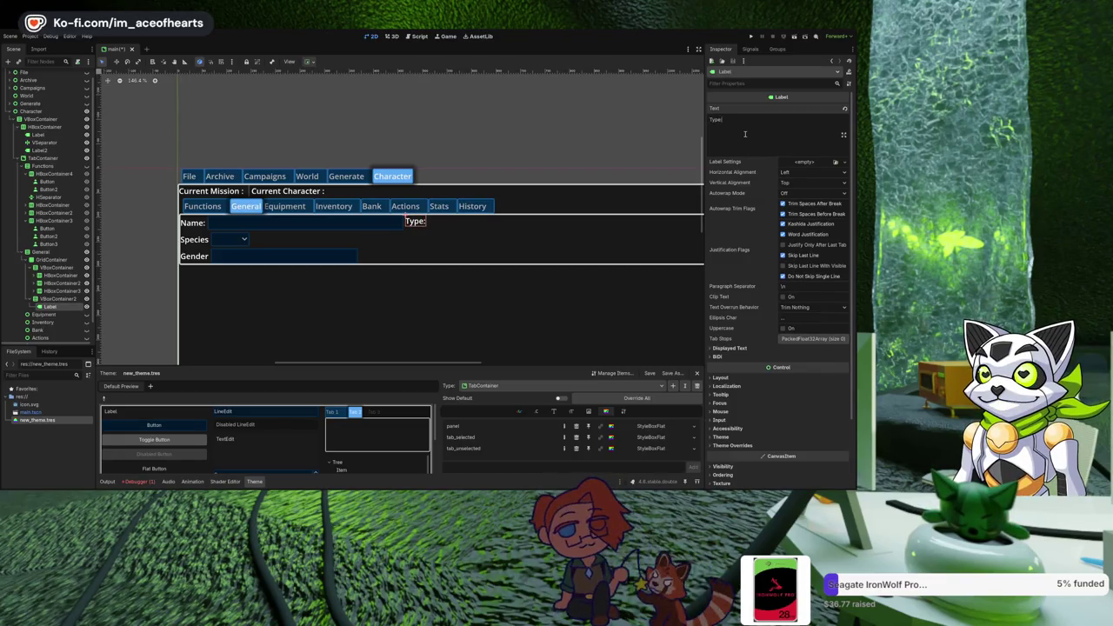
pyautogui.press('BackSpace')
pyautogui.click(574, 152)
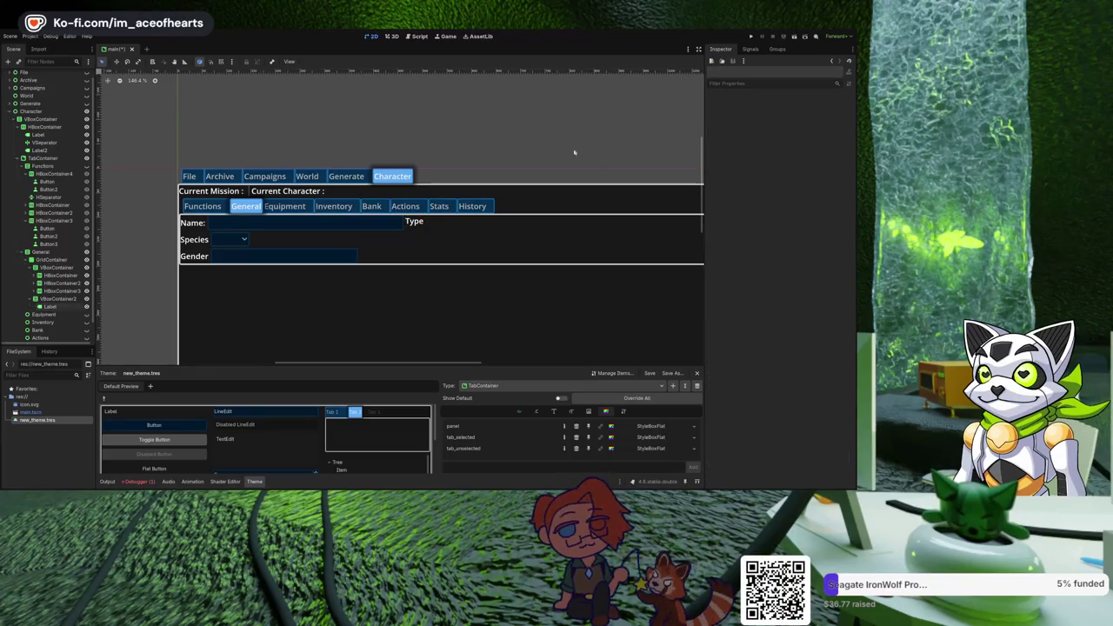
# Add a second Label reading 'Type' as a sibling in the second column.
pyautogui.click(66, 307)
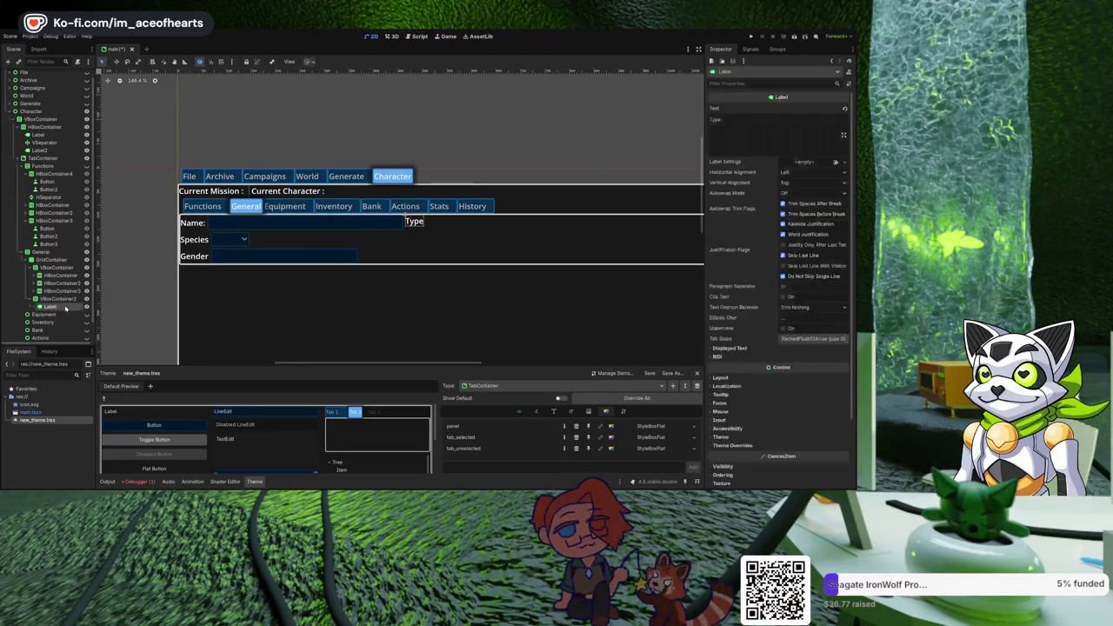
pyautogui.hotkey('ctrl', 'v')
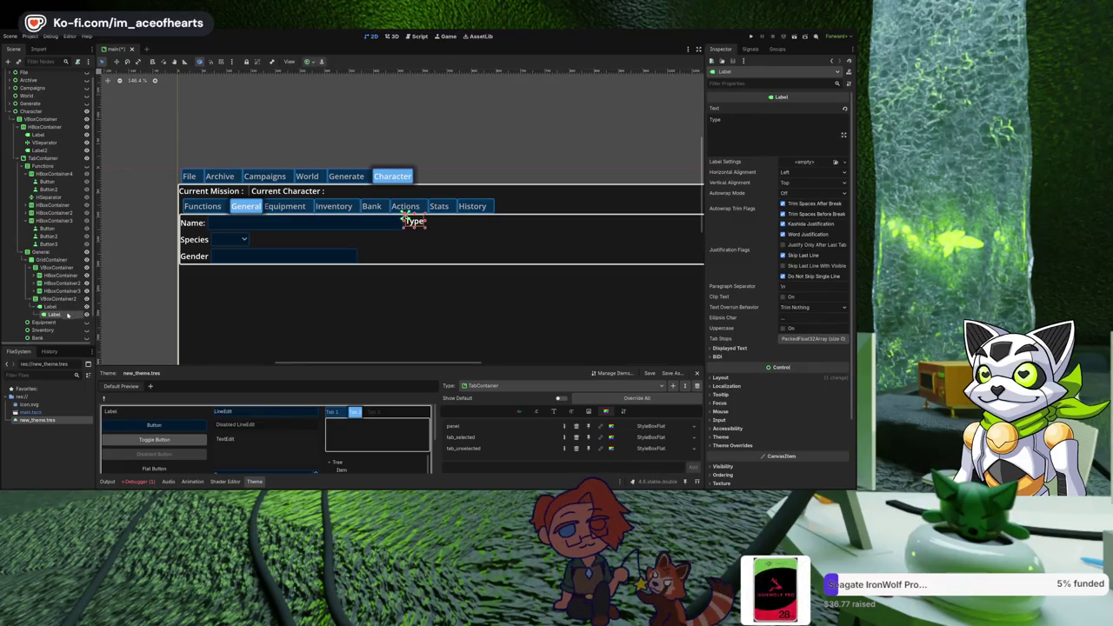
pyautogui.click(58, 299)
pyautogui.click(54, 315)
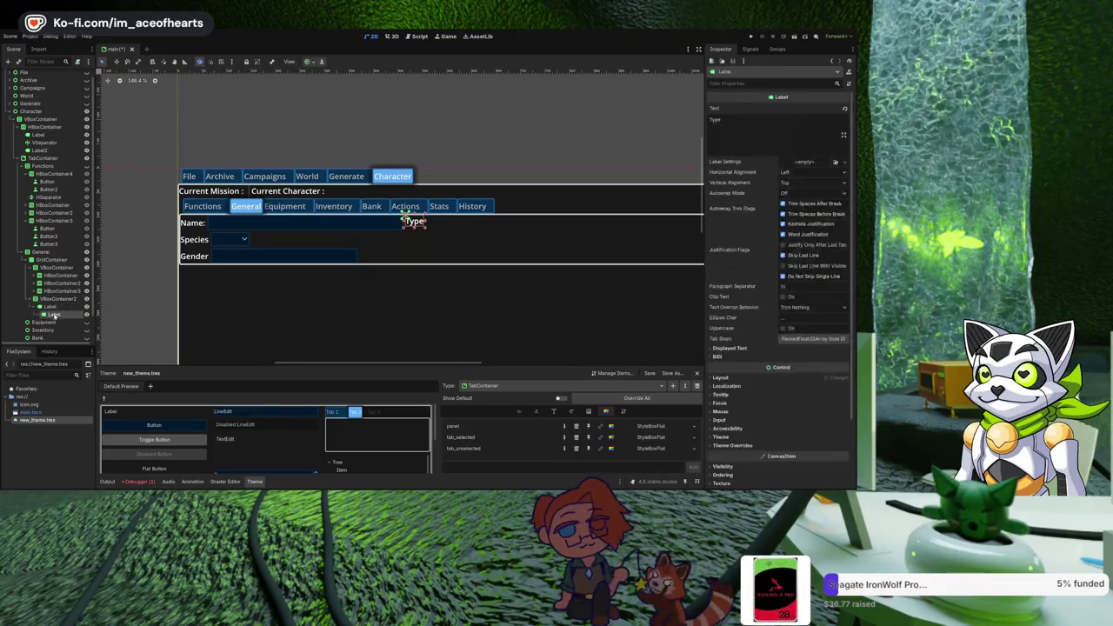
pyautogui.moveTo(57, 302); pyautogui.dragTo(60, 310)
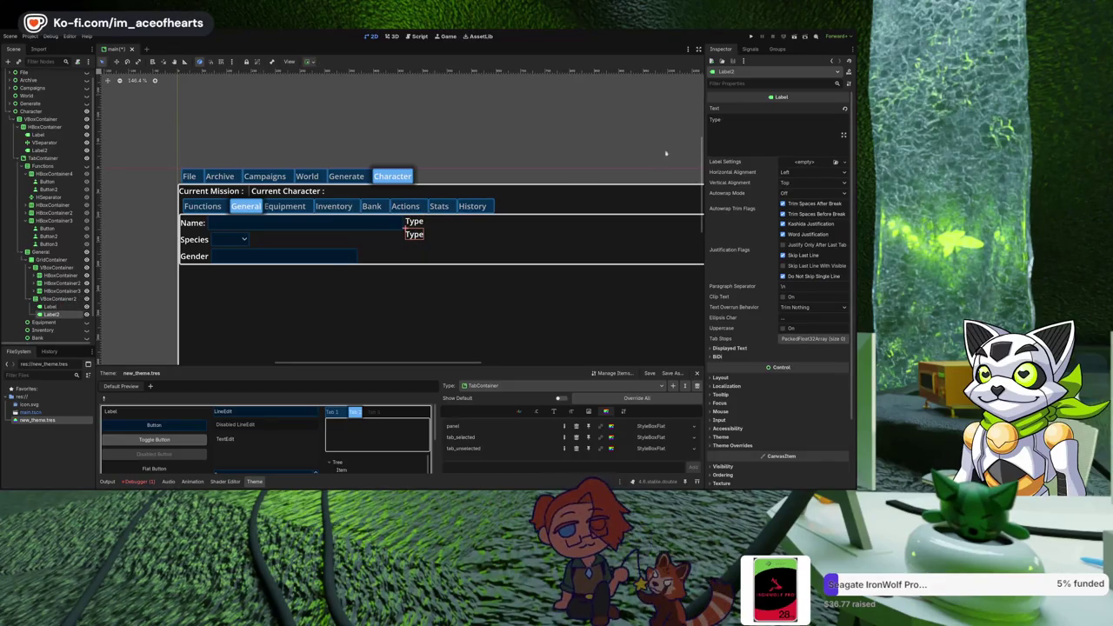
pyautogui.click(414, 223)
pyautogui.click(735, 130)
pyautogui.write(':')
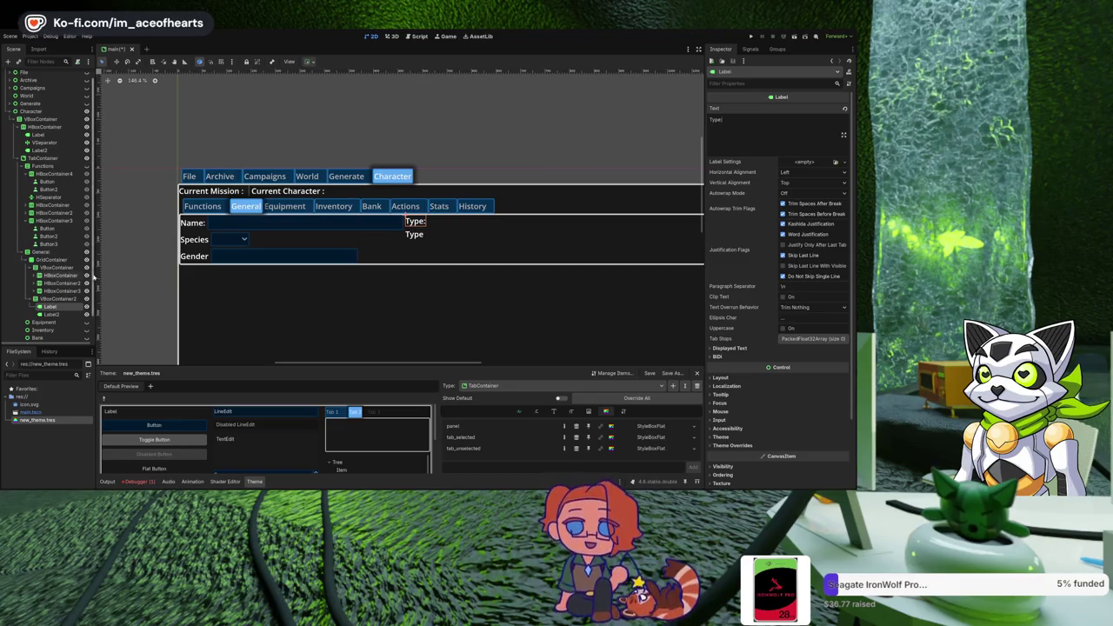
pyautogui.click(40, 251)
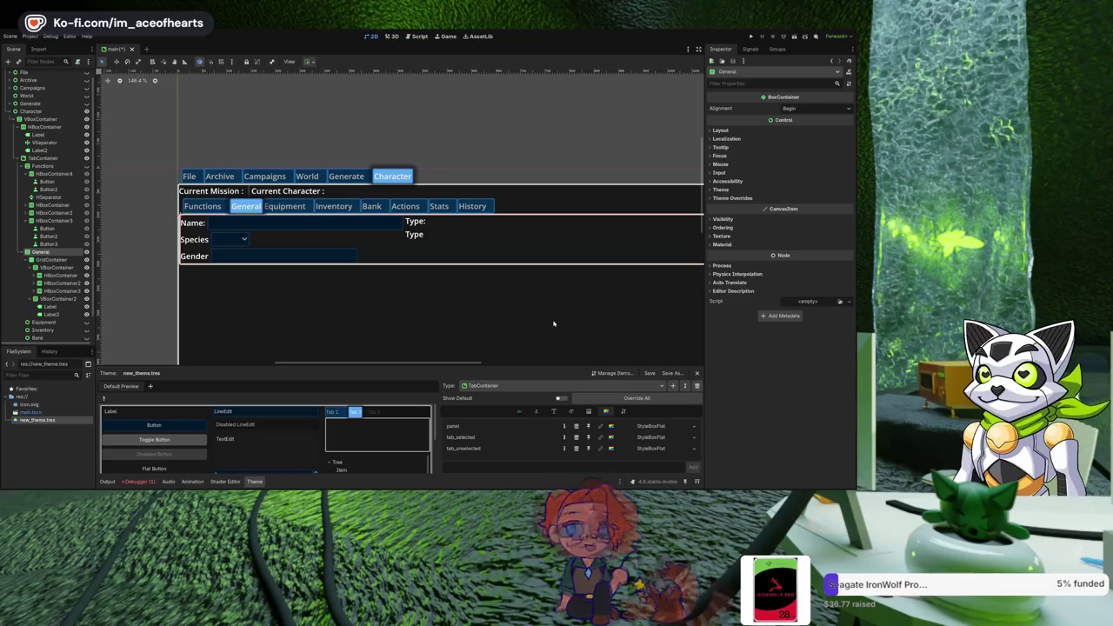
# Move both column containers into a new HSplitContainer and delete the empty GridContainer.
pyautogui.hotkey('ctrl', 'v')
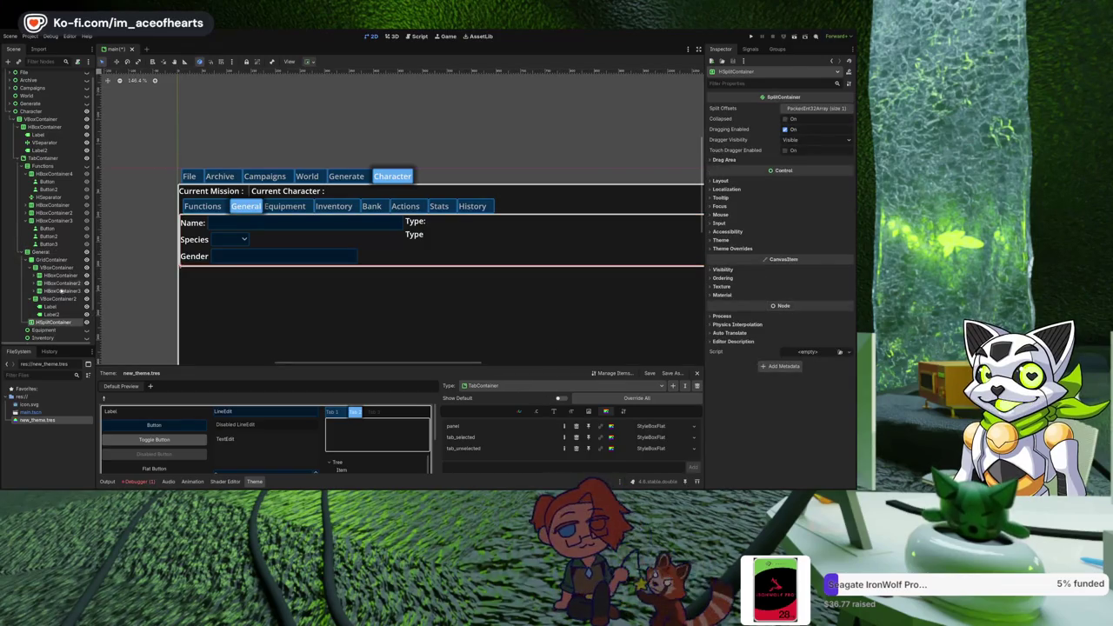
pyautogui.click(27, 259)
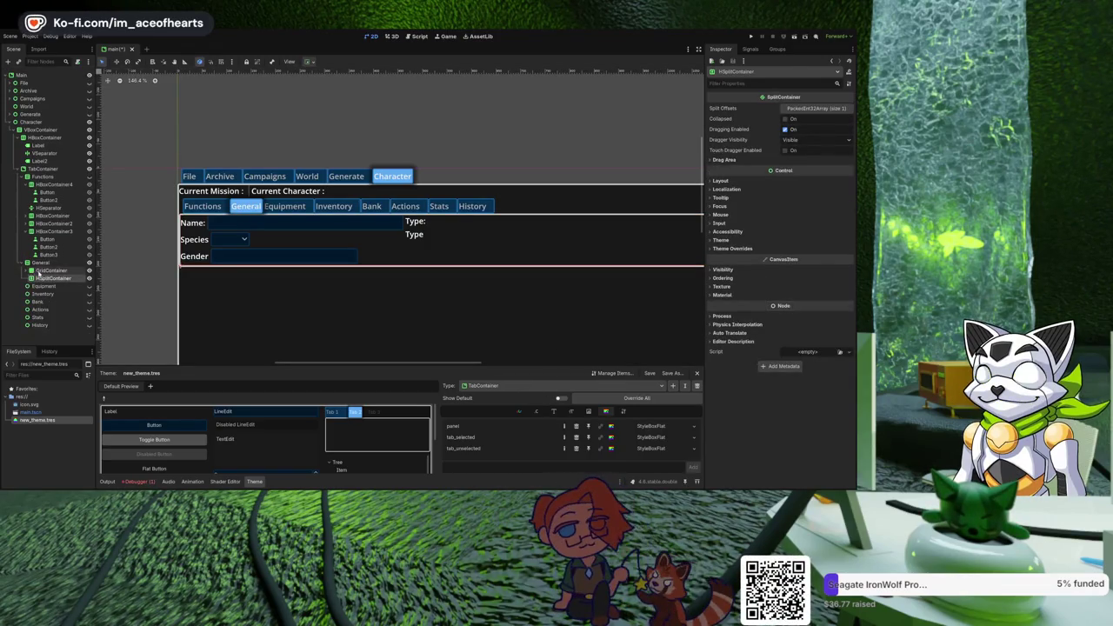
pyautogui.click(44, 270)
pyautogui.click(26, 270)
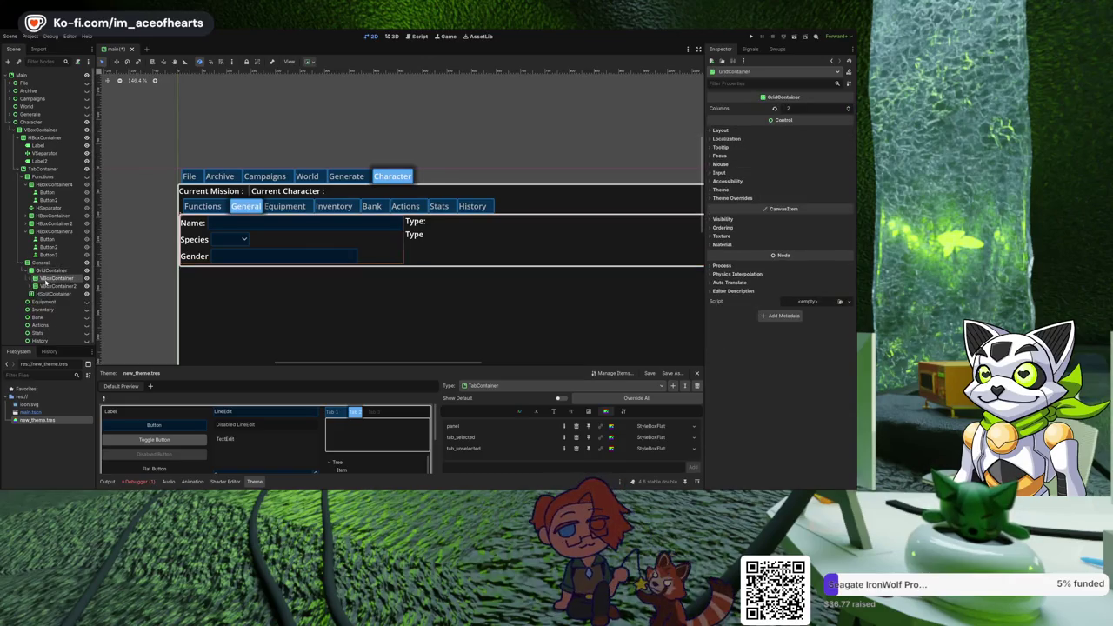
pyautogui.keyDown('shift'); pyautogui.click(45, 285); pyautogui.keyUp('shift')
pyautogui.moveTo(45, 286)
pyautogui.mouseDown()
pyautogui.moveTo(54, 297)
pyautogui.moveTo(54, 279)
pyautogui.mouseUp()
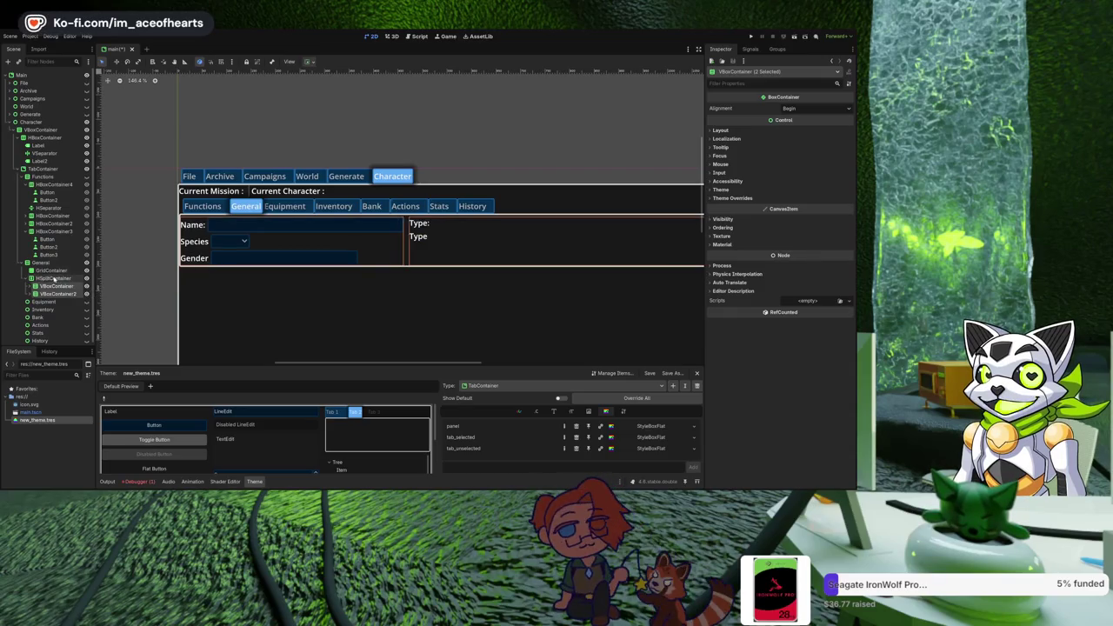
pyautogui.click(51, 271)
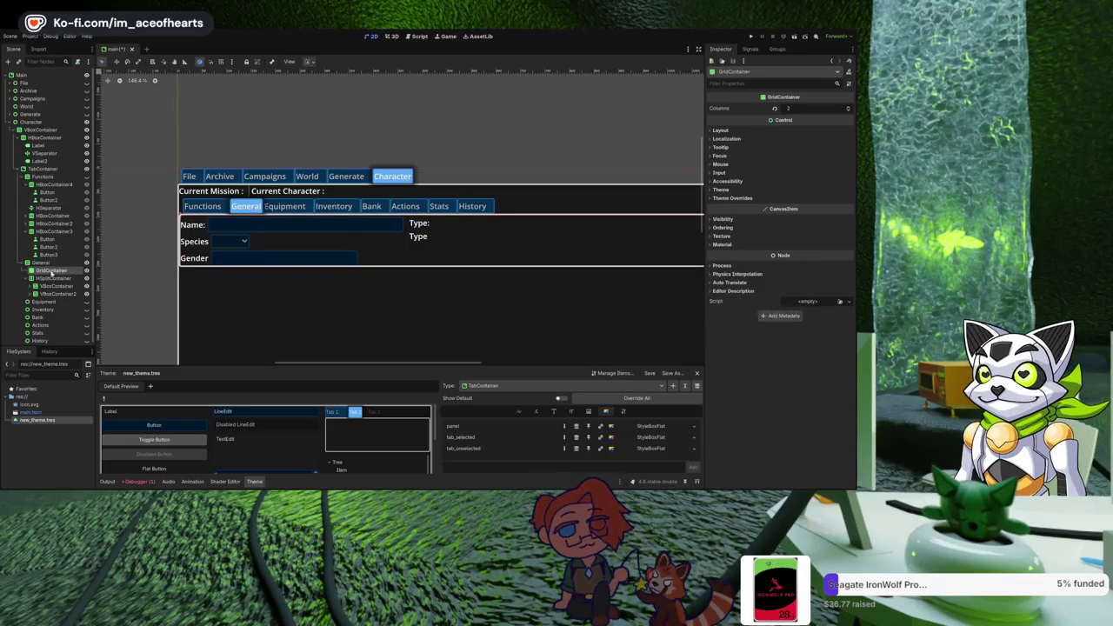
pyautogui.press('Delete')
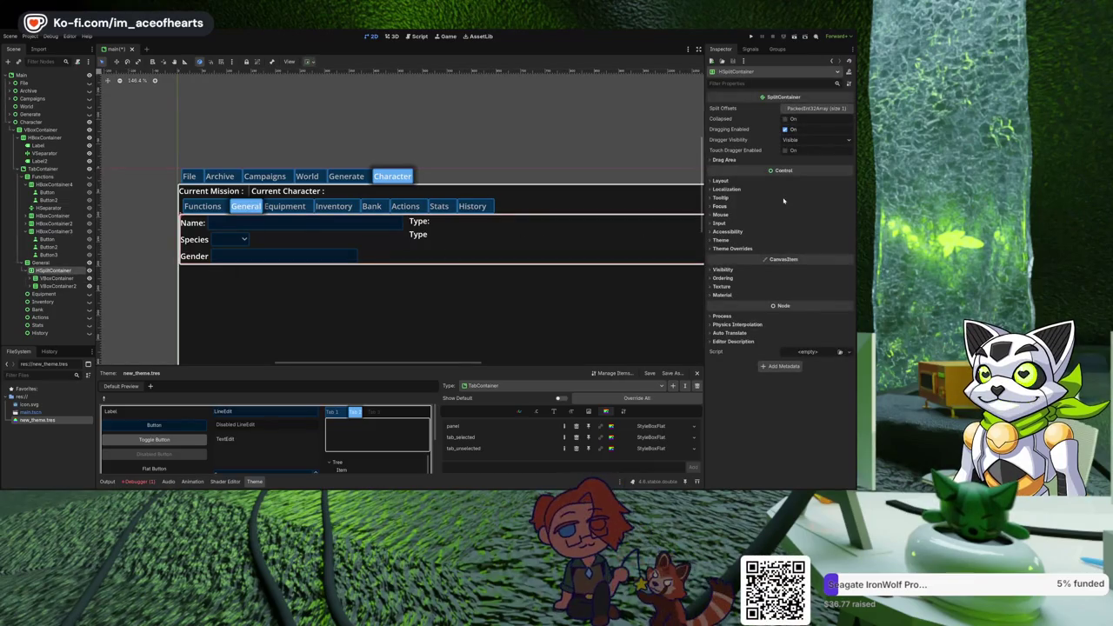
# Adjust the HSplitContainer's split offsets list, undoing the extra offset added.
pyautogui.click(823, 110)
pyautogui.click(823, 109)
pyautogui.click(823, 109)
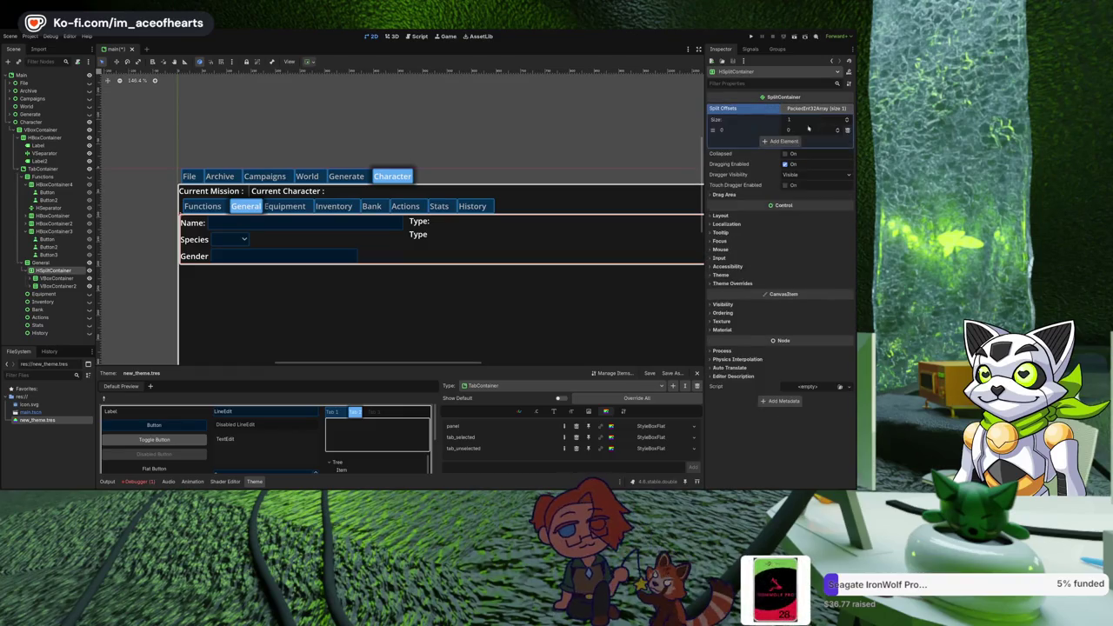
pyautogui.click(783, 141)
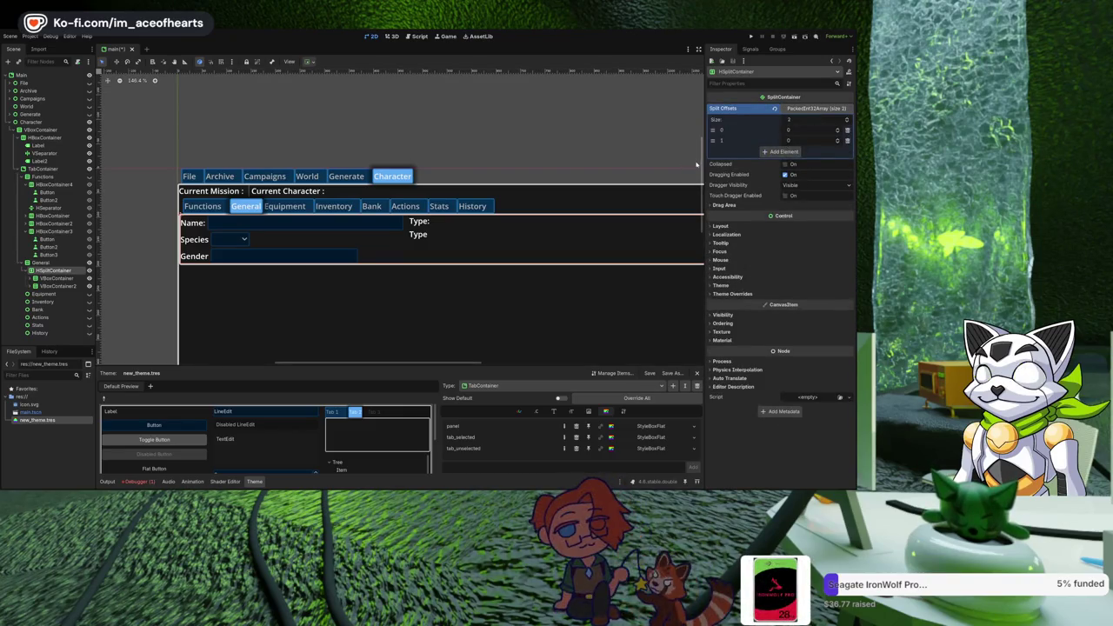
pyautogui.hotkey('ctrl', 'z')
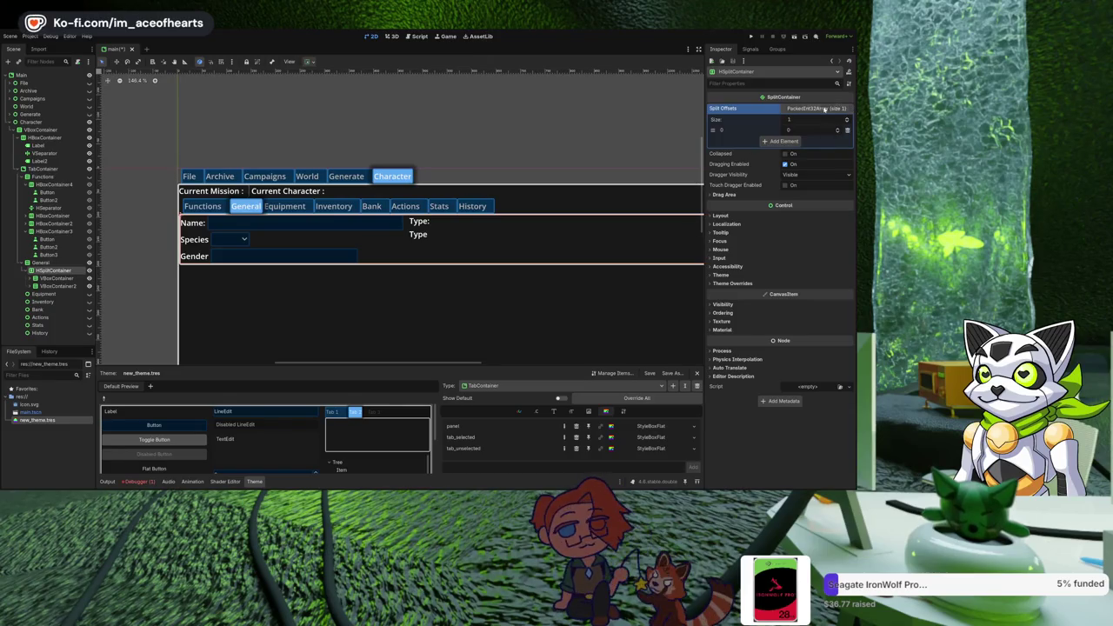
pyautogui.click(824, 109)
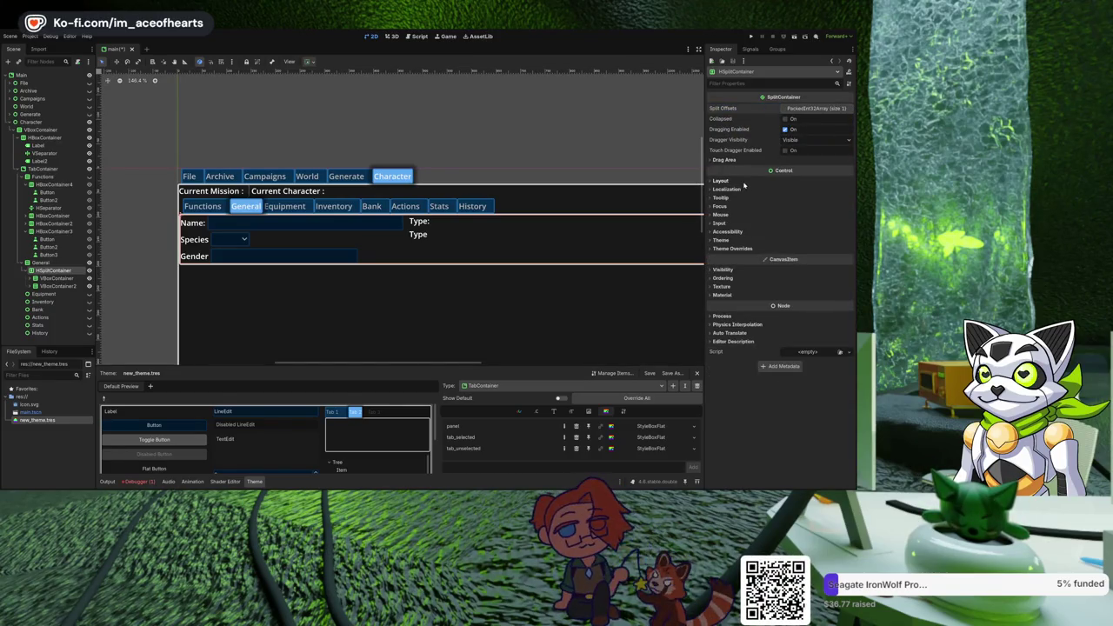
# Bring the character screen into view and expand VBoxContainer2 to show Label and Label2.
pyautogui.scroll(-2, 644, 160)
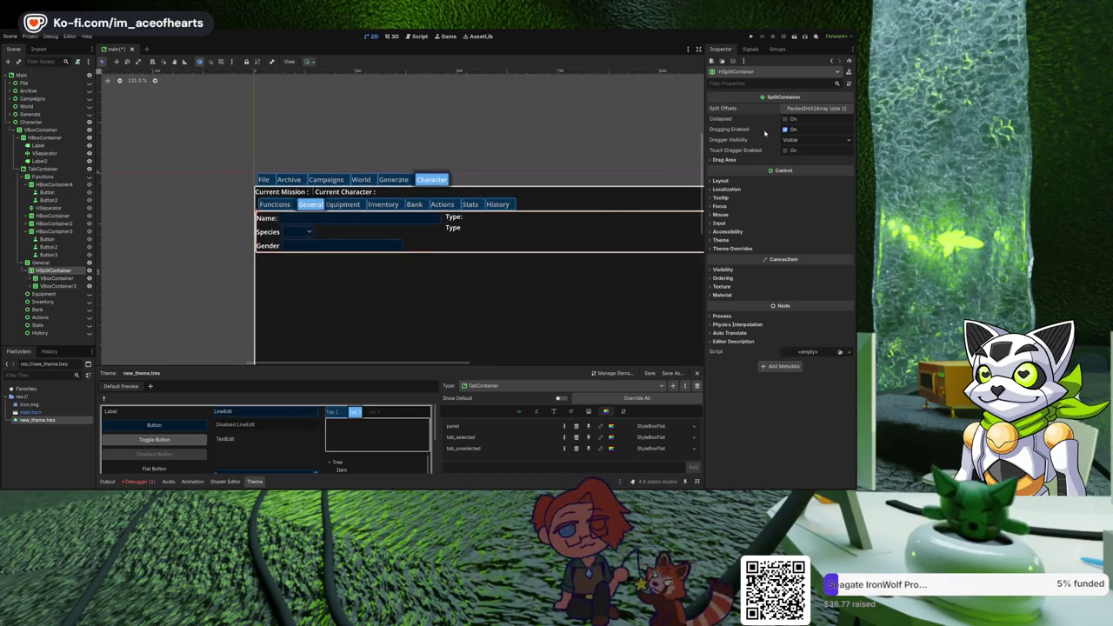
pyautogui.scroll(-3, 540, 251)
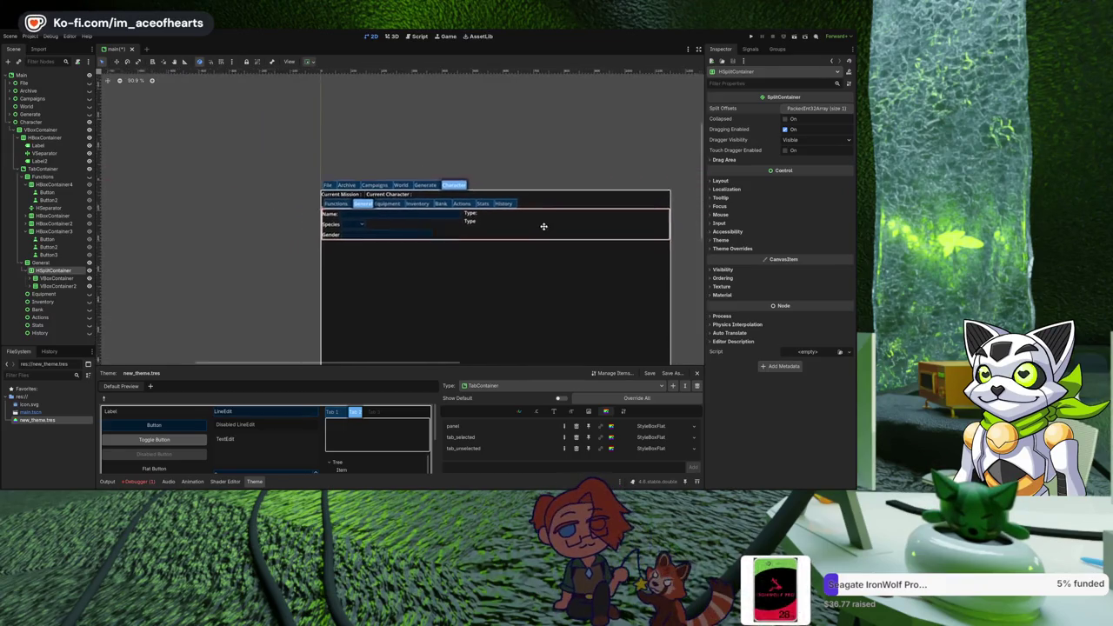
pyautogui.scroll(4, 517, 239)
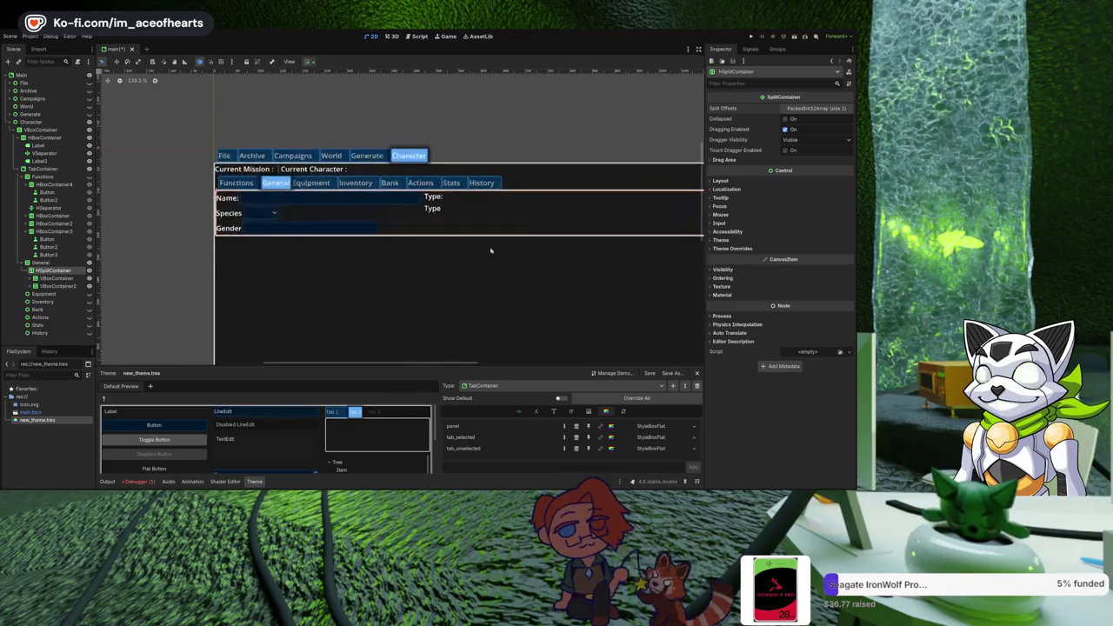
pyautogui.moveTo(416, 246)
pyautogui.mouseDown()
pyautogui.moveTo(416, 292)
pyautogui.moveTo(354, 293)
pyautogui.mouseUp()
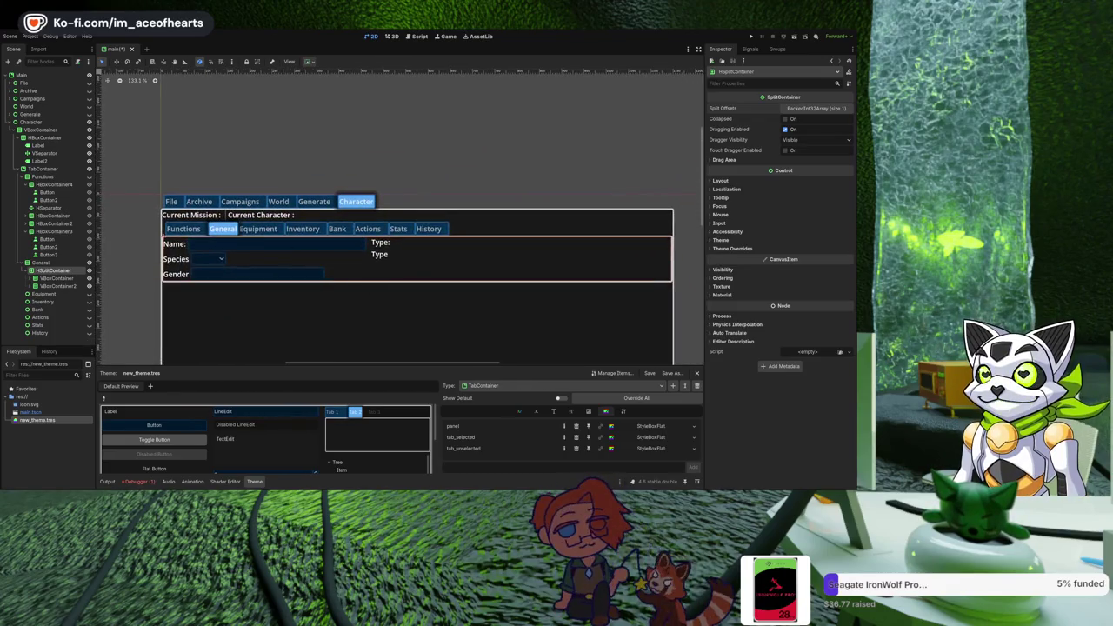
pyautogui.click(61, 286)
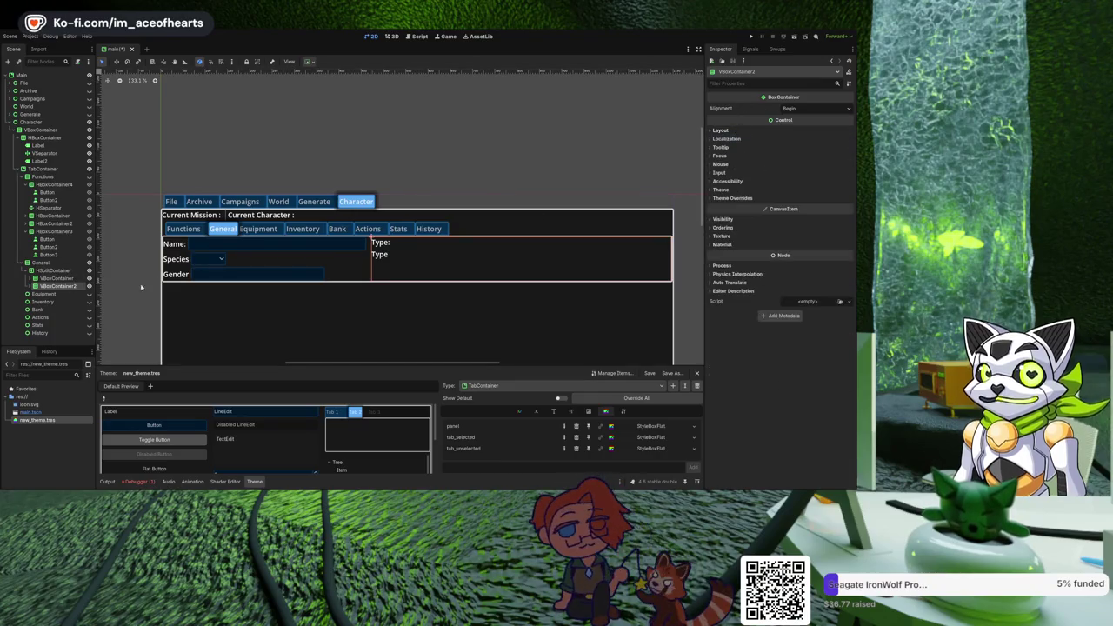
pyautogui.click(36, 286)
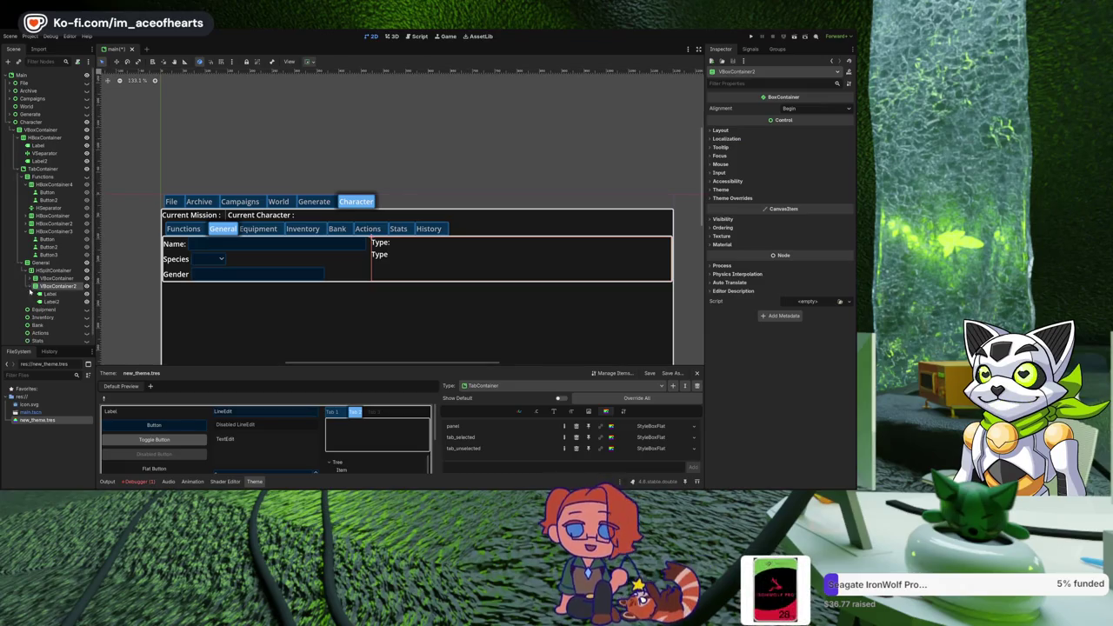
# Remove Label2 and edit Label's text to show Condition: 100.0% and Busy Until: 0.
pyautogui.click(54, 302)
pyautogui.hotkey('ctrl', 'z')
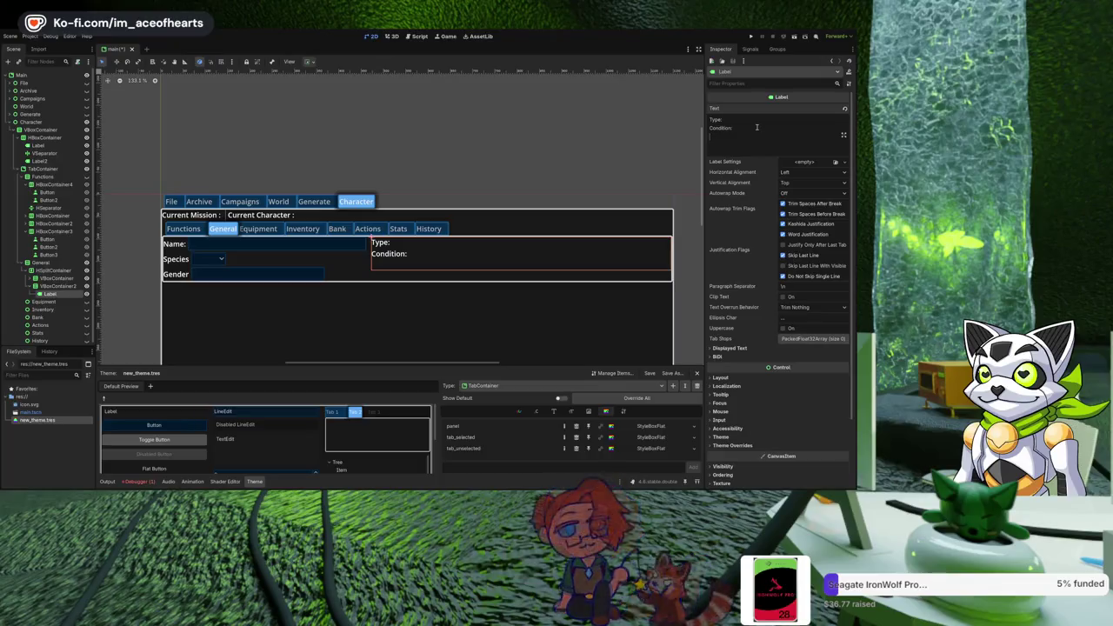
pyautogui.press('BackSpace')
pyautogui.write('100.')
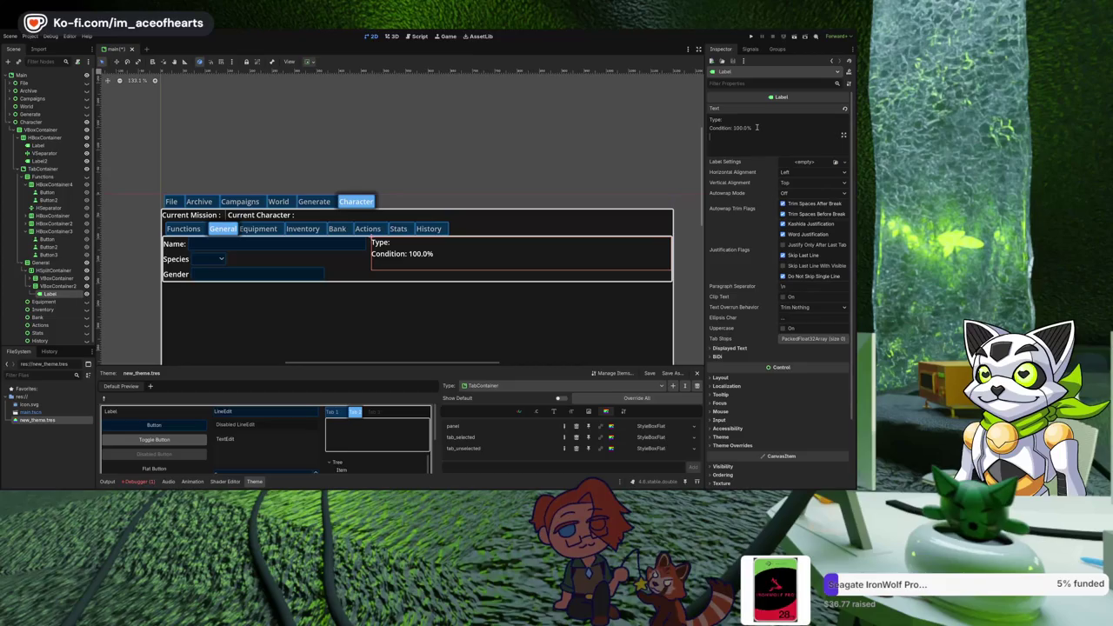
pyautogui.write('busy')
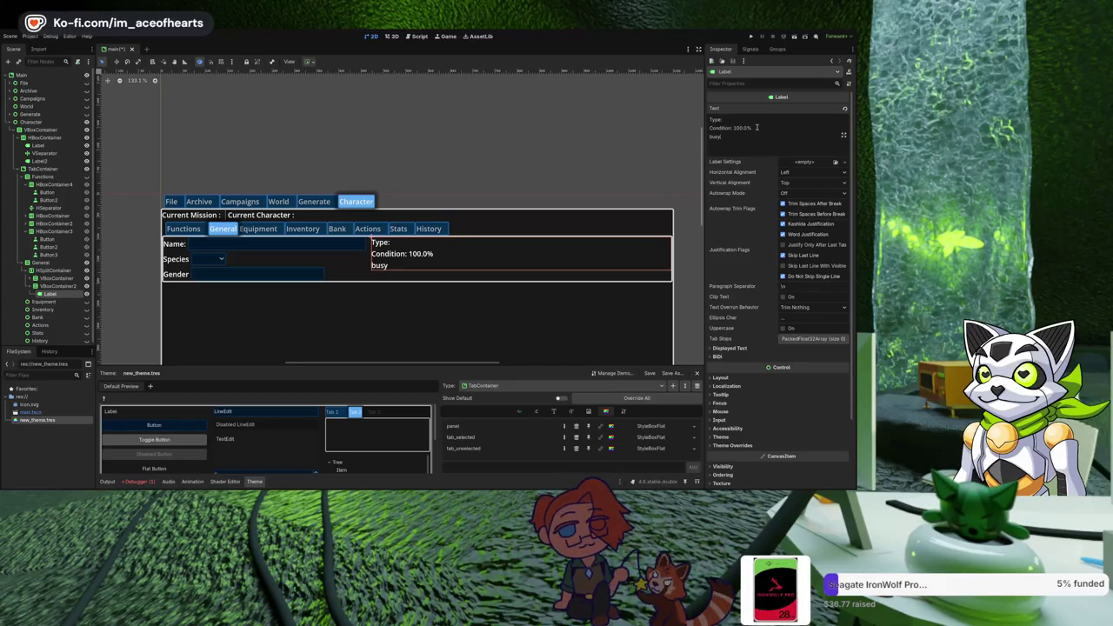
pyautogui.write(' Until: 0')
pyautogui.press('Return')
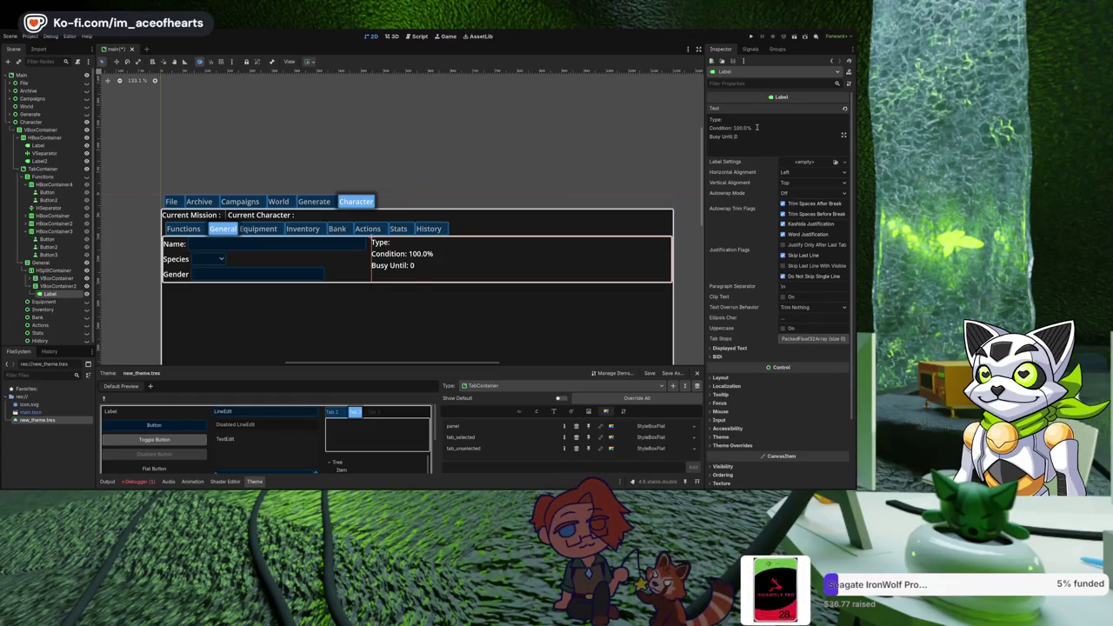
# Add Action Frame, Move Frame: 0 and Stance: Stand lines to the stats label.
pyautogui.write('True')
pyautogui.press('Return')
pyautogui.write('Action')
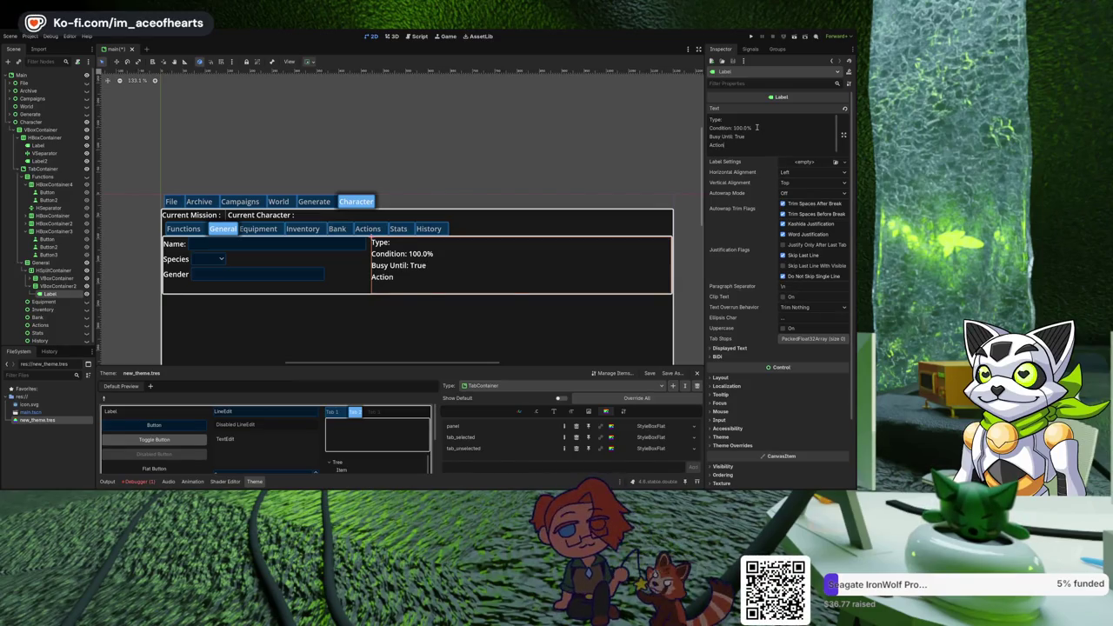
pyautogui.write(' Frame: 0')
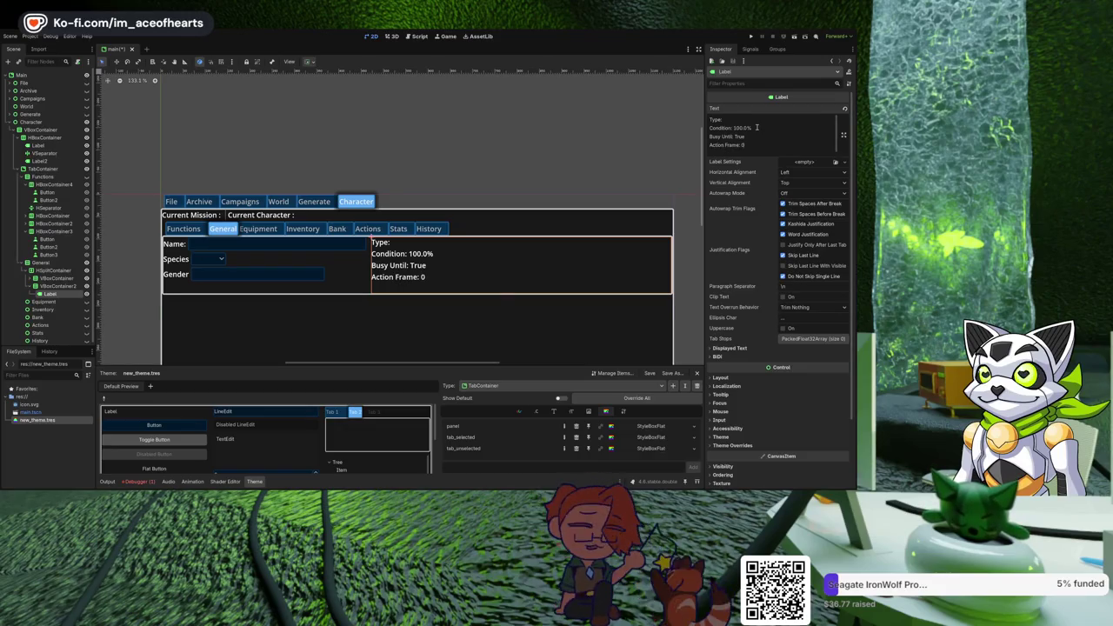
pyautogui.press('Return')
pyautogui.write('MKo')
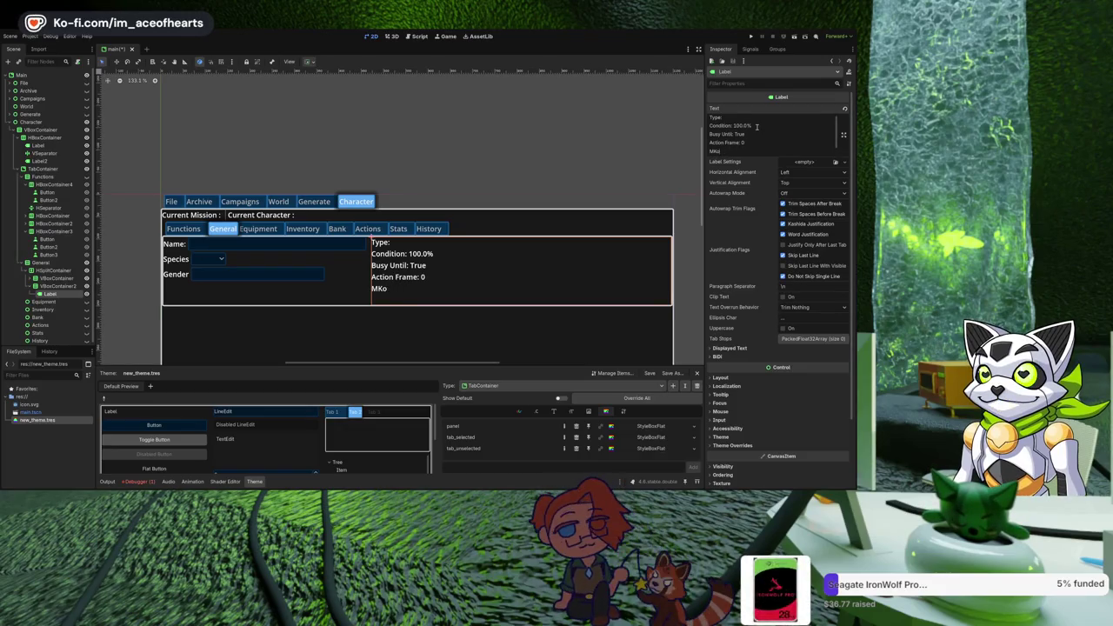
pyautogui.press('BackSpace')
pyautogui.write('rame : 0')
pyautogui.press('Return')
pyautogui.write('Stan')
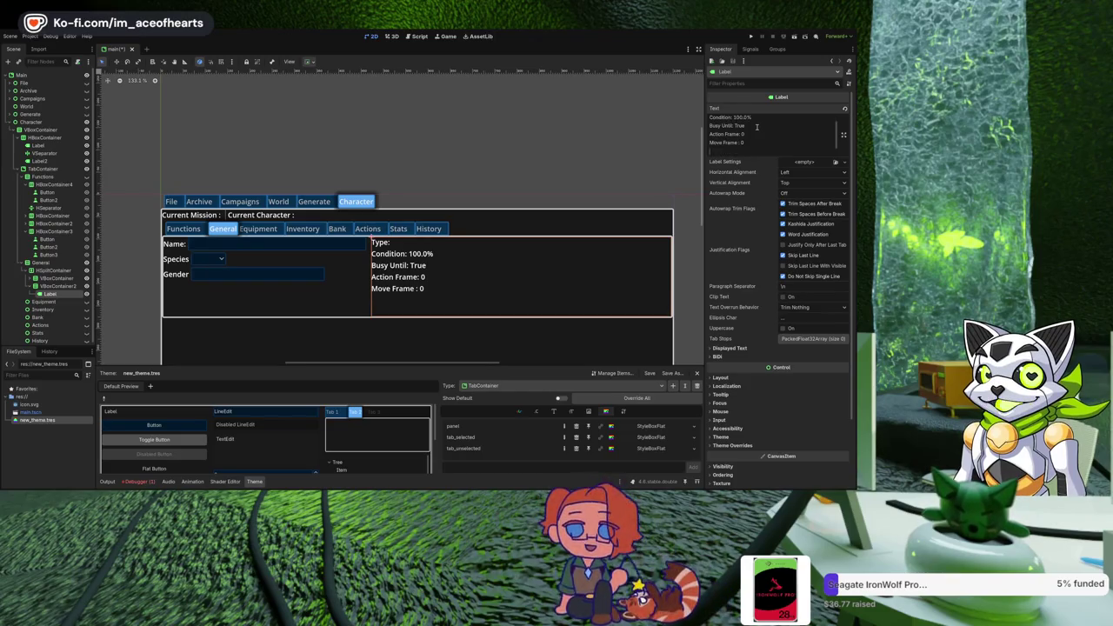
pyautogui.write('ce:')
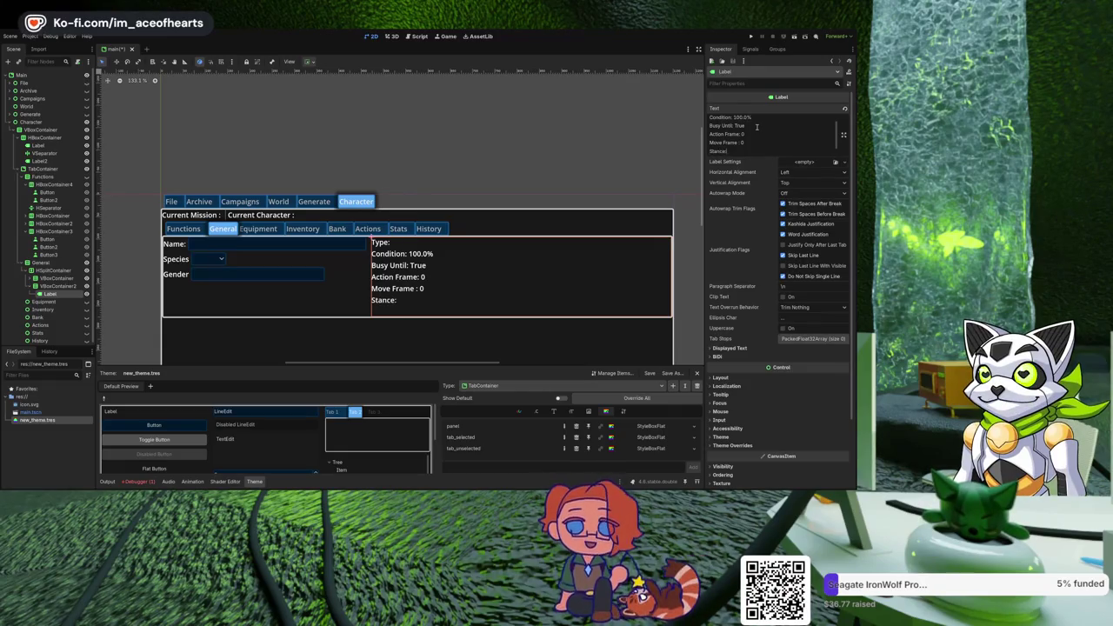
pyautogui.write(' Stand')
pyautogui.press('Return')
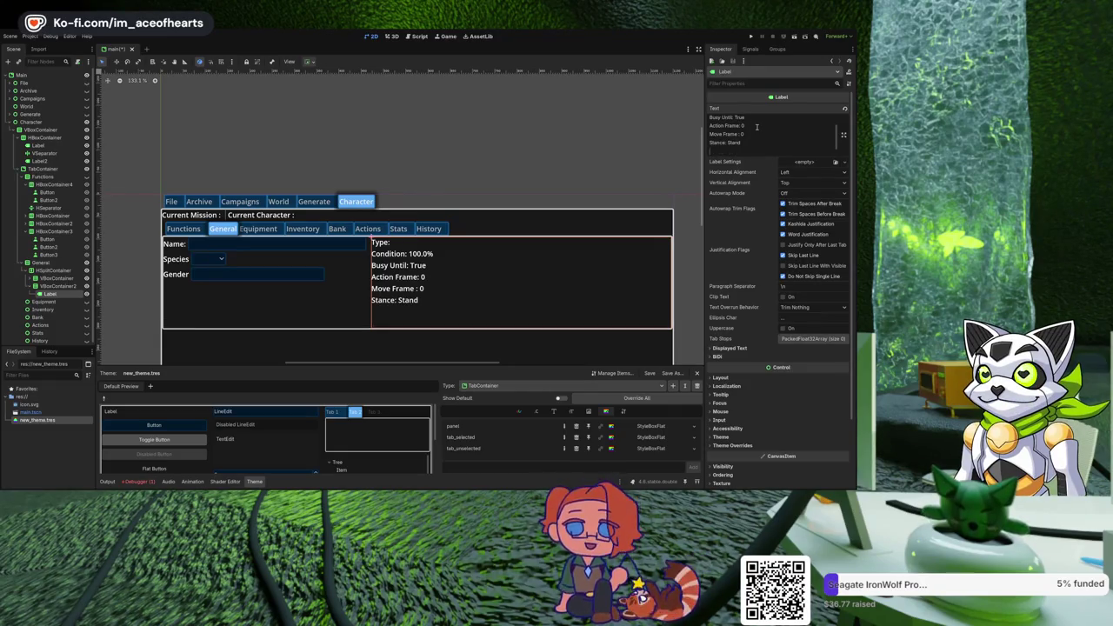
# Finish the stats with Type: Entity, Distance: 0 and Visible: True lines.
pyautogui.scroll(2, 760, 122)
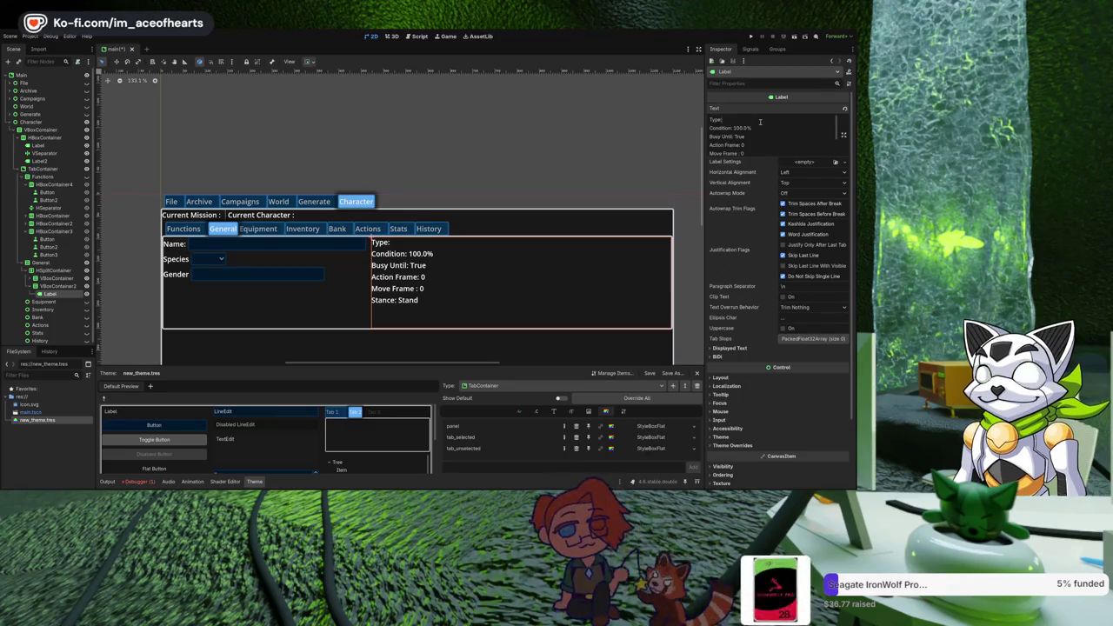
pyautogui.write('Entity')
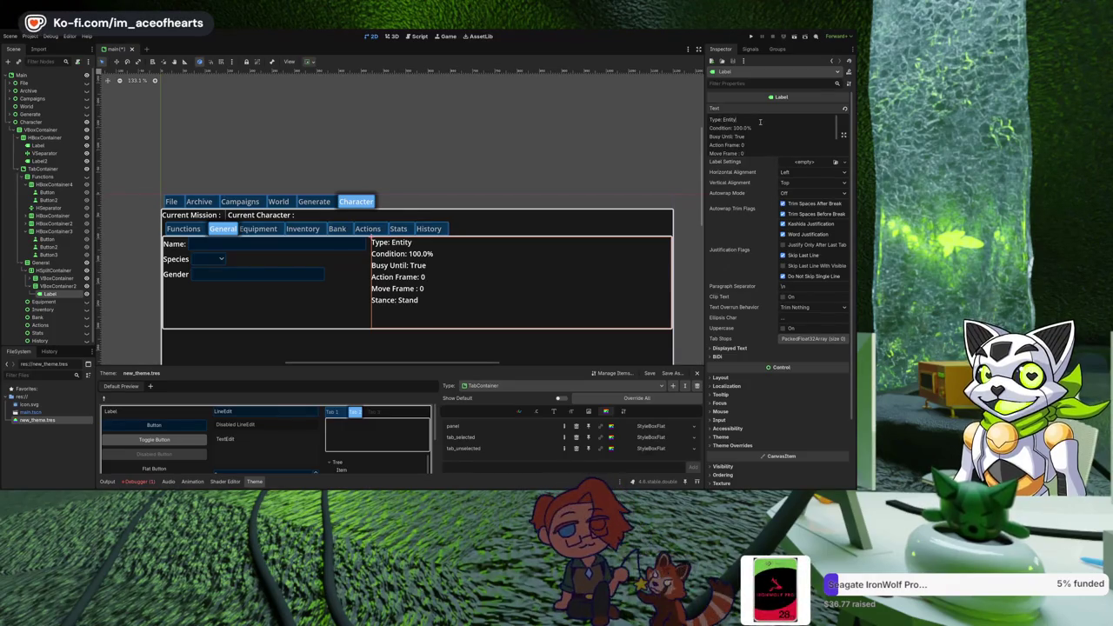
pyautogui.scroll(-2, 755, 150)
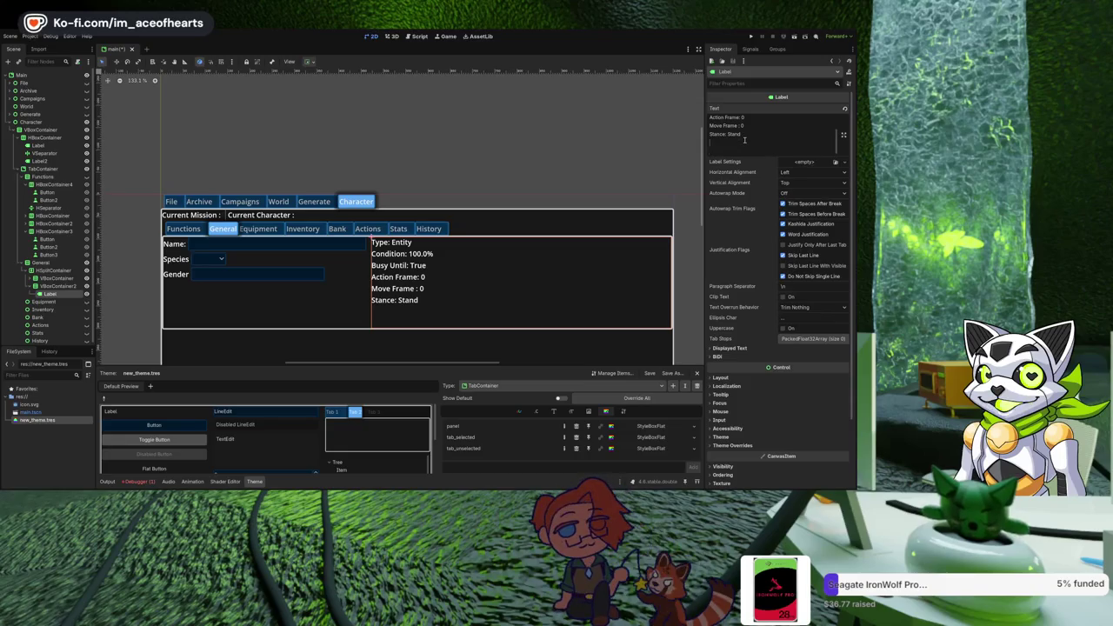
pyautogui.write('Distance: 0')
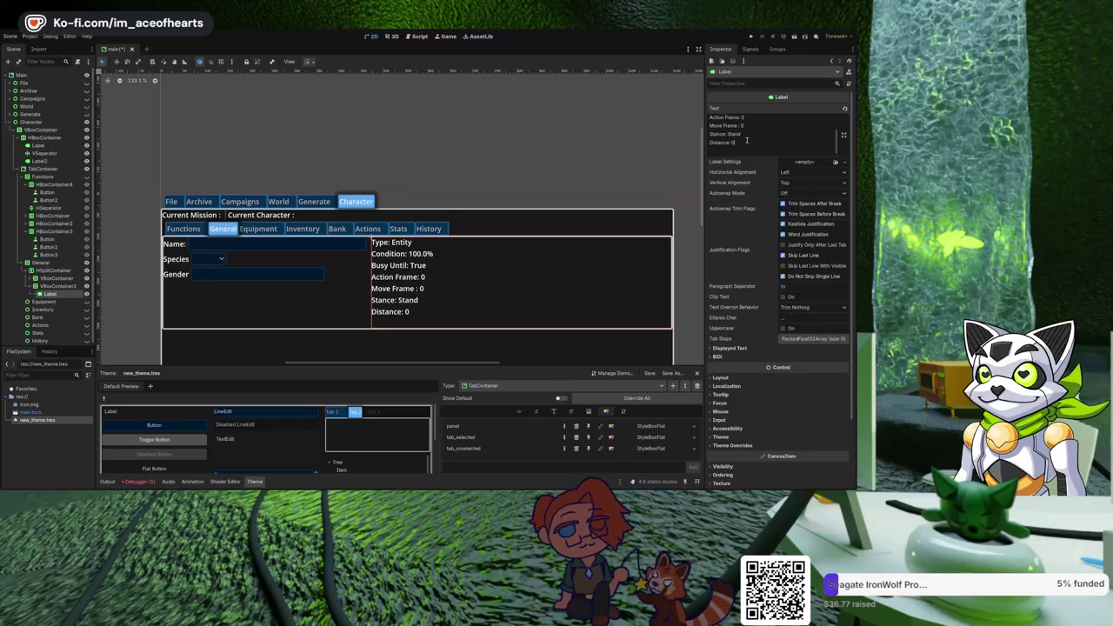
pyautogui.press('Return')
pyautogui.write('Visible: True')
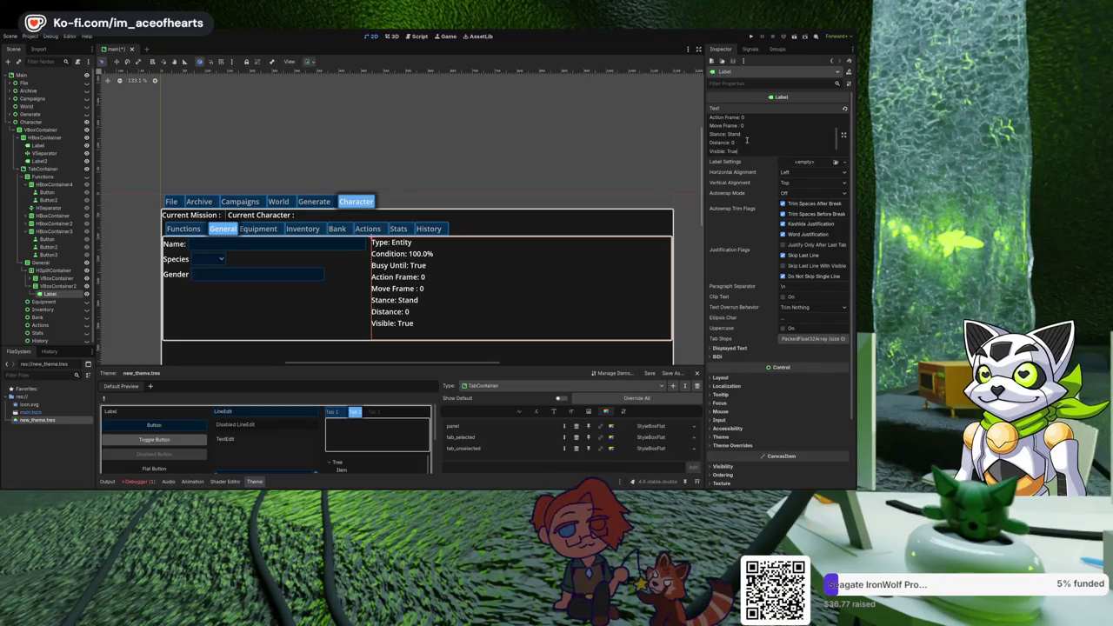
pyautogui.press('Return')
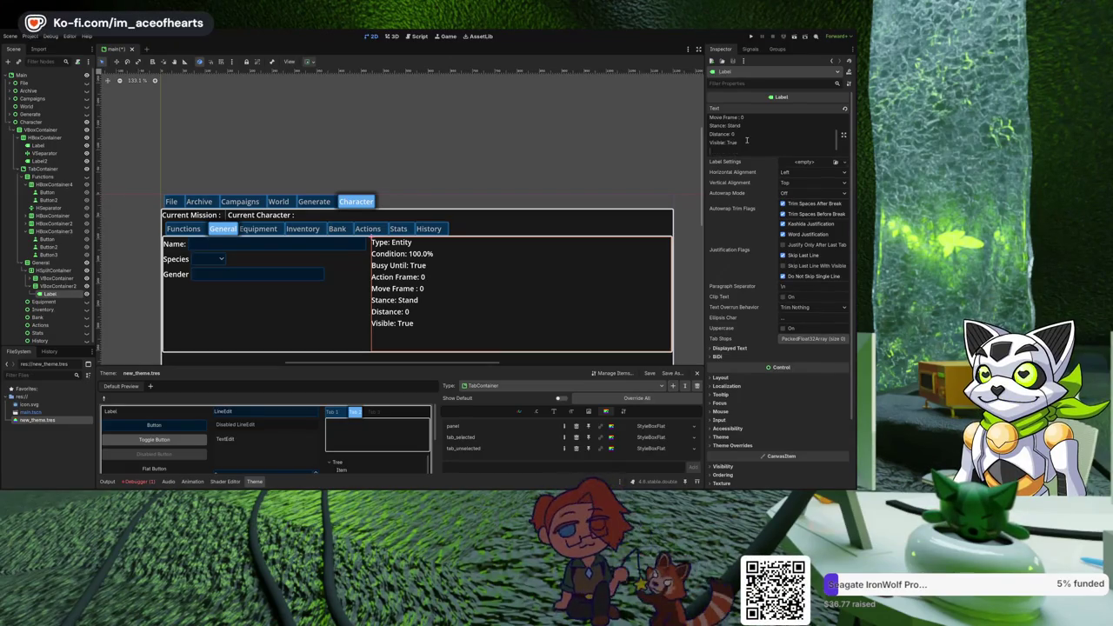
pyautogui.write('C')
pyautogui.press('BackSpace')
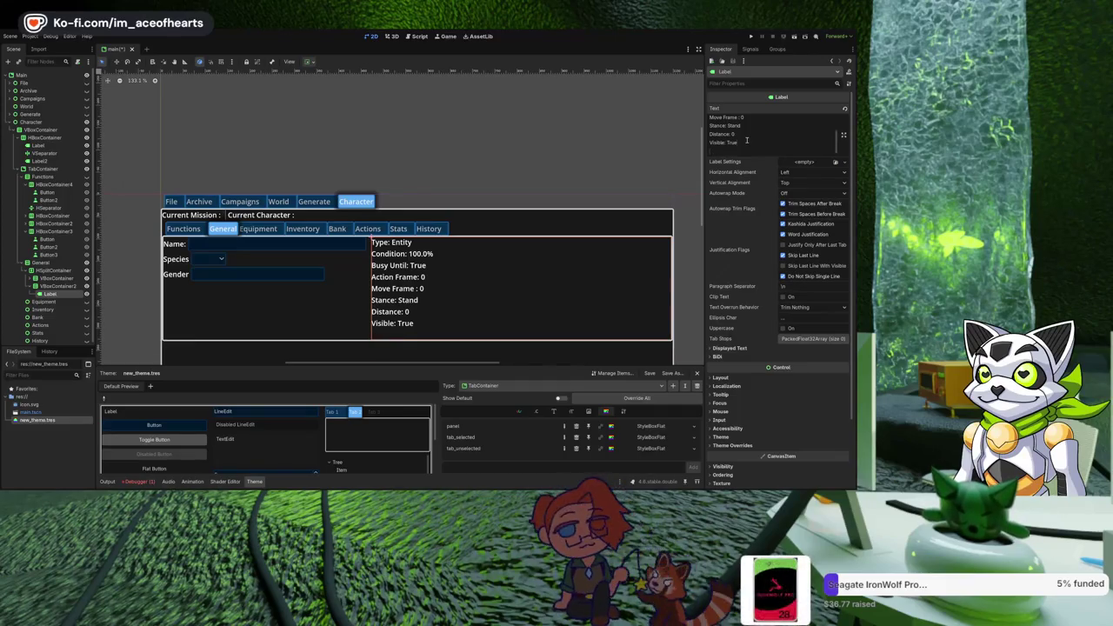
pyautogui.scroll(3, 747, 141)
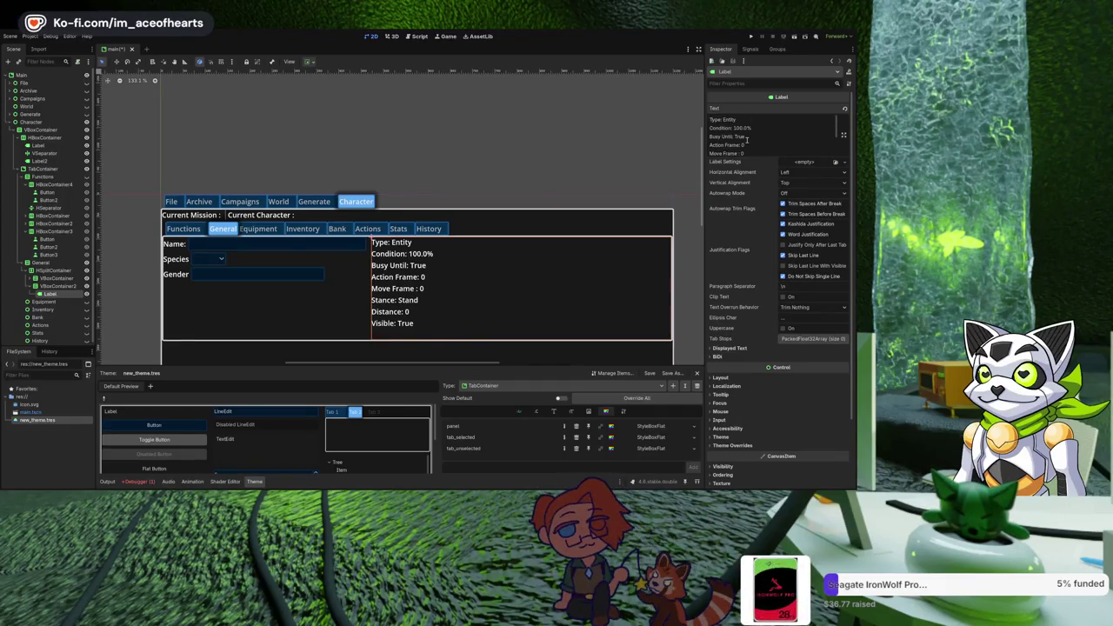
# Insert 'Category: Character' and 'Template: None' lines directly below Type: Entity.
pyautogui.press('Return')
pyautogui.write('Cate')
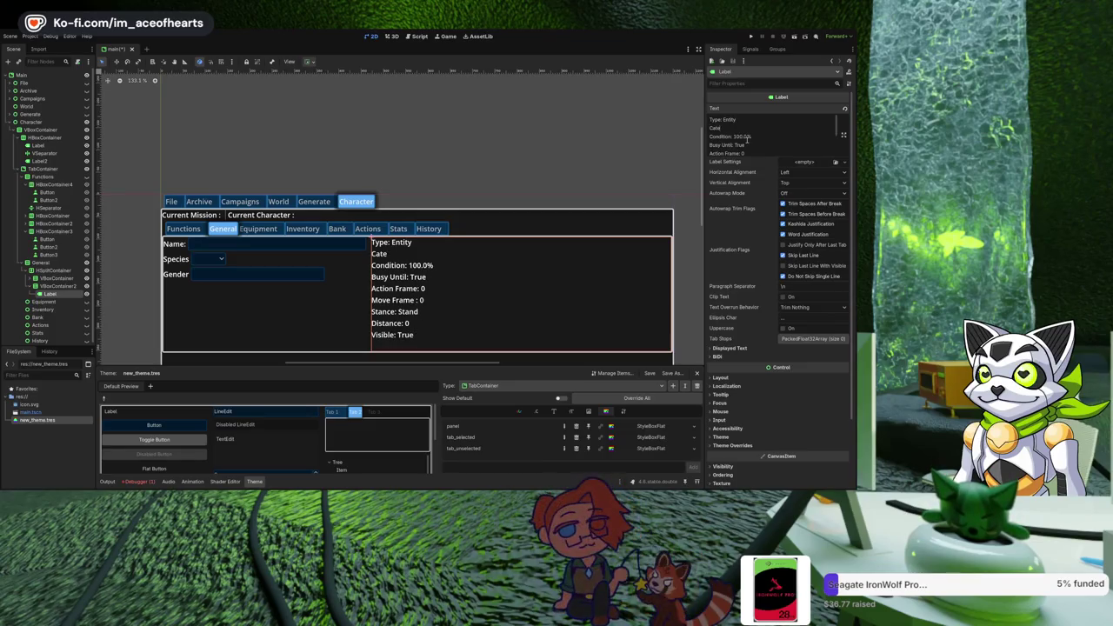
pyautogui.write('gory: Chracte')
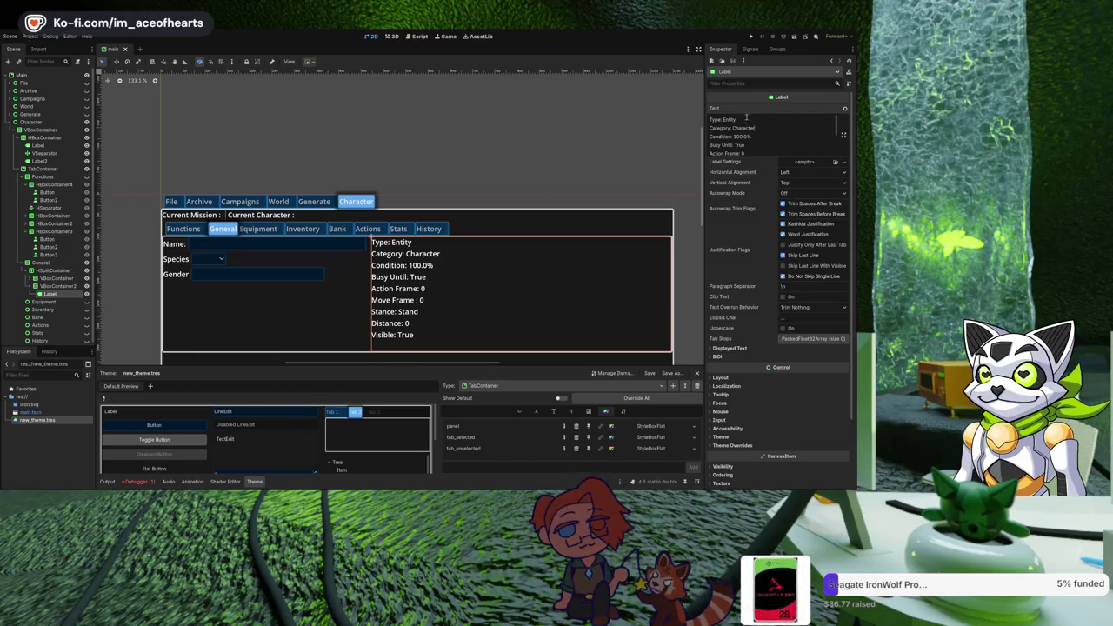
pyautogui.press('Return')
pyautogui.write('Template: None')
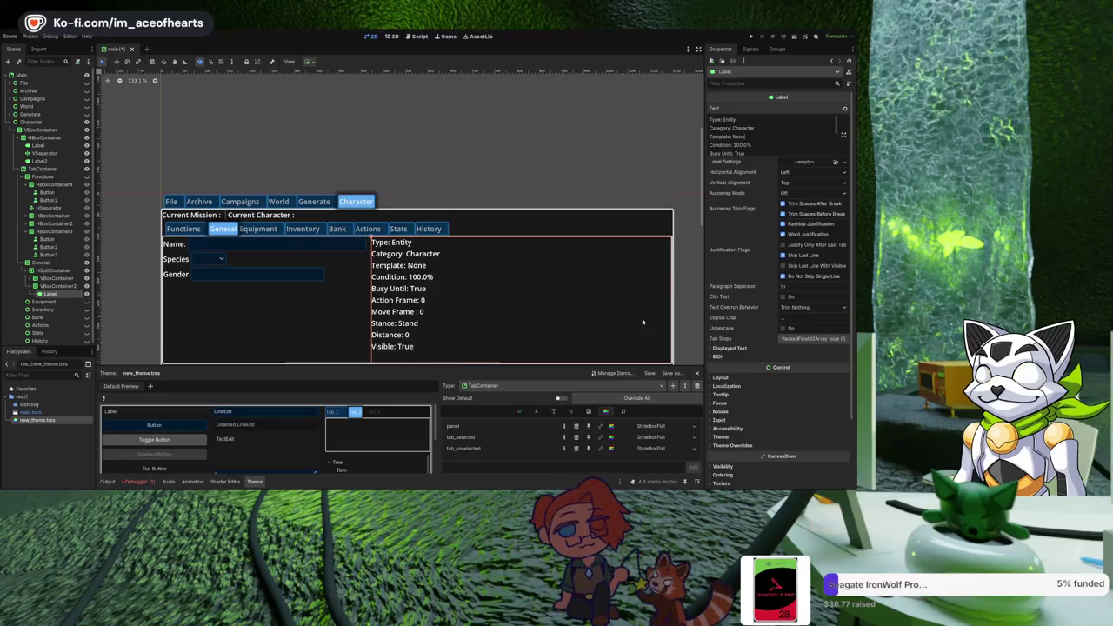
pyautogui.scroll(-5, 766, 142)
pyautogui.scroll(5, 766, 174)
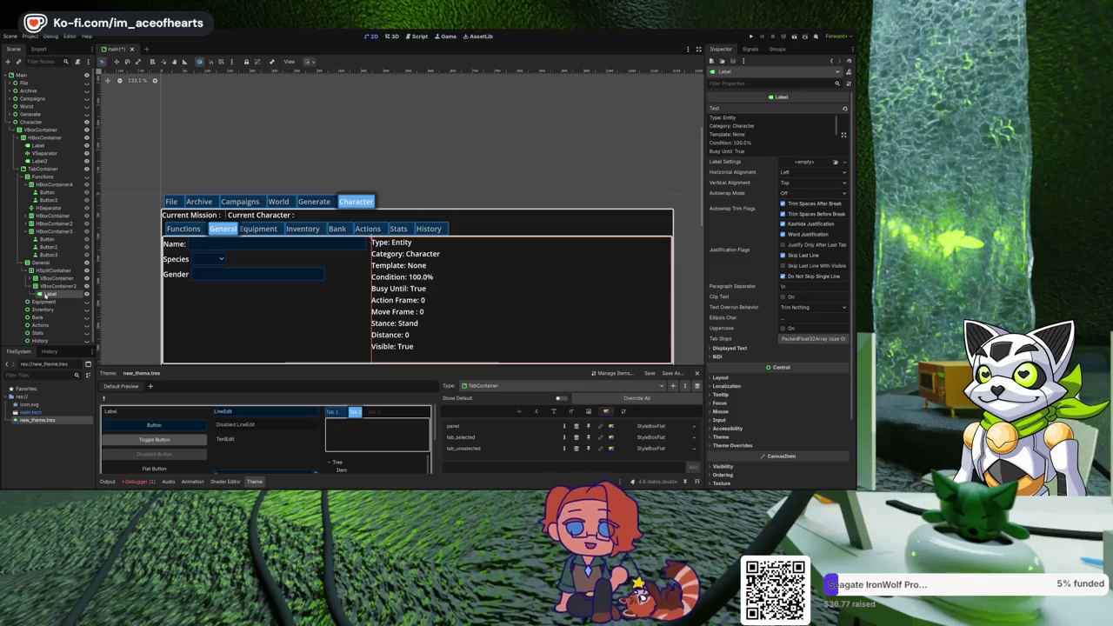
pyautogui.click(56, 287)
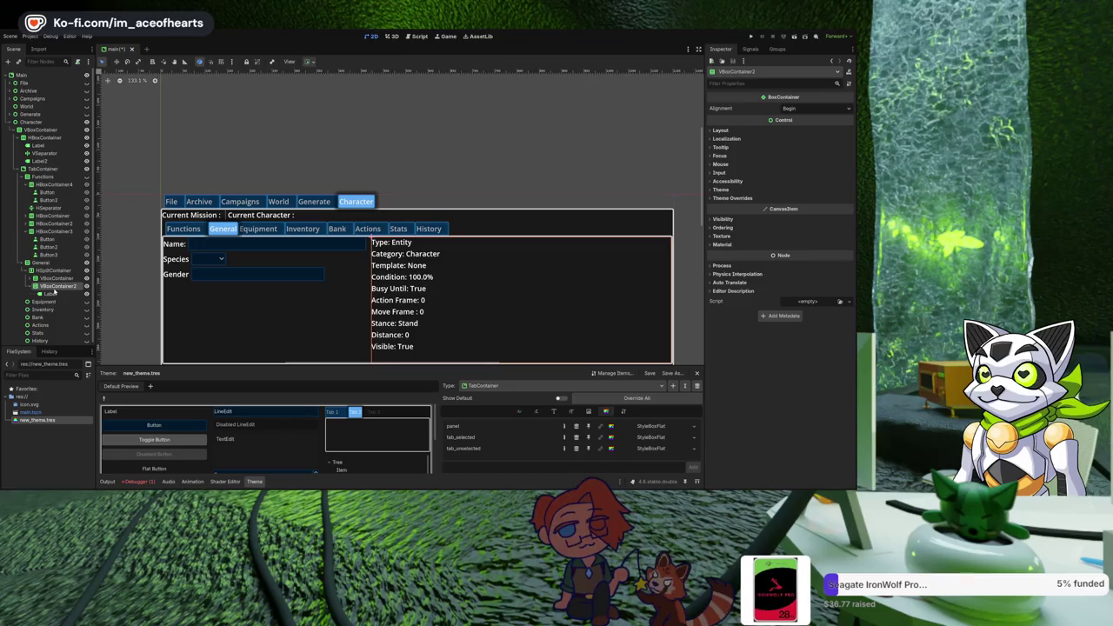
# Add an HBoxContainer below the stats label and put a CheckButton inside it.
pyautogui.hotkey('ctrl', 'v')
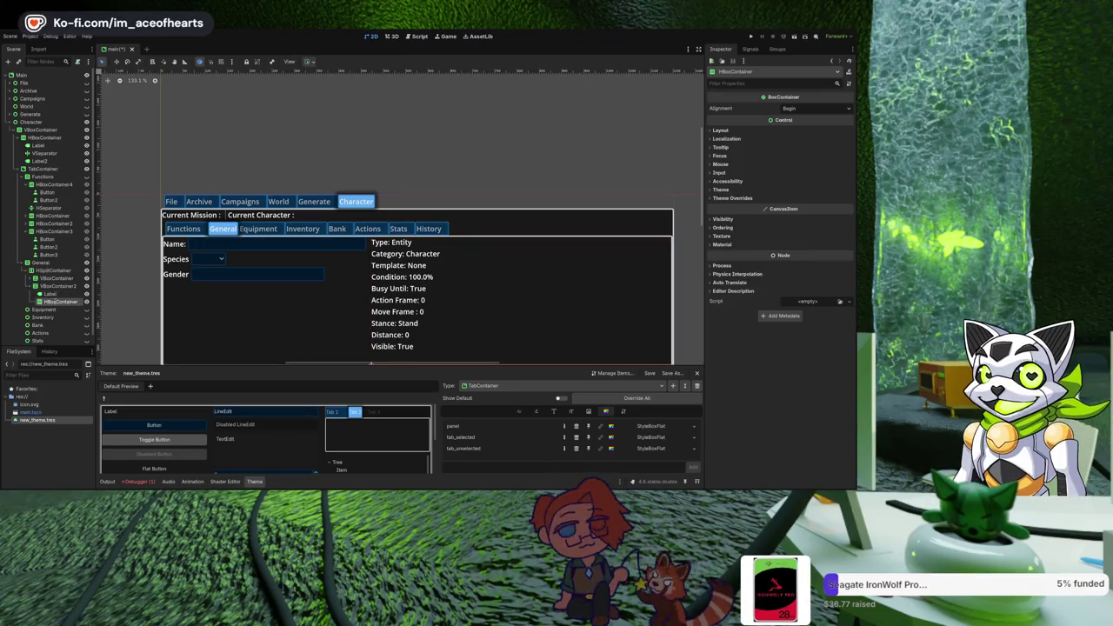
pyautogui.click(49, 295)
pyautogui.click(58, 302)
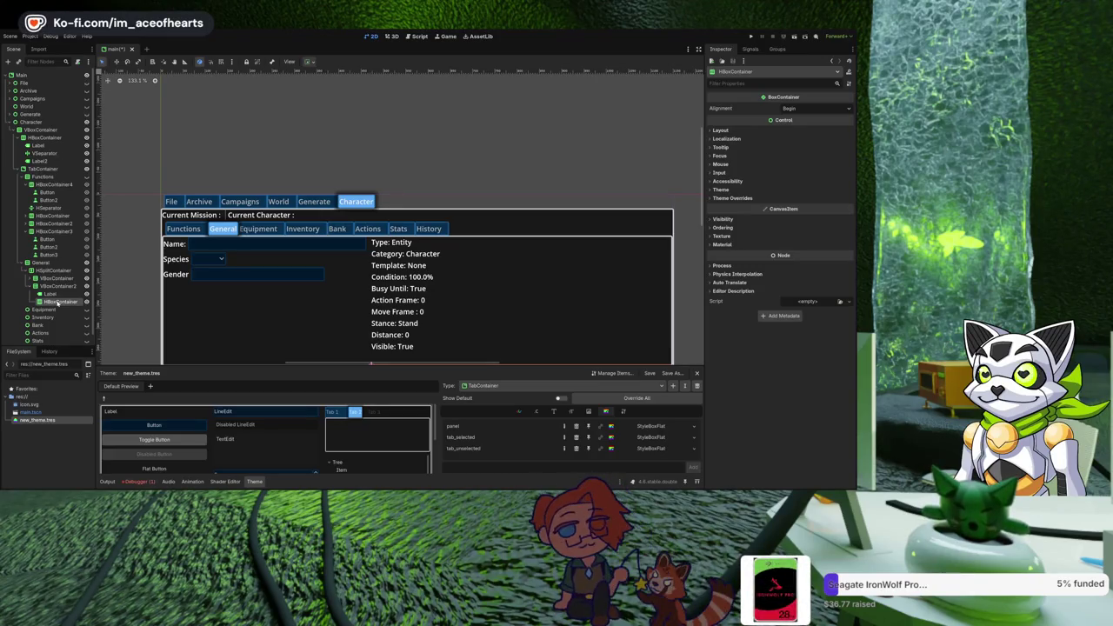
pyautogui.hotkey('ctrl', 'v')
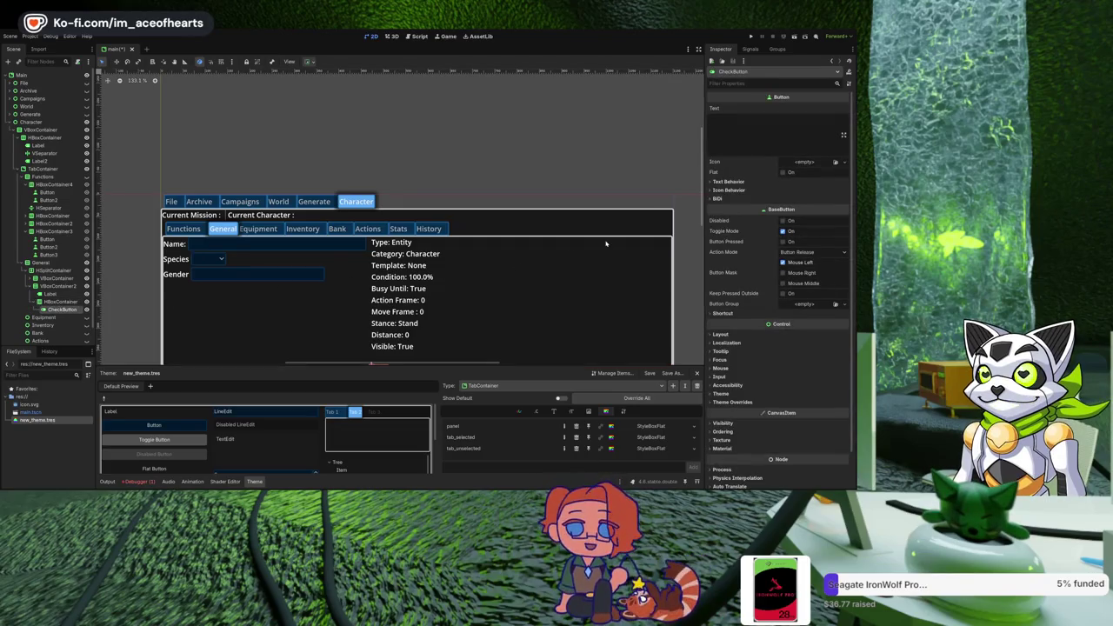
pyautogui.scroll(-2, 532, 246)
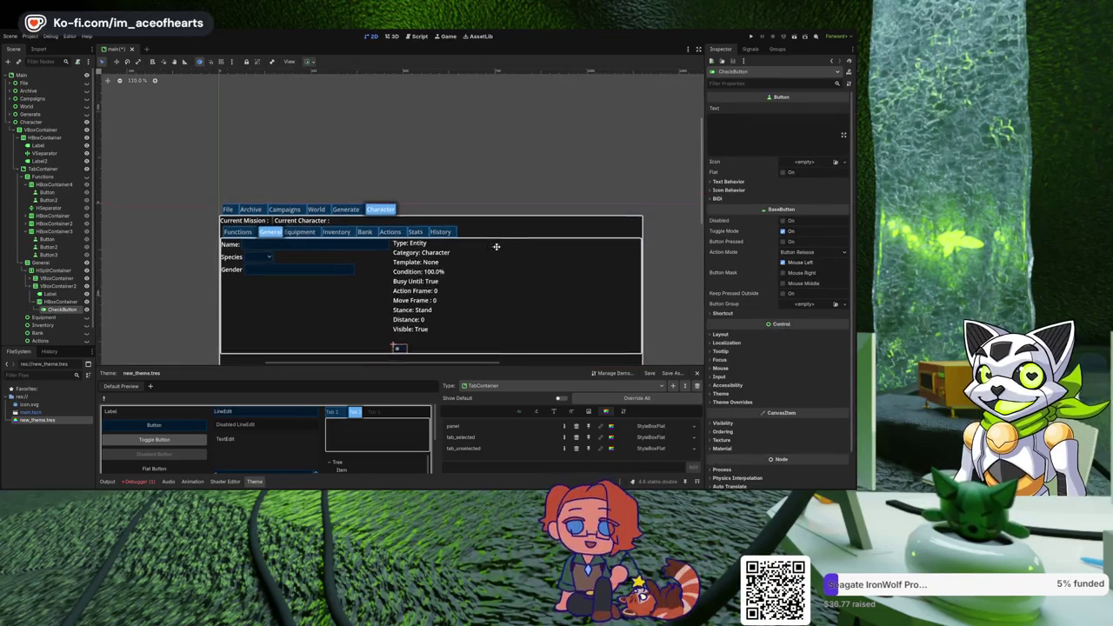
pyautogui.scroll(1, 499, 243)
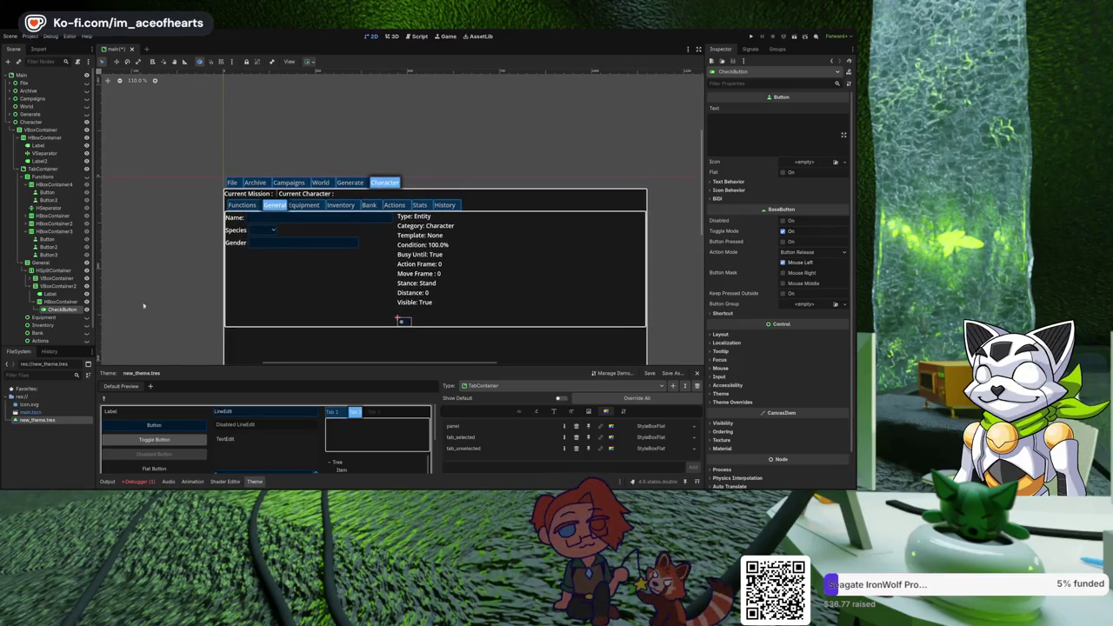
pyautogui.click(50, 294)
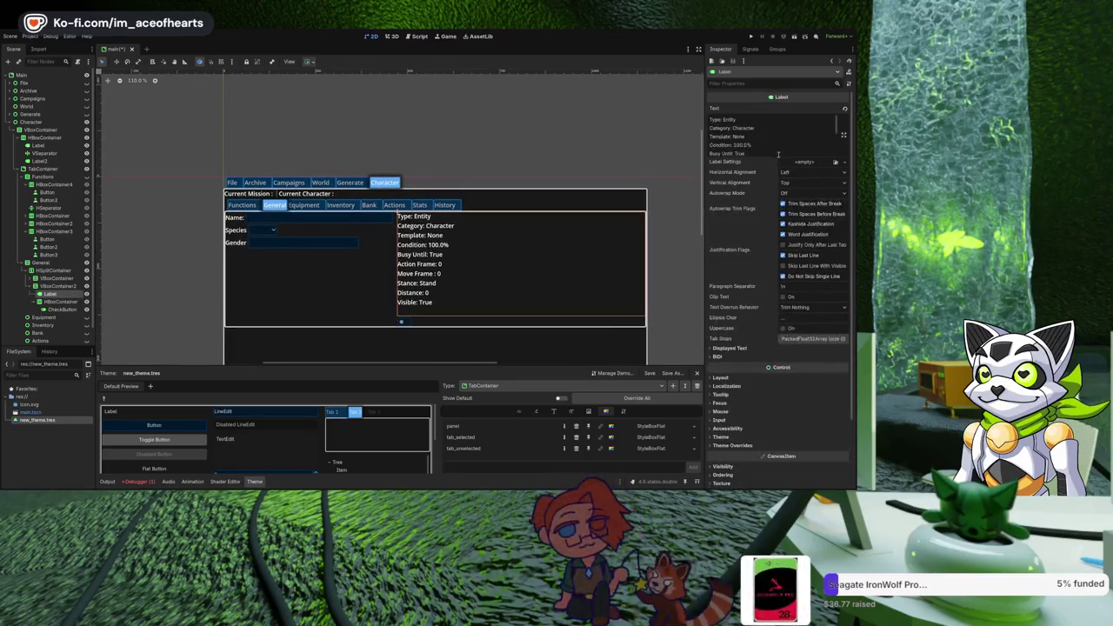
pyautogui.scroll(-2, 766, 139)
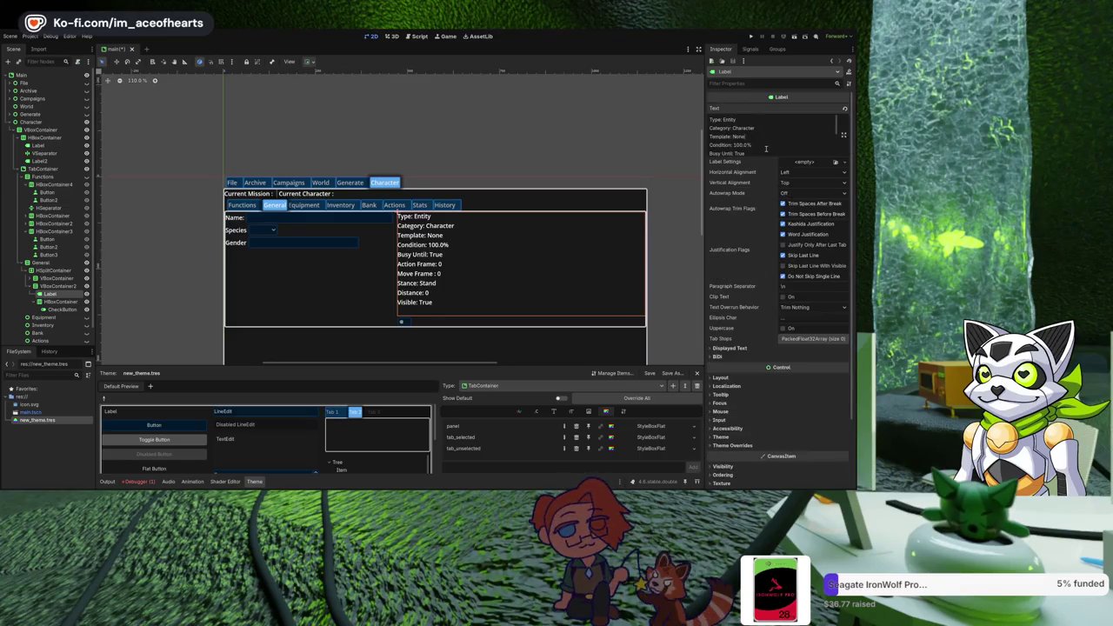
pyautogui.scroll(-3, 764, 144)
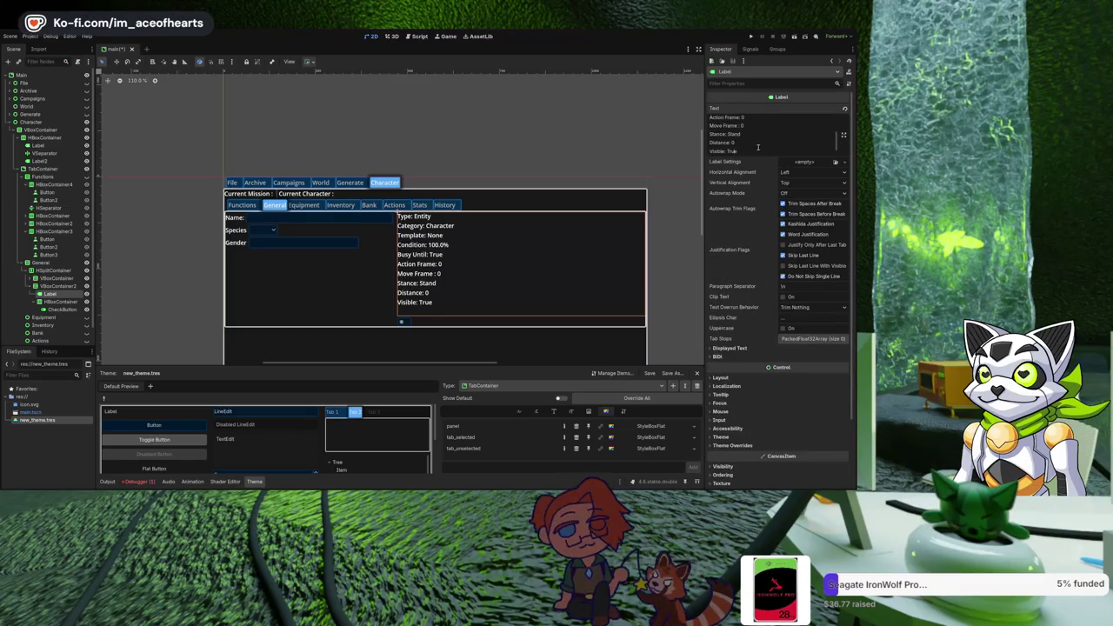
pyautogui.scroll(-1, 757, 147)
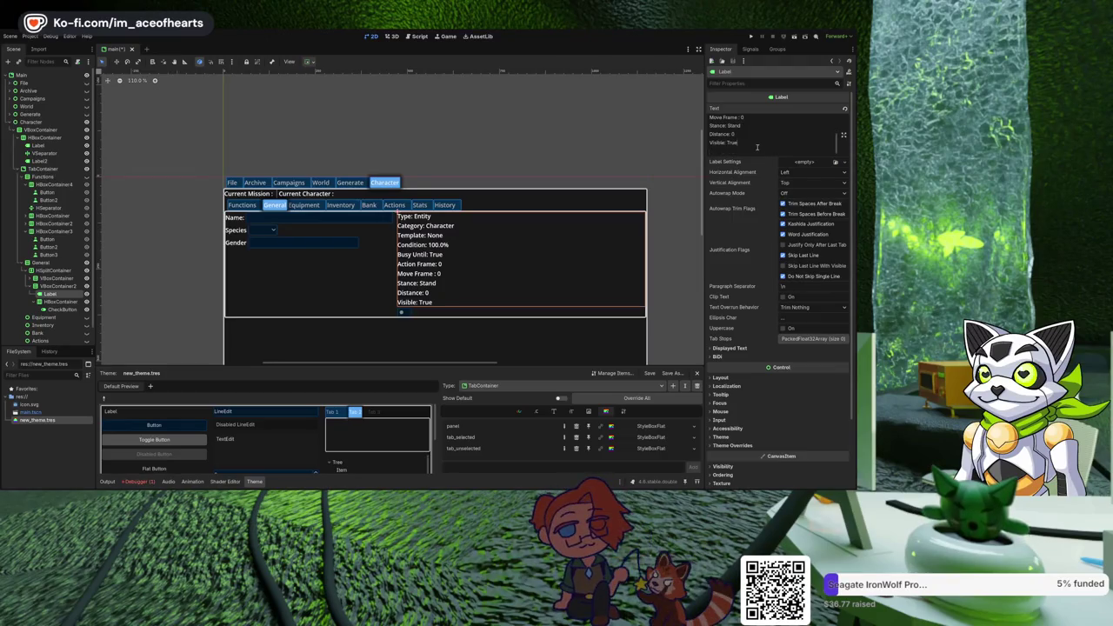
pyautogui.click(61, 309)
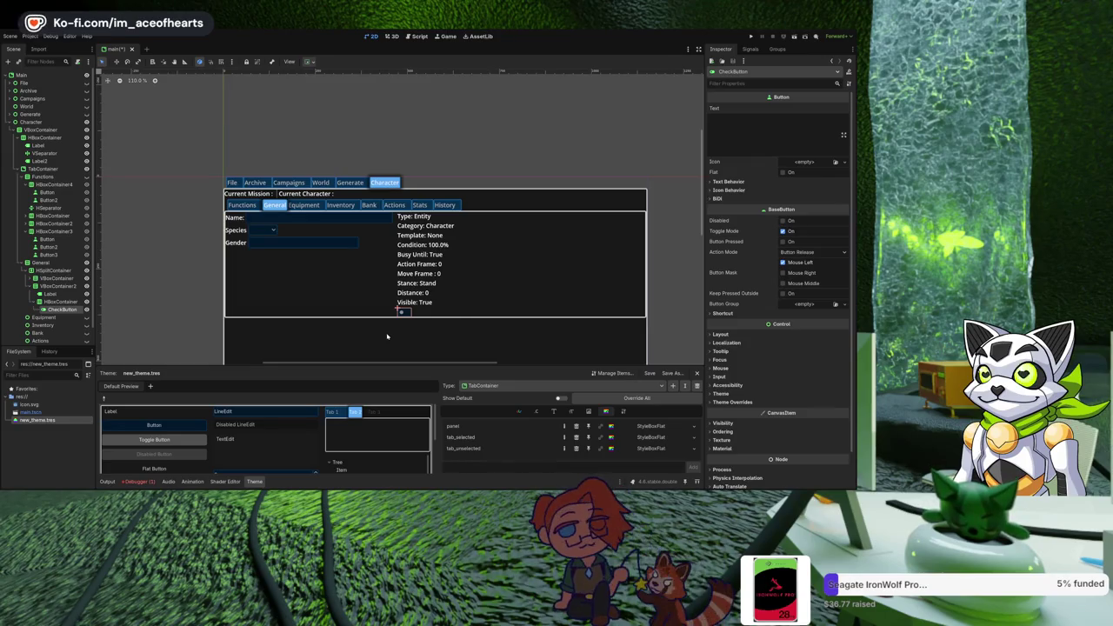
# Caption the CheckButton 'Log History' and turn on Toggle Mode and Flat.
pyautogui.click(756, 140)
pyautogui.write('LogHistory')
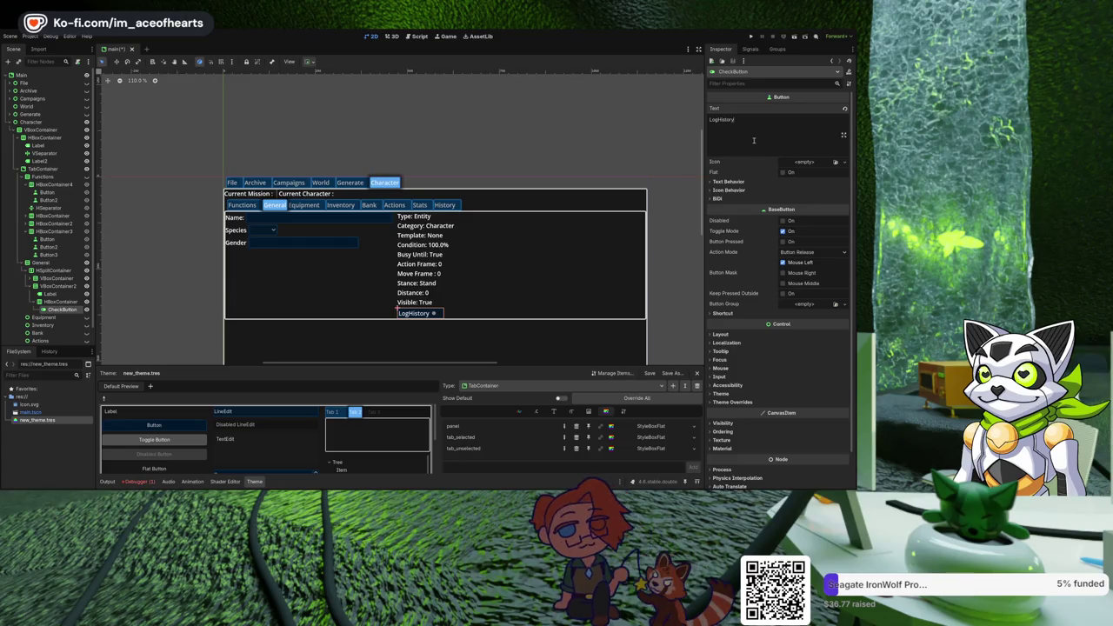
pyautogui.click(720, 119)
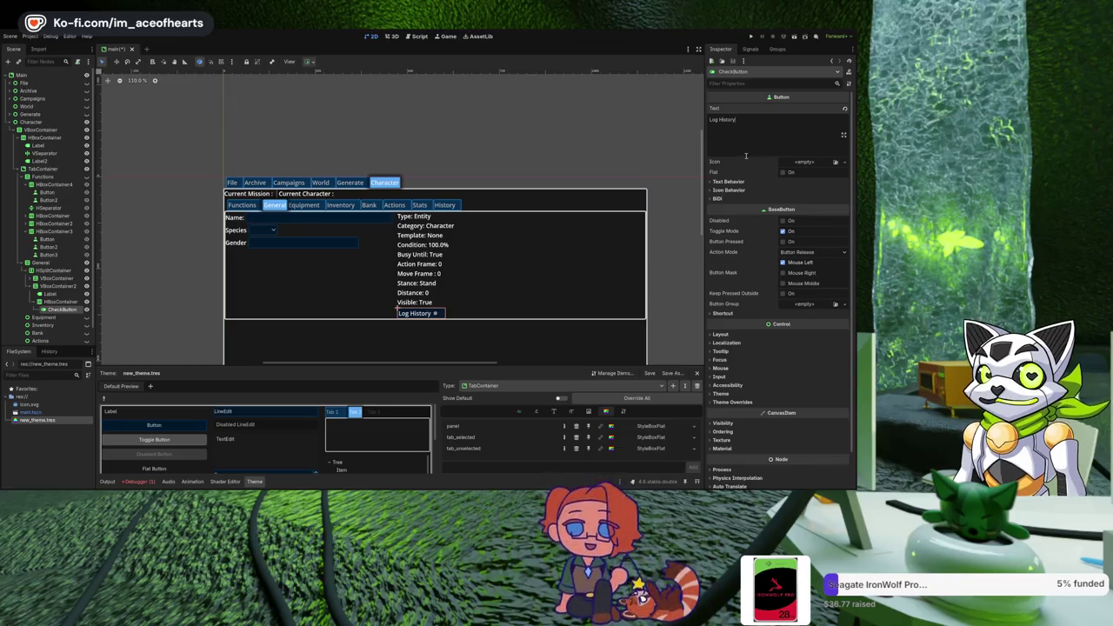
pyautogui.click(782, 230)
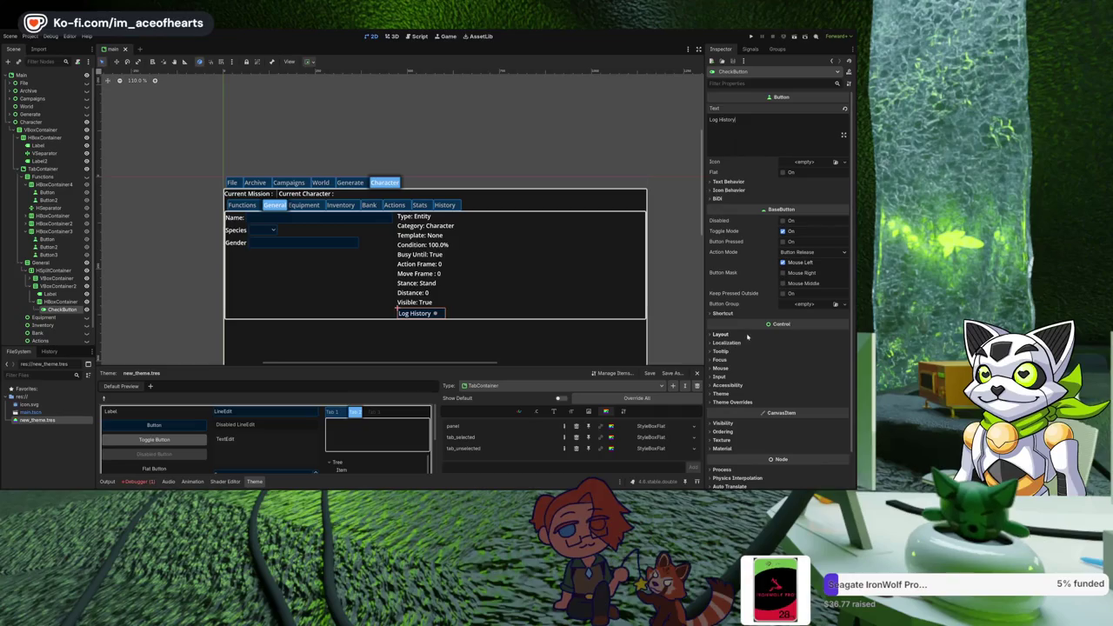
pyautogui.click(738, 182)
pyautogui.click(739, 183)
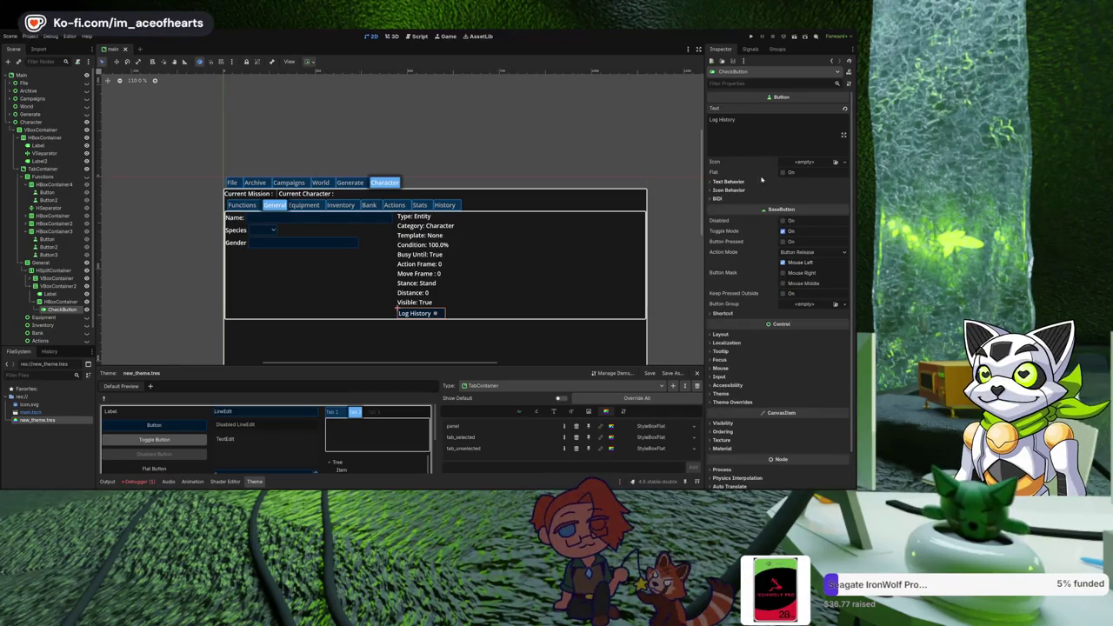
pyautogui.click(783, 172)
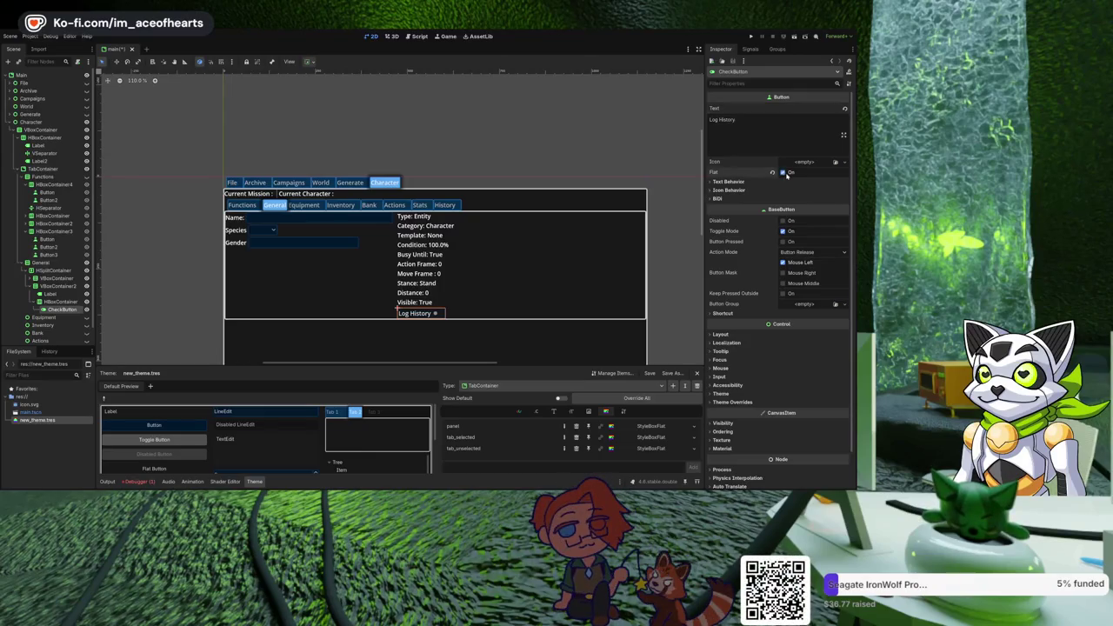
pyautogui.click(744, 192)
pyautogui.click(742, 192)
# Save the character screen scene.
pyautogui.hotkey('ctrl', 's')
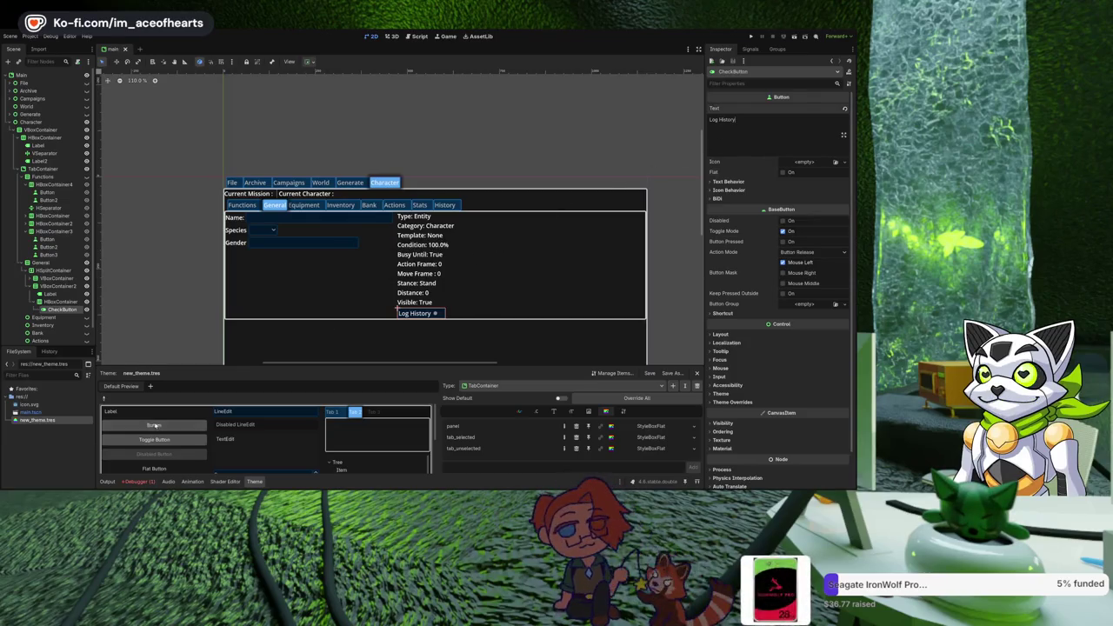
pyautogui.scroll(2, 440, 294)
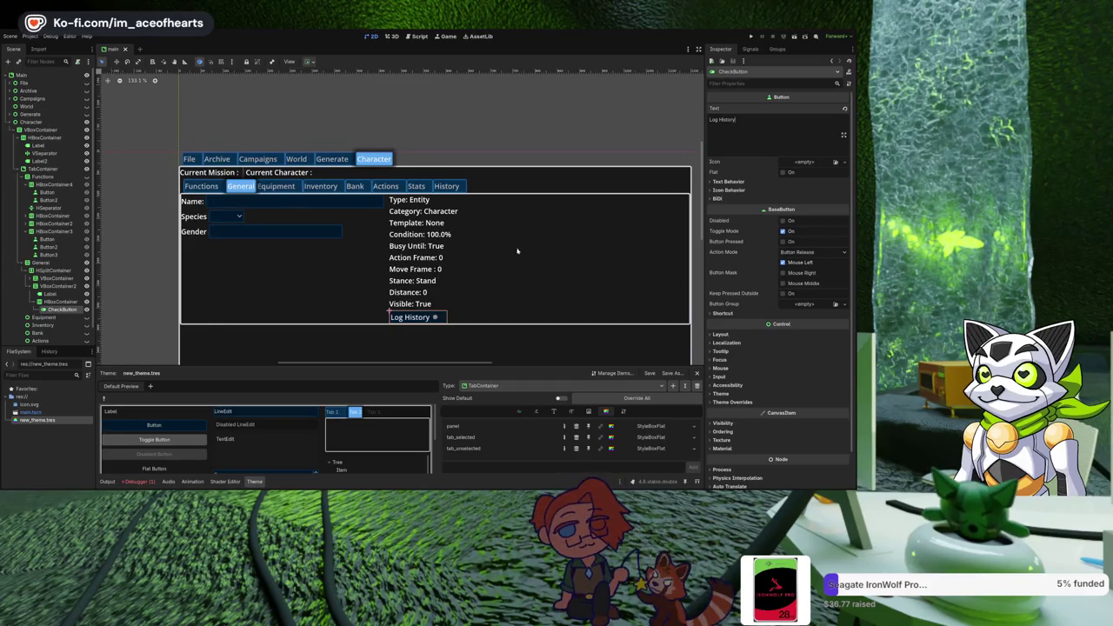
pyautogui.scroll(-1, 485, 264)
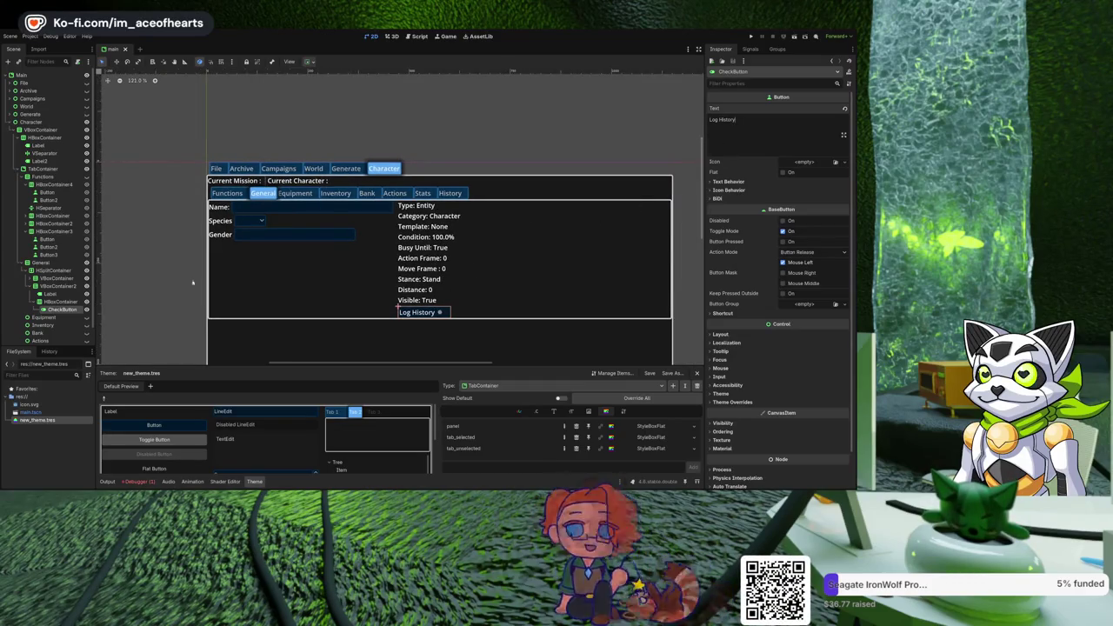
pyautogui.click(50, 302)
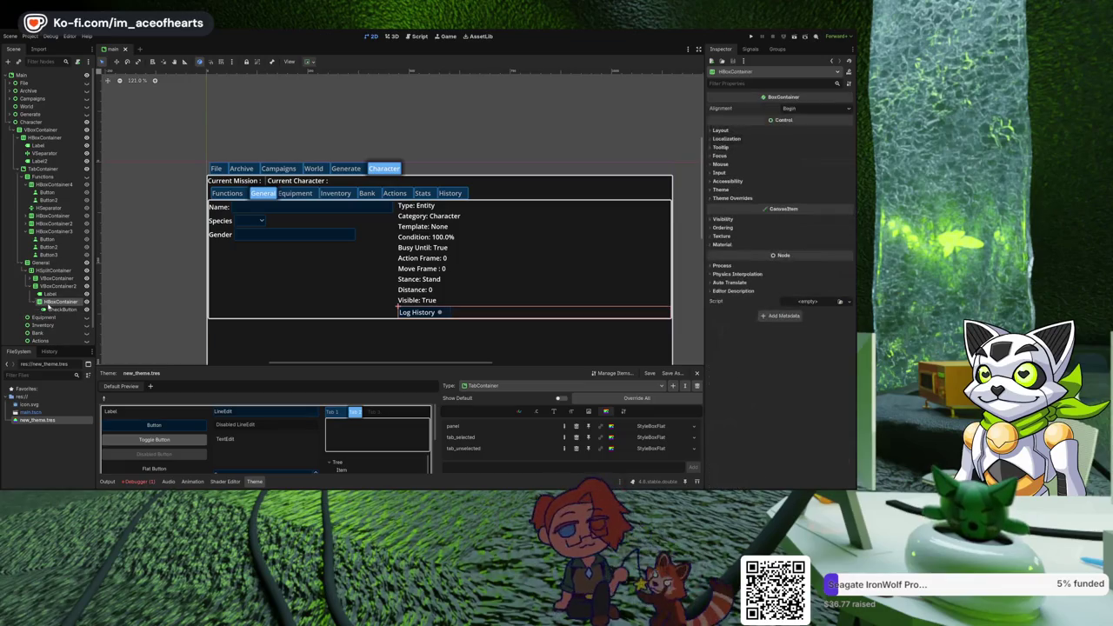
# Add Position [0,0,0] and Rotation: [0,0,0] lines after Category: Character in the stats label.
pyautogui.click(50, 294)
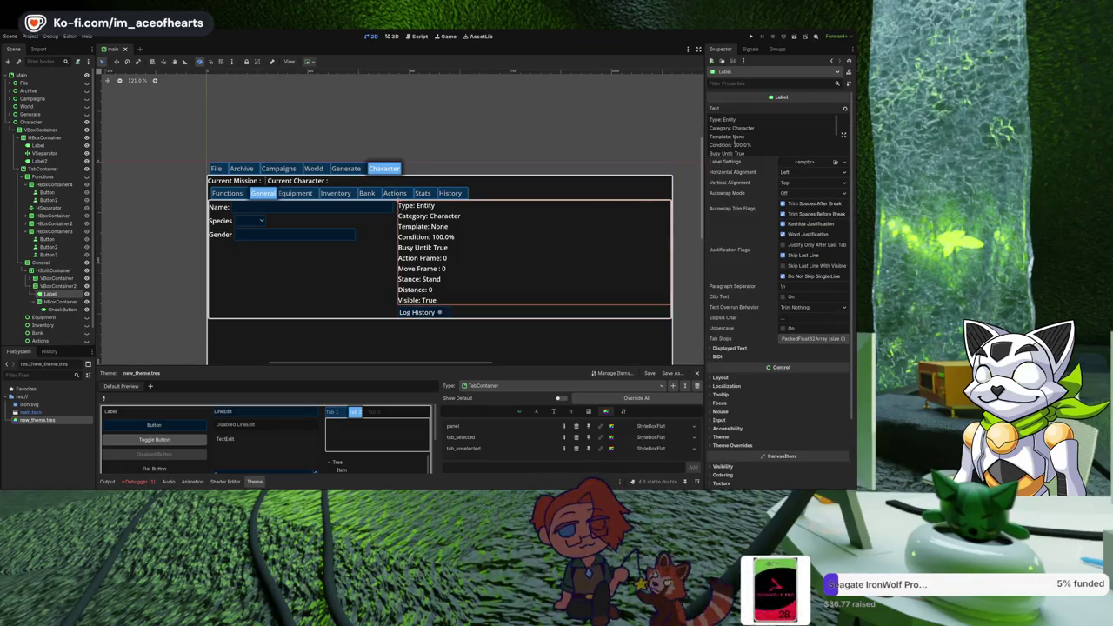
pyautogui.click(770, 128)
pyautogui.press('Return')
pyautogui.write('Position:')
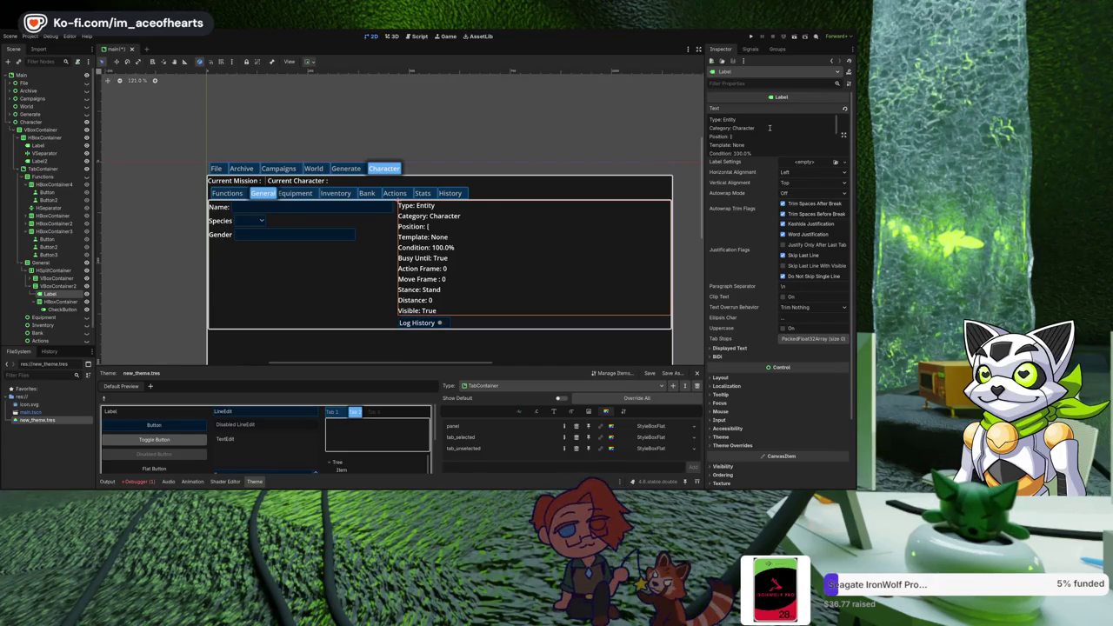
pyautogui.write('[0,0,0]')
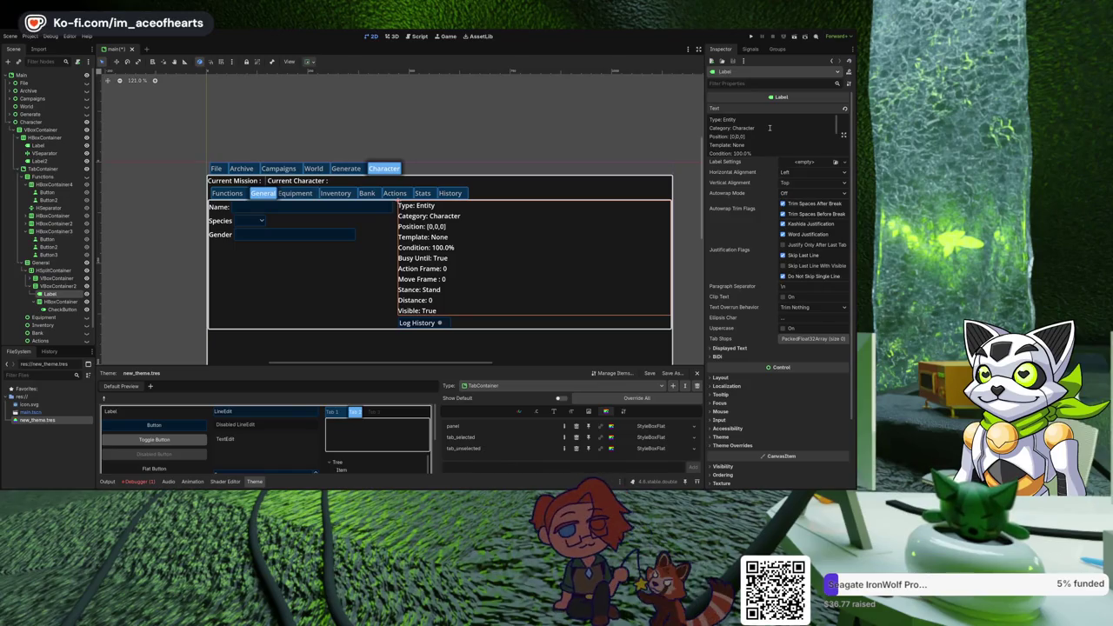
pyautogui.press('Return')
pyautogui.write('Rot')
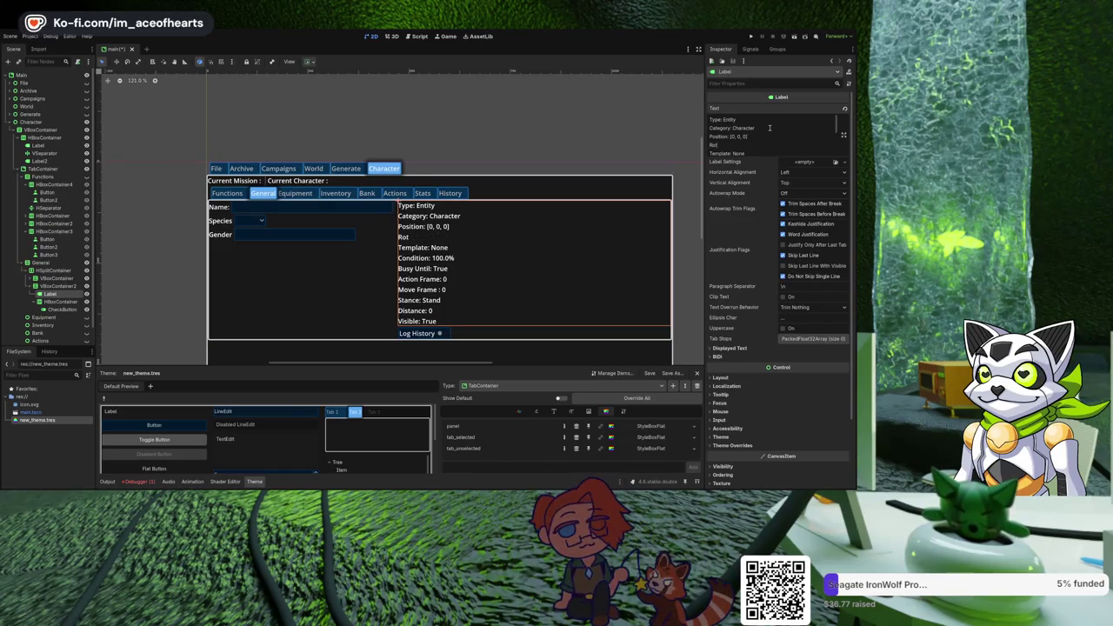
pyautogui.write('ation: [0,0,0]')
pyautogui.press('Left')
pyautogui.press('Left')
pyautogui.press('Left')
pyautogui.press('Left')
pyautogui.press('Left')
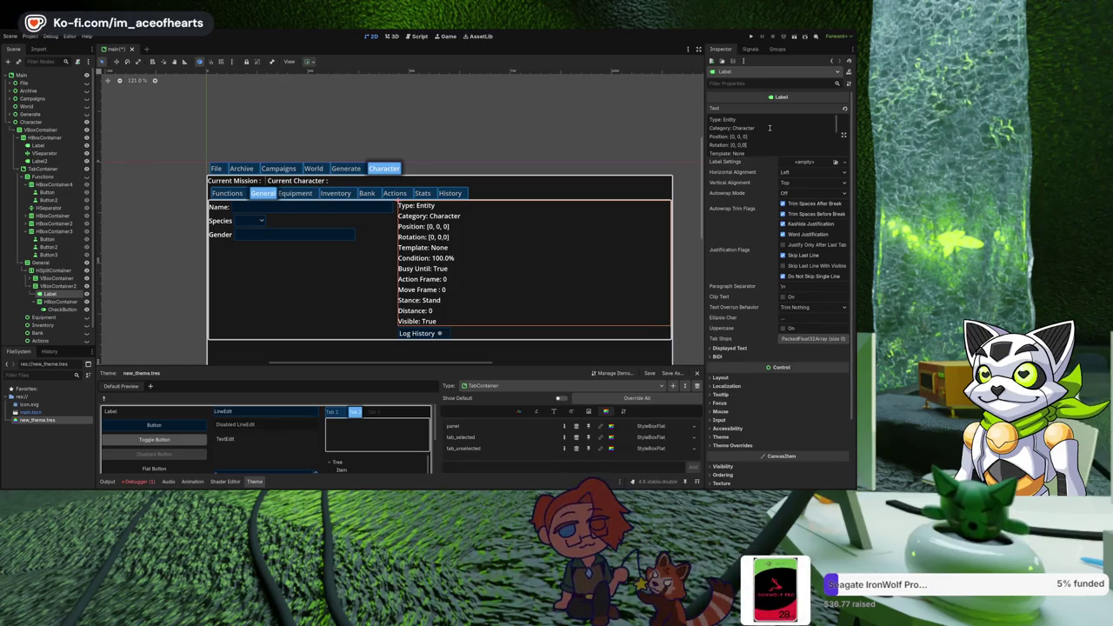
pyautogui.scroll(-4, 769, 128)
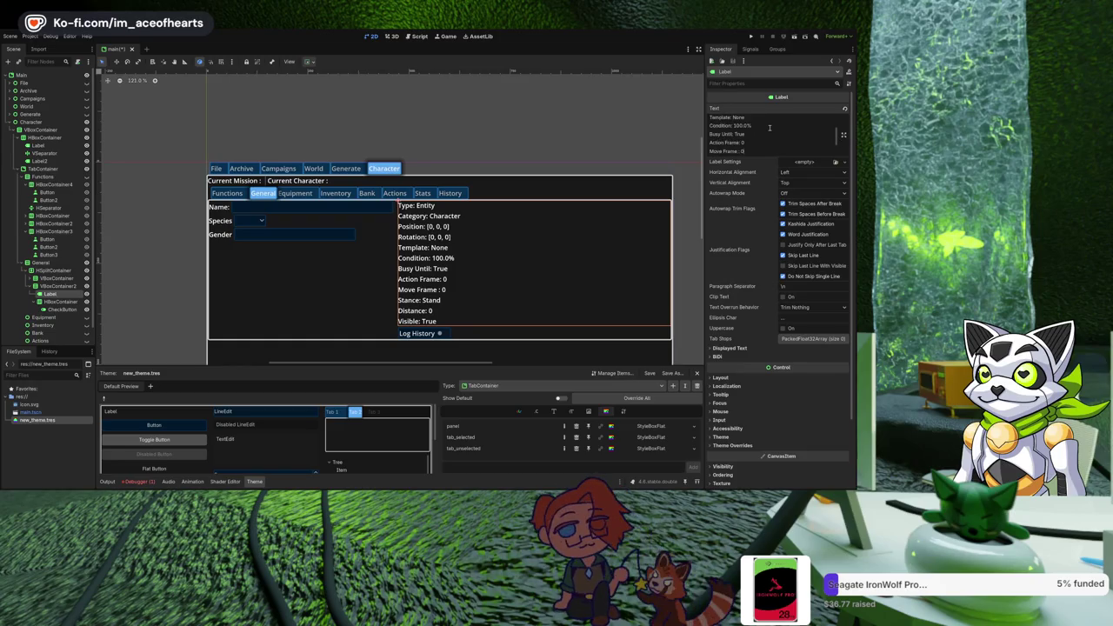
pyautogui.scroll(1, 770, 128)
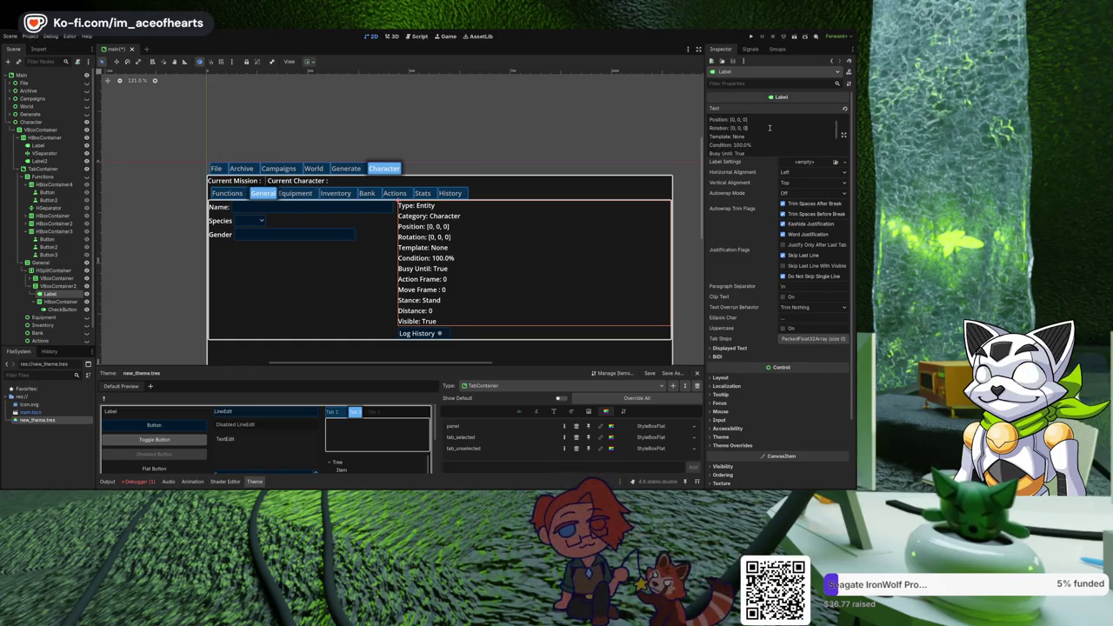
pyautogui.scroll(1, 770, 128)
pyautogui.scroll(-5, 769, 128)
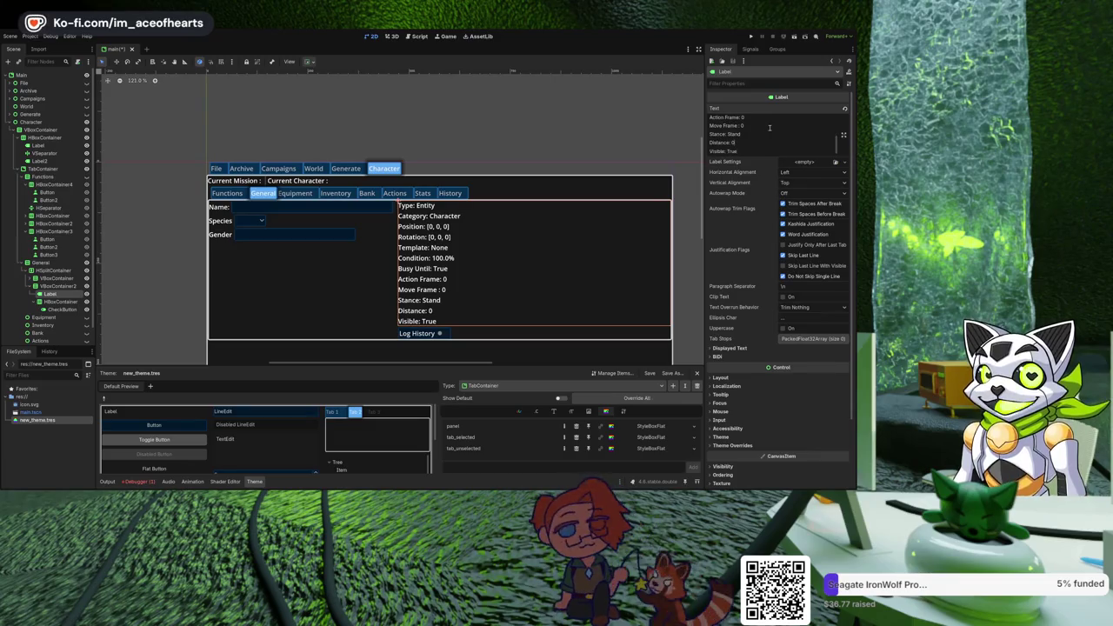
# Move Stance: Stand below Rotation and add a Current Action: None line beneath it.
pyautogui.press('BackSpace')
pyautogui.scroll(4, 770, 128)
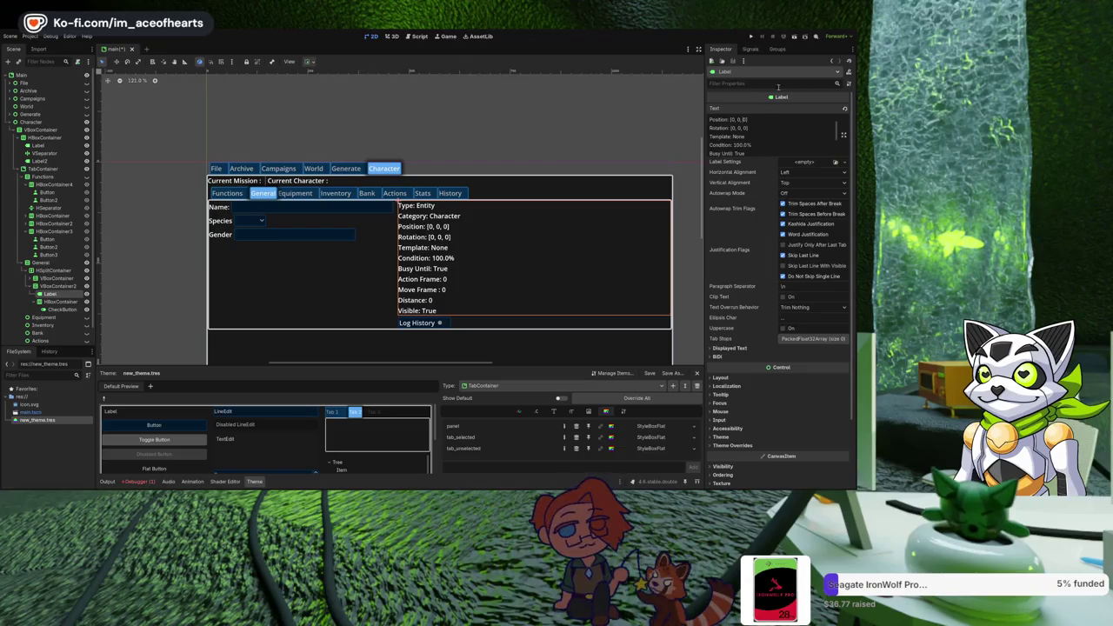
pyautogui.scroll(2, 768, 127)
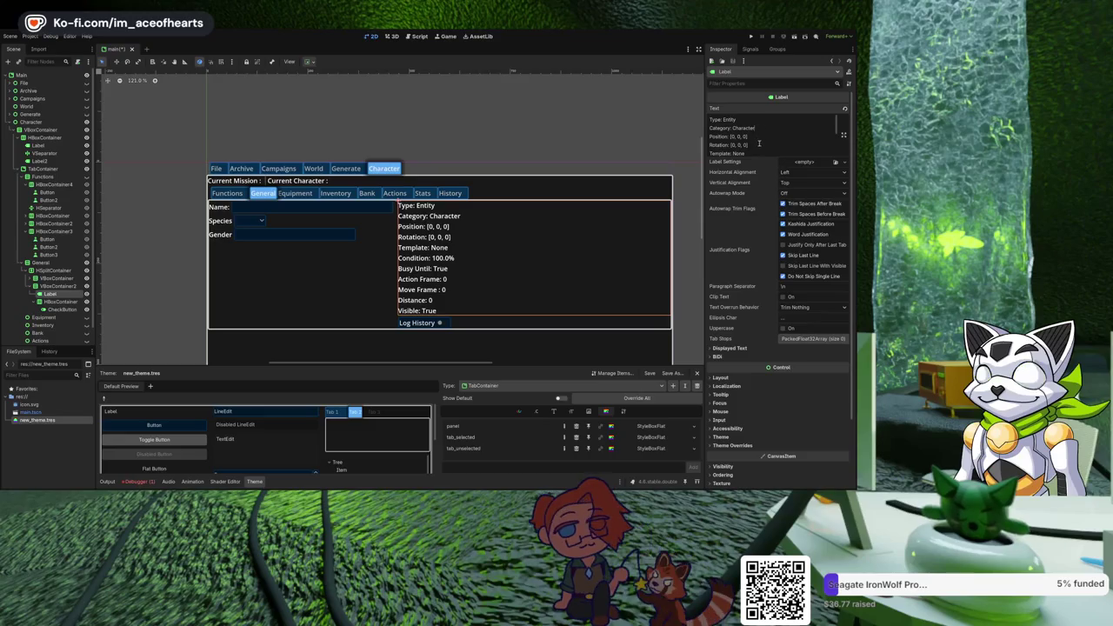
pyautogui.click(760, 144)
pyautogui.press('Return')
pyautogui.write('Stance: Stand')
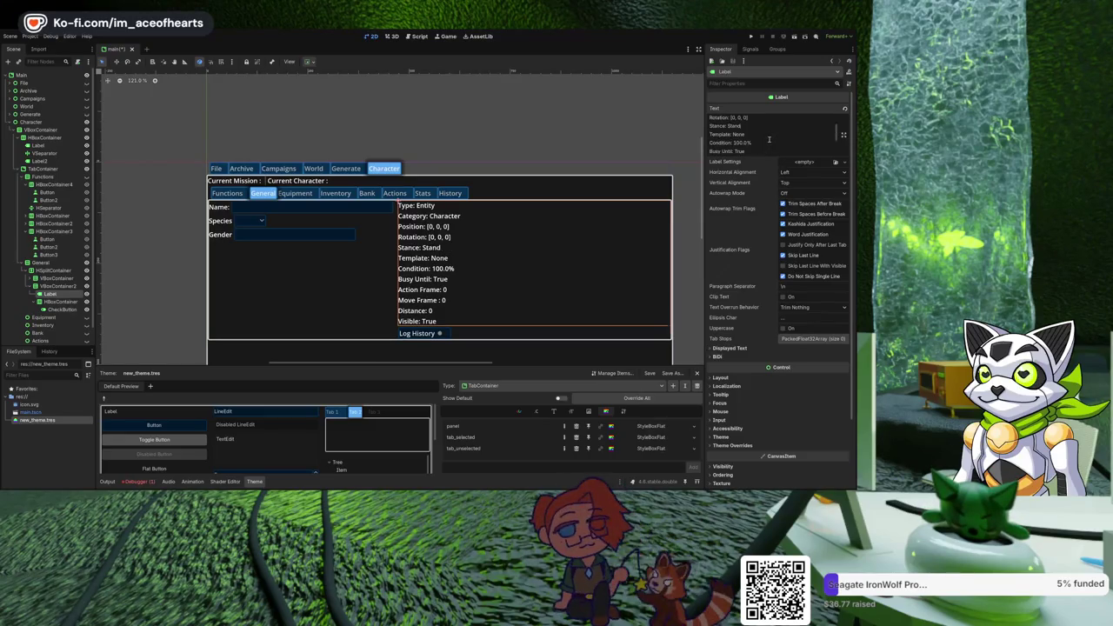
pyautogui.press('Return')
pyautogui.write('Curr')
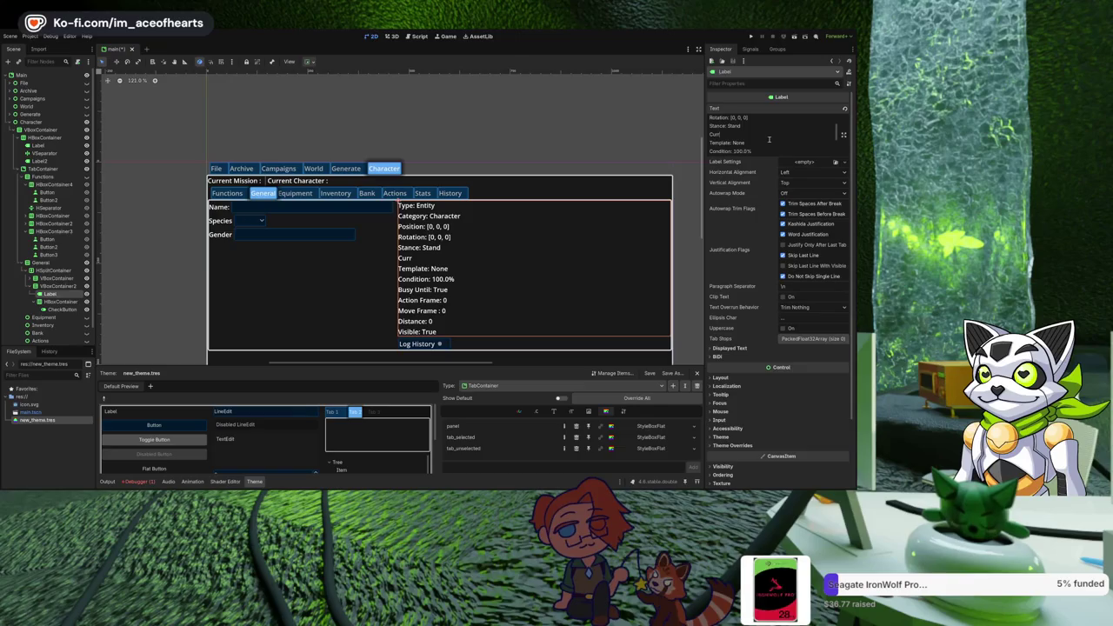
pyautogui.write('ently: None')
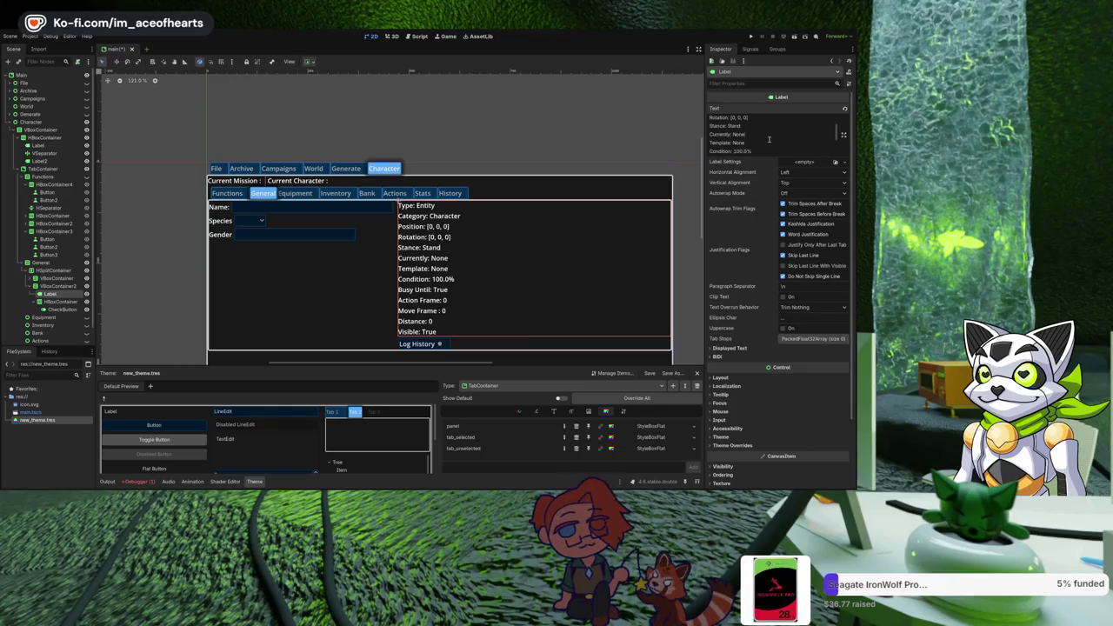
pyautogui.doubleClick(721, 133)
pyautogui.write('Curr')
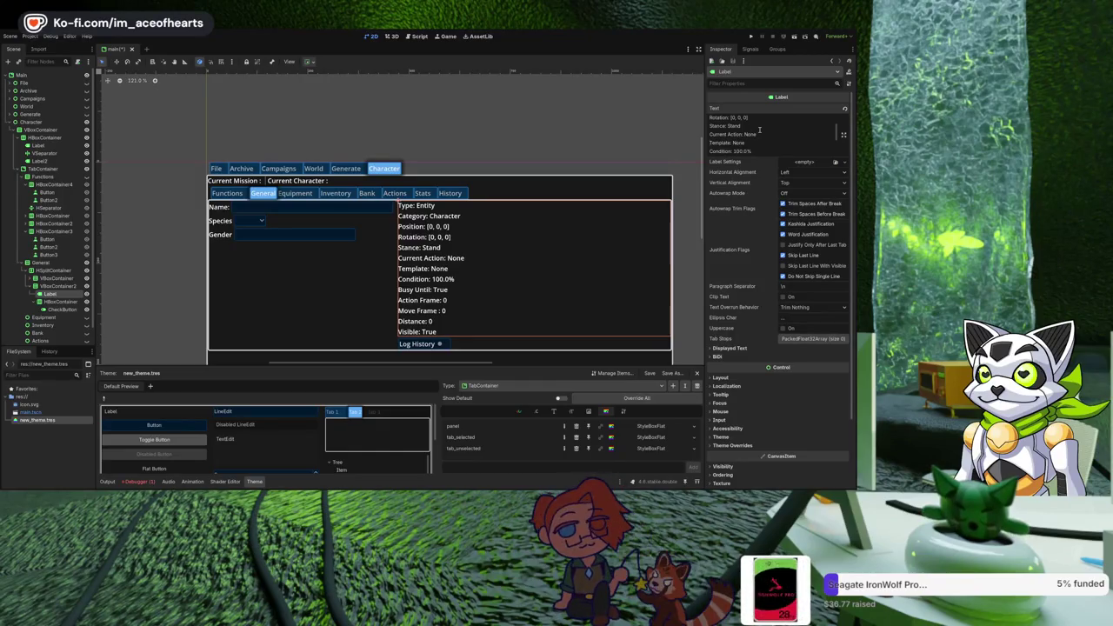
pyautogui.press('Return')
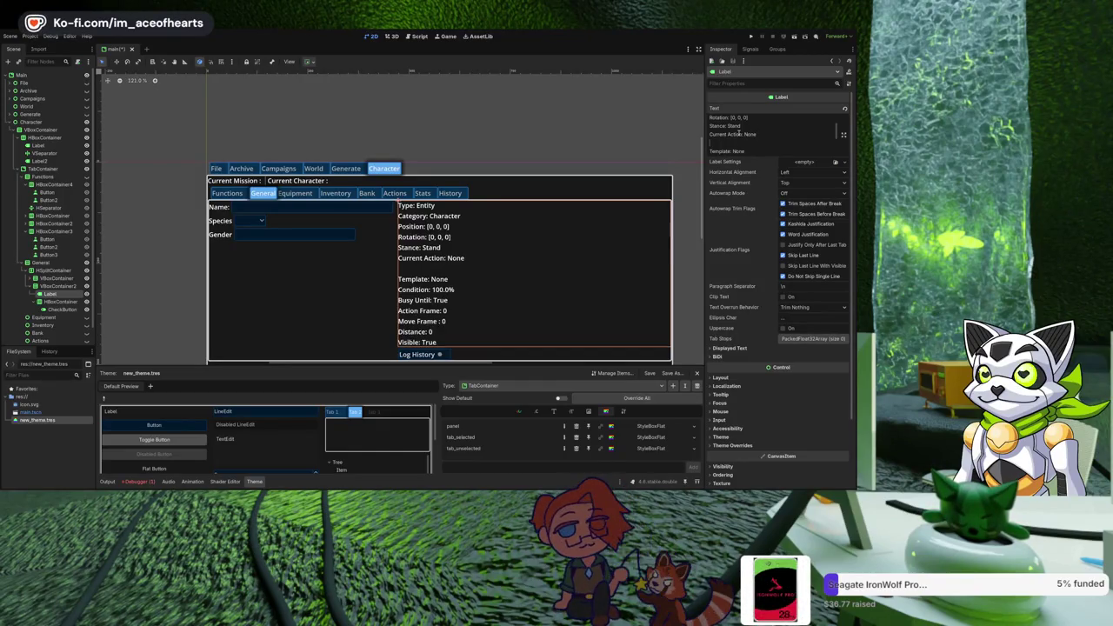
pyautogui.press('BackSpace')
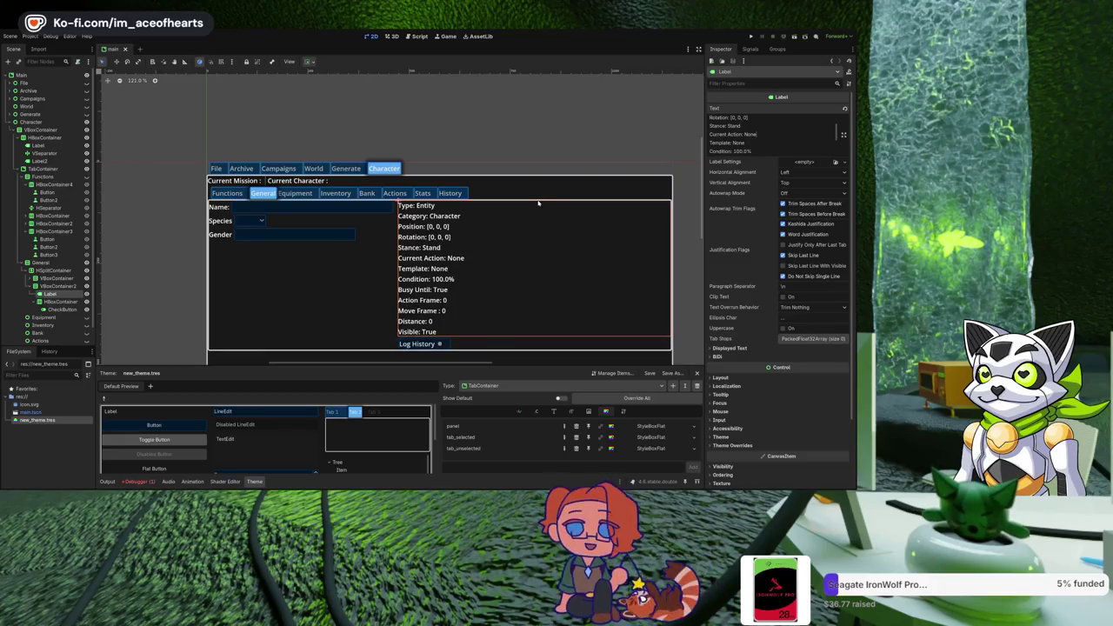
pyautogui.moveTo(470, 268); pyautogui.dragTo(492, 254)
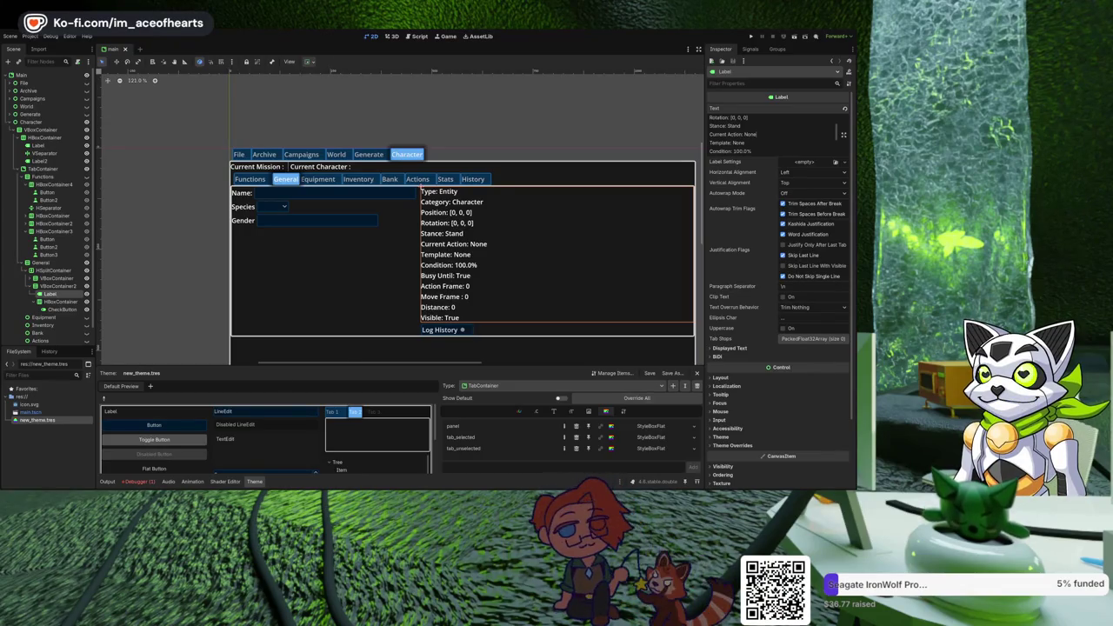
pyautogui.moveTo(299, 296); pyautogui.dragTo(300, 296)
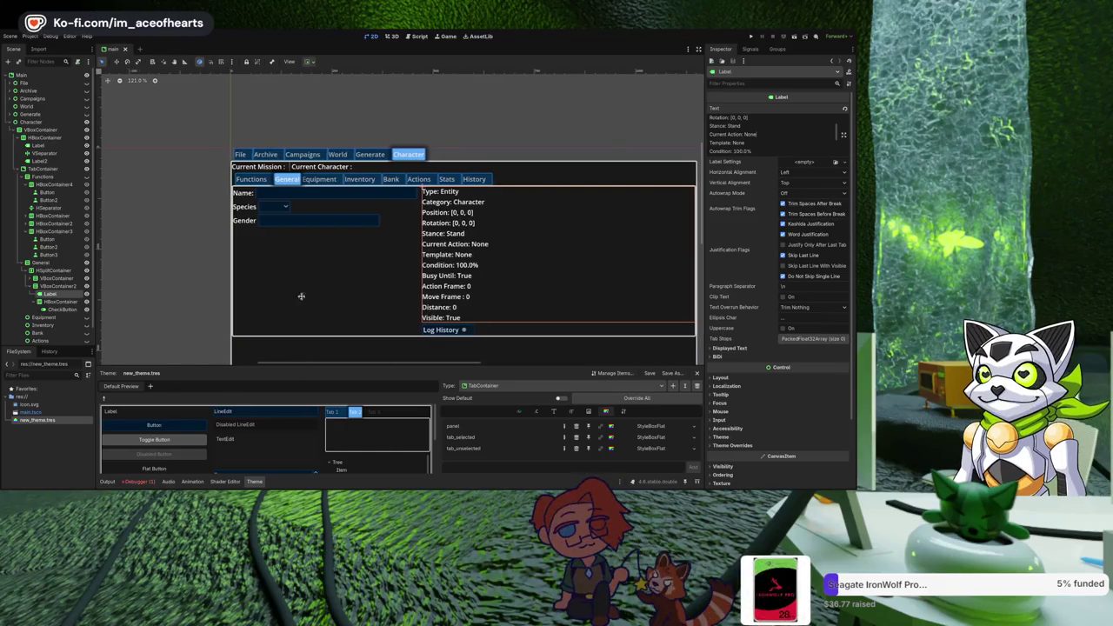
pyautogui.scroll(1, 315, 307)
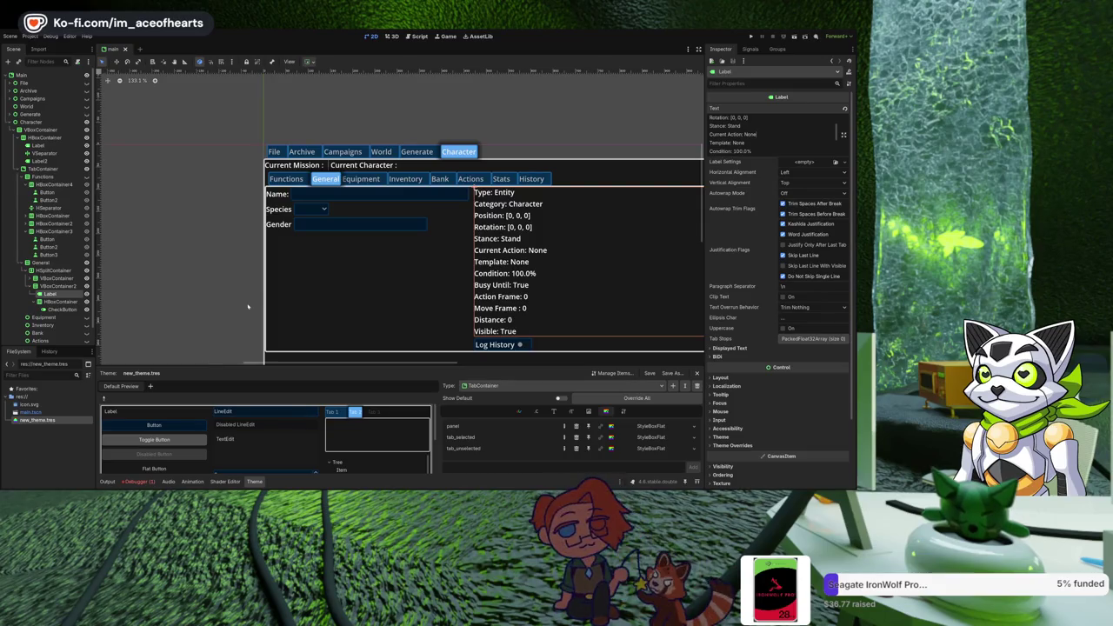
pyautogui.click(289, 180)
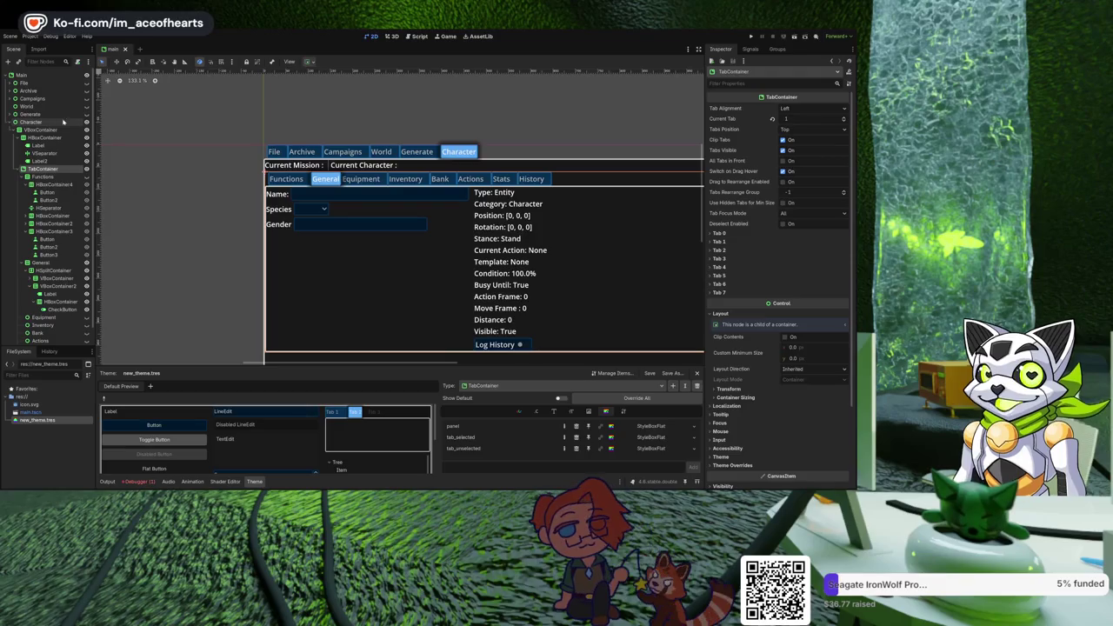
# Select the HBoxContainer holding the mission labels and rename it Header.
pyautogui.click(19, 131)
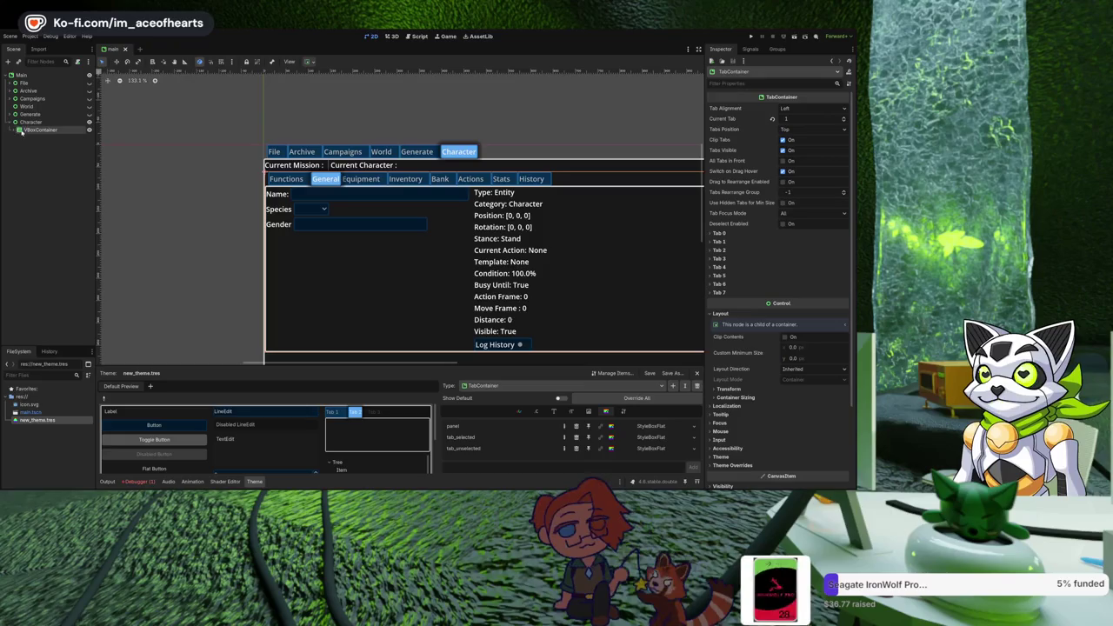
pyautogui.click(14, 130)
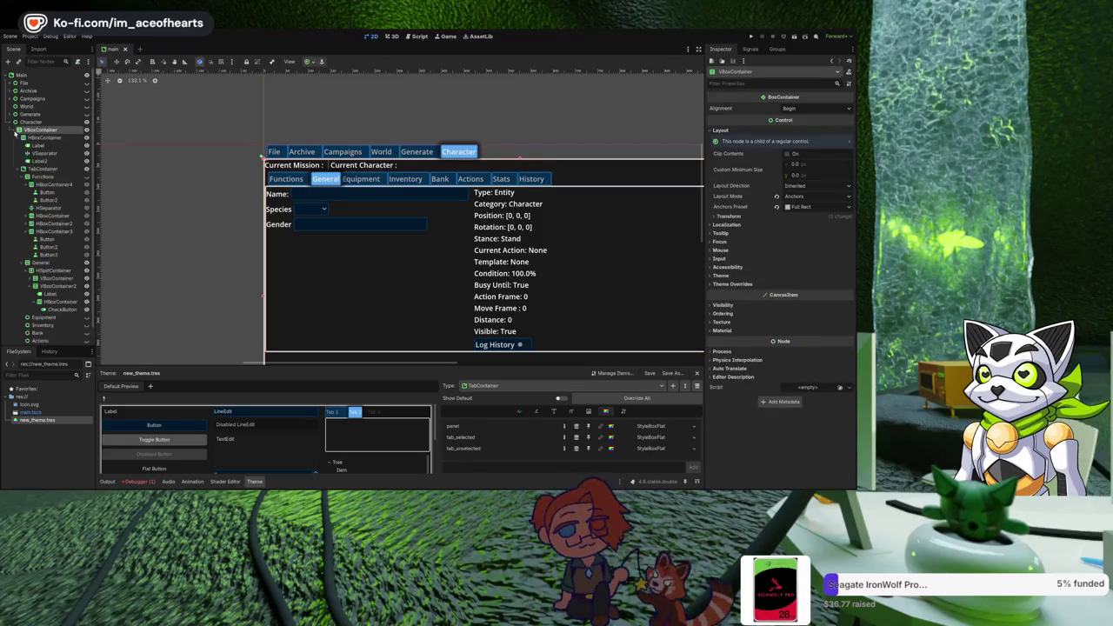
pyautogui.click(22, 137)
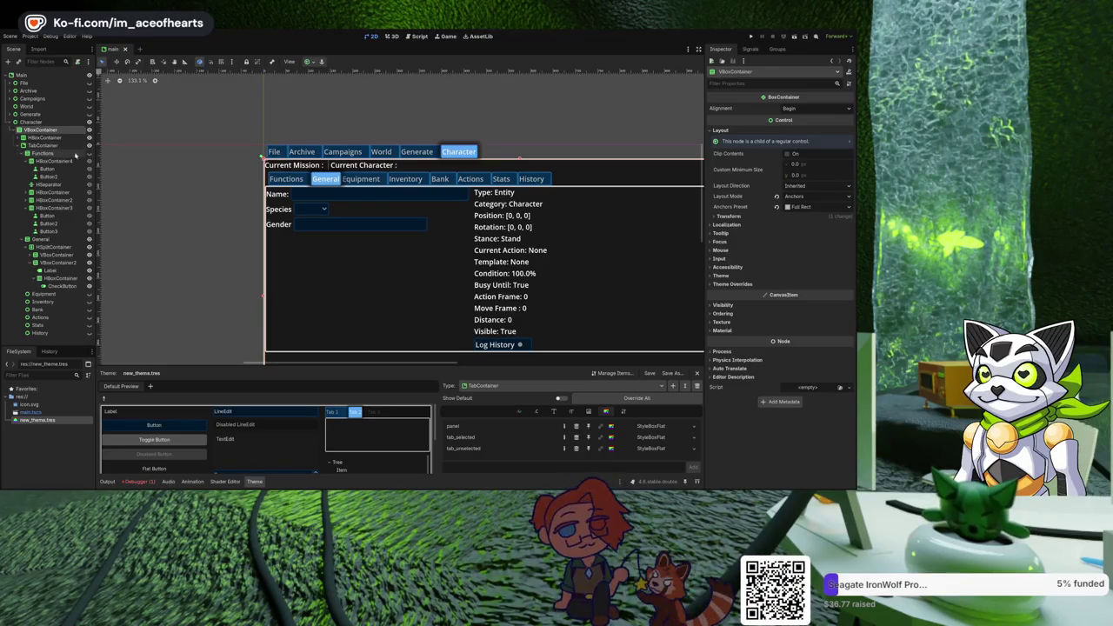
pyautogui.click(285, 179)
pyautogui.scroll(-2, 418, 270)
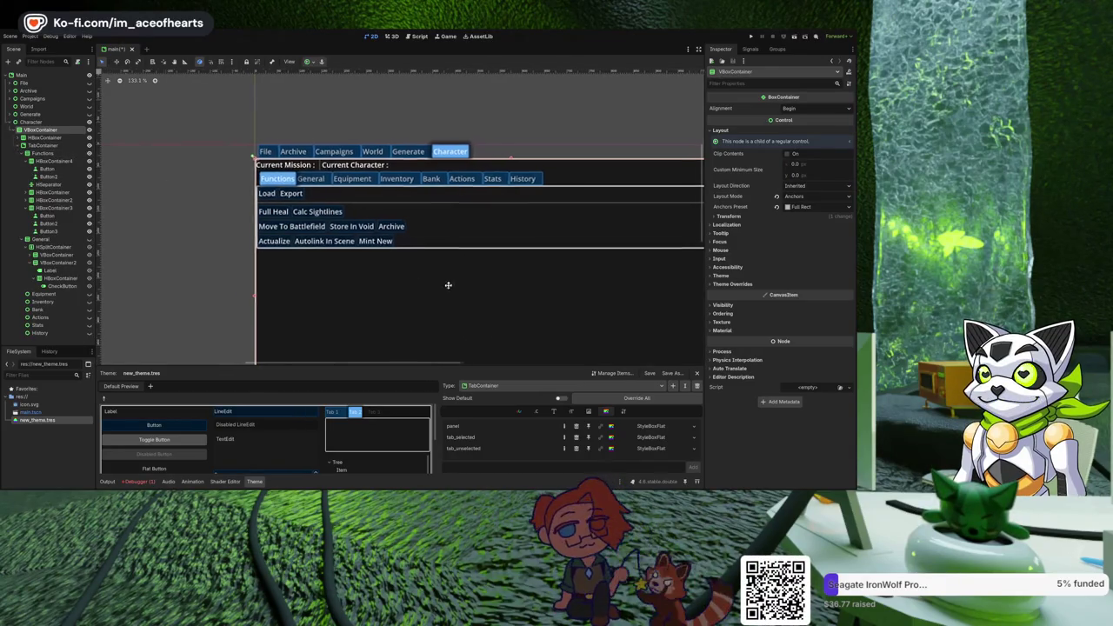
pyautogui.click(22, 138)
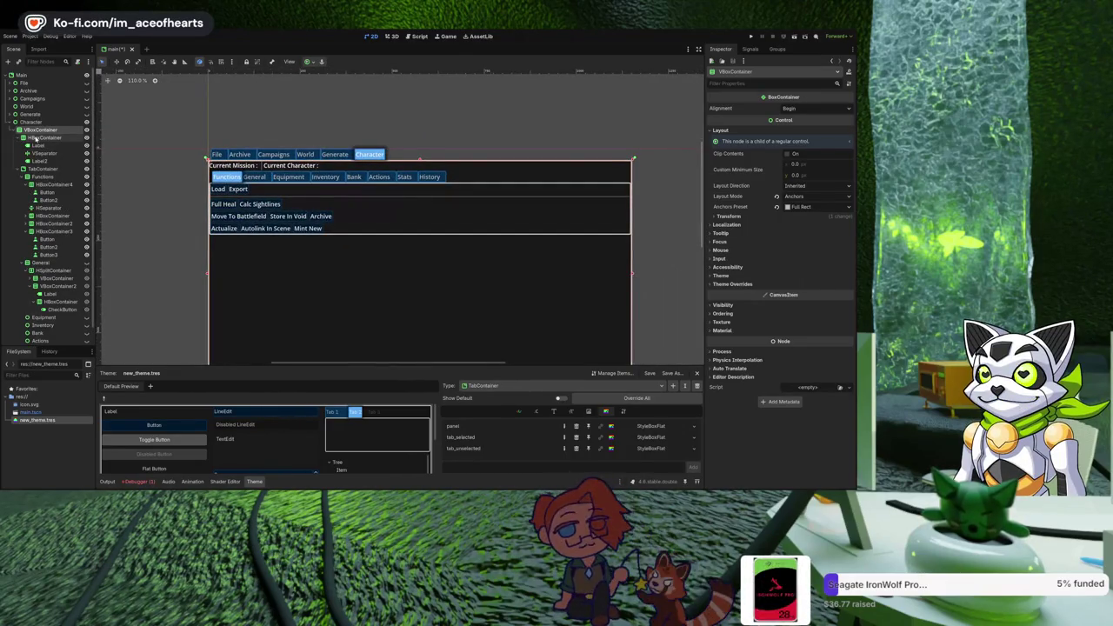
pyautogui.click(37, 137)
pyautogui.doubleClick(23, 140)
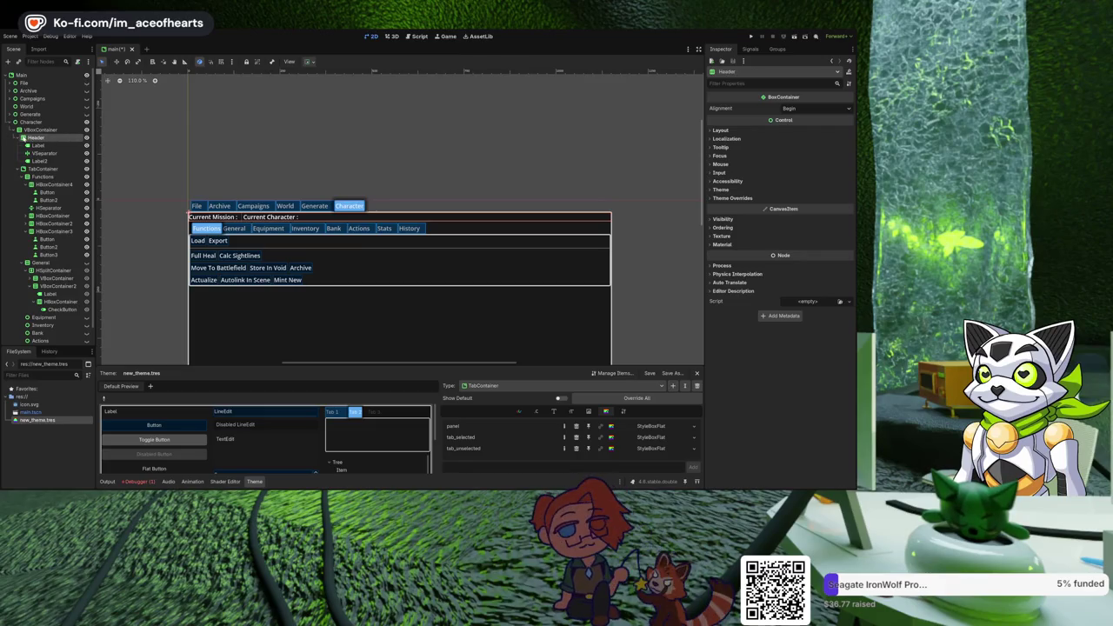
# Drag the HSplitContainer with Name/Species/Gender fields and stats into the Functions tab.
pyautogui.click(19, 138)
pyautogui.click(39, 146)
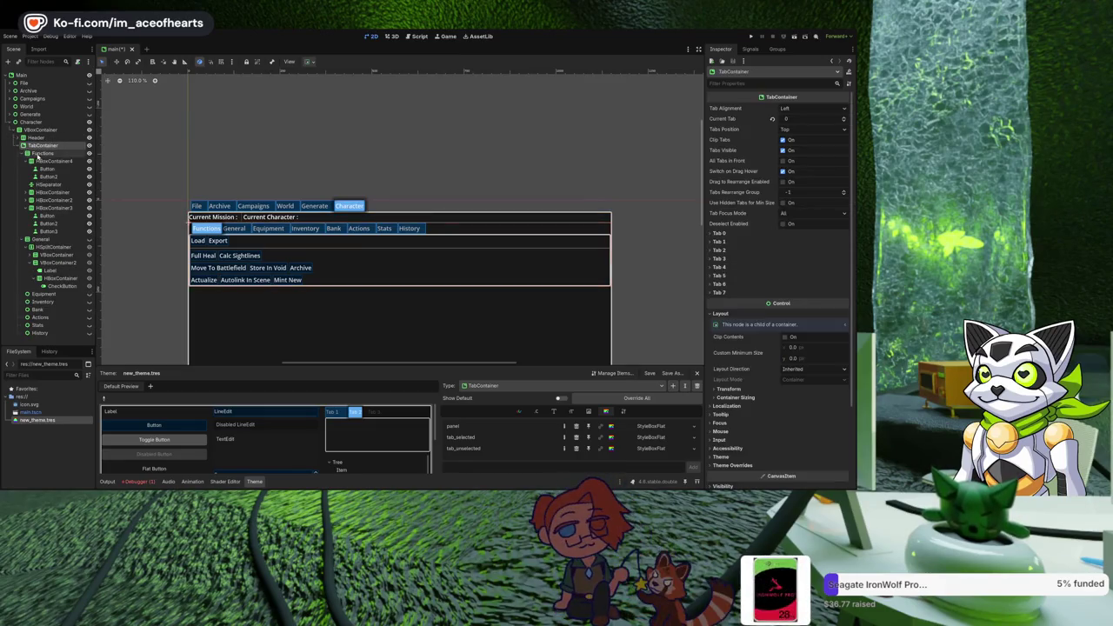
pyautogui.click(41, 247)
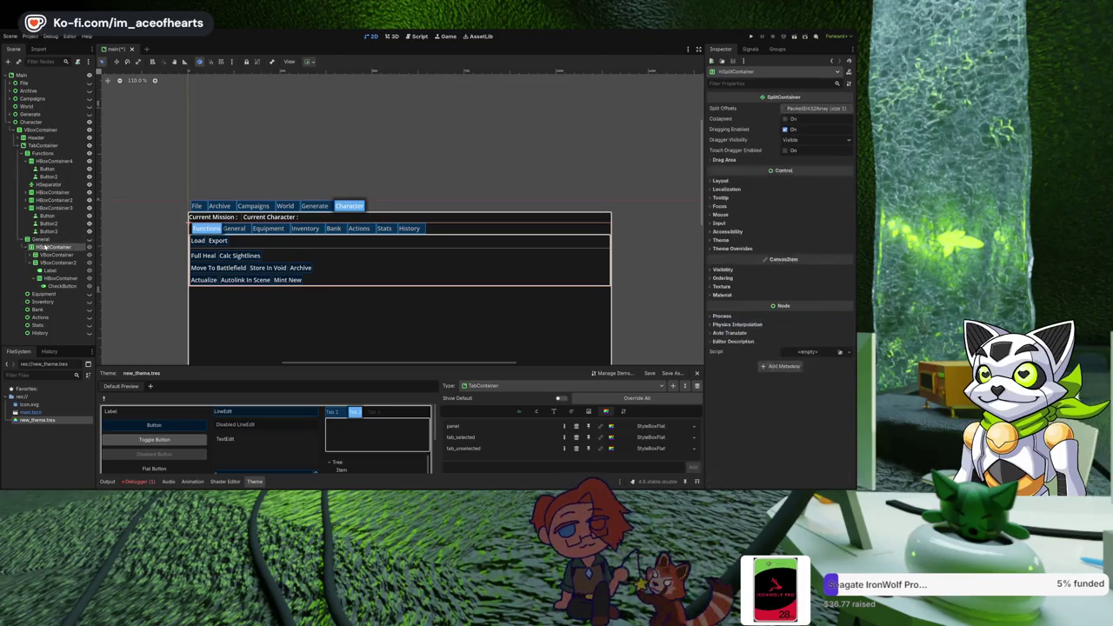
pyautogui.moveTo(62, 232); pyautogui.dragTo(49, 154)
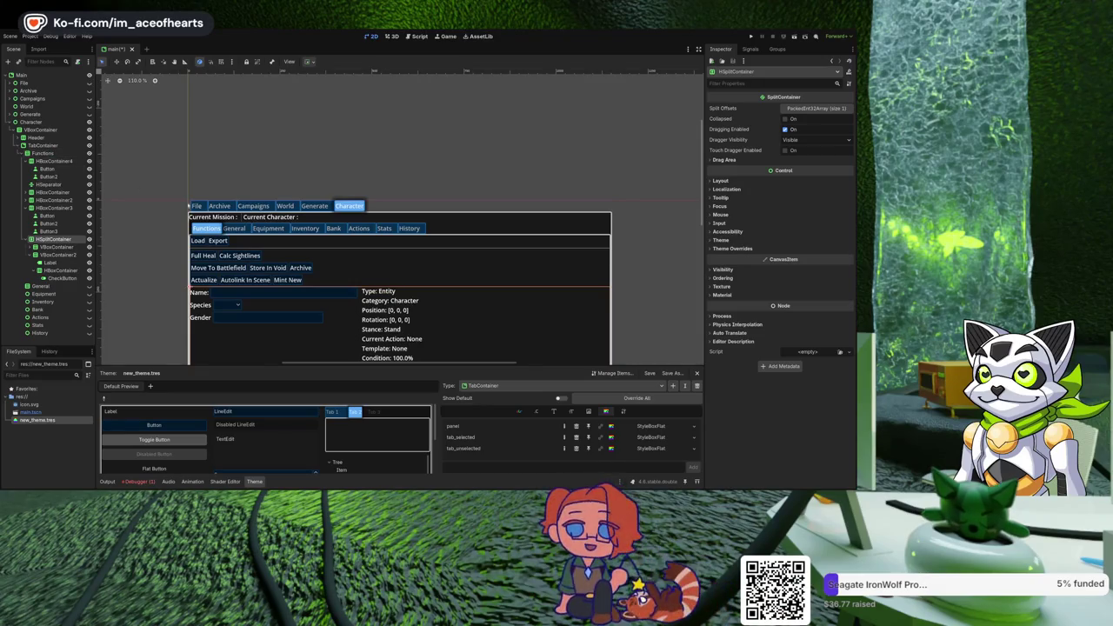
# Delete the old empty General tab node and rename the Functions tab to General.
pyautogui.scroll(-2, 131, 190)
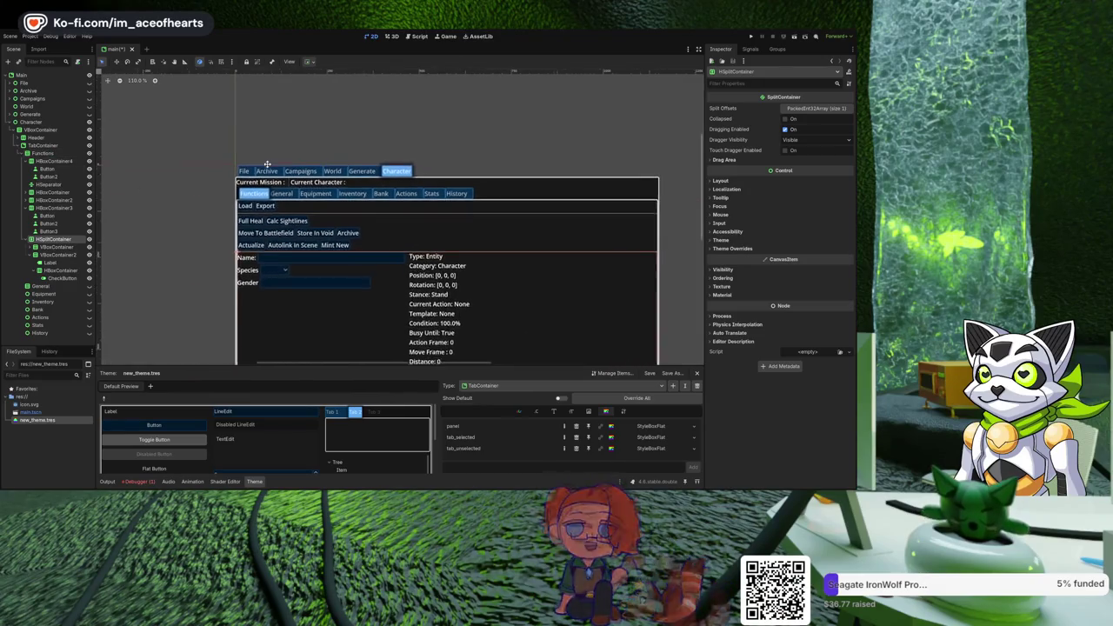
pyautogui.click(40, 287)
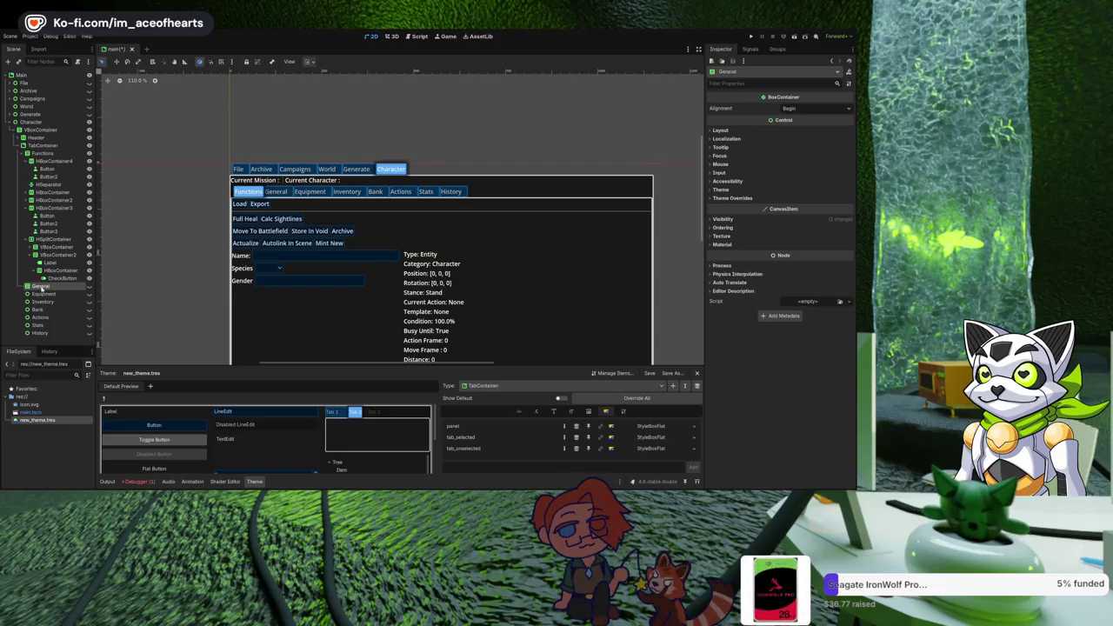
pyautogui.keyDown('ctrl'); pyautogui.click(50, 288); pyautogui.keyUp('ctrl')
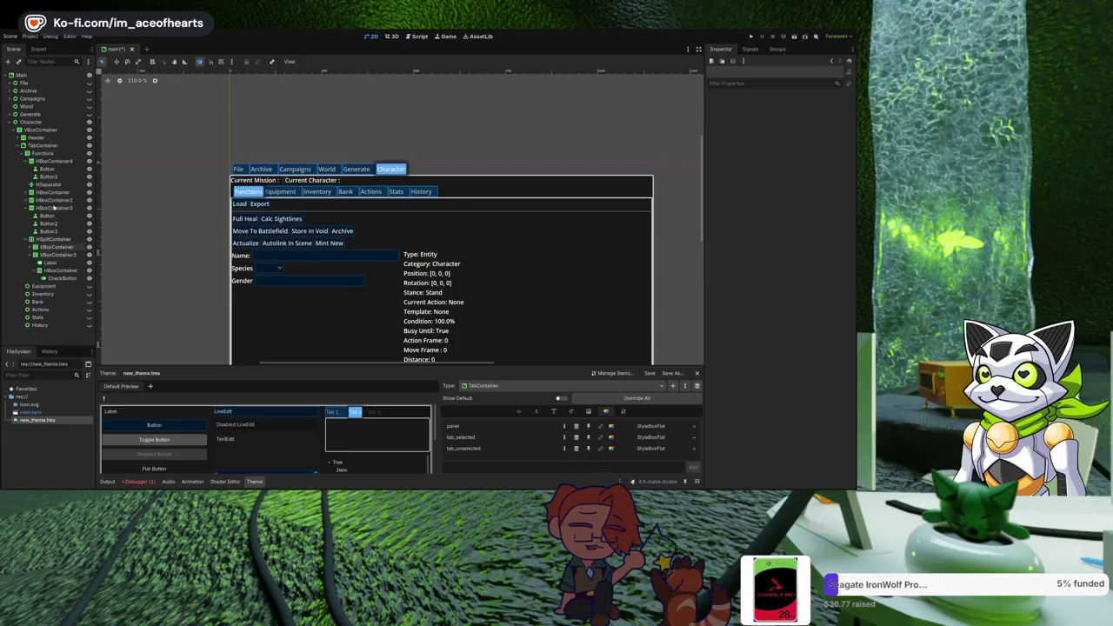
pyautogui.press('Delete')
pyautogui.click(43, 153)
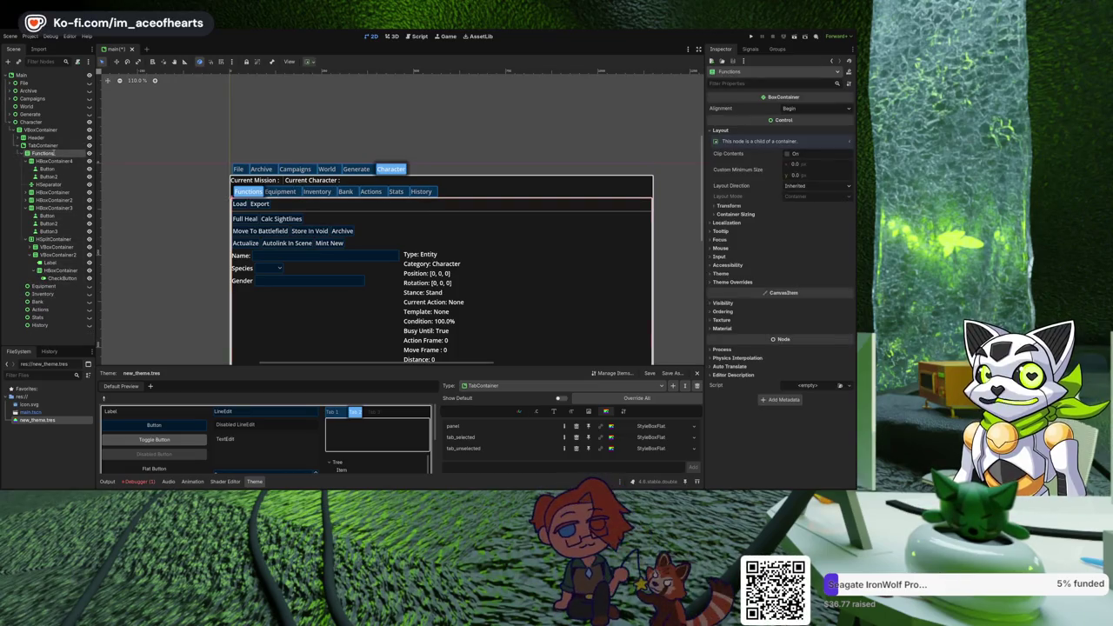
pyautogui.hotkey('ctrl', 'z')
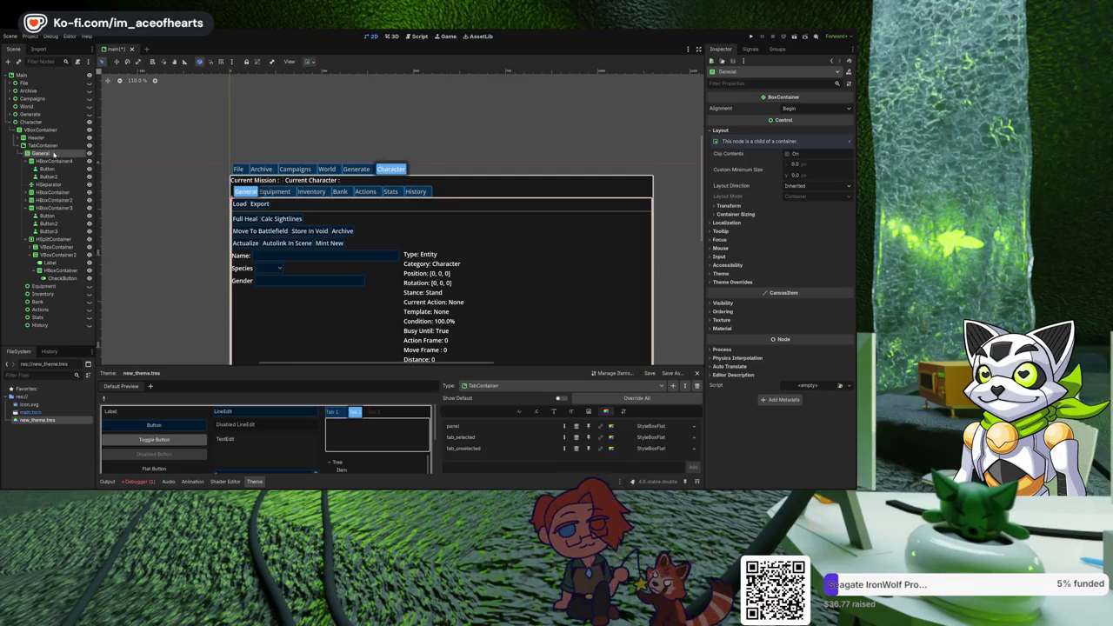
pyautogui.click(42, 241)
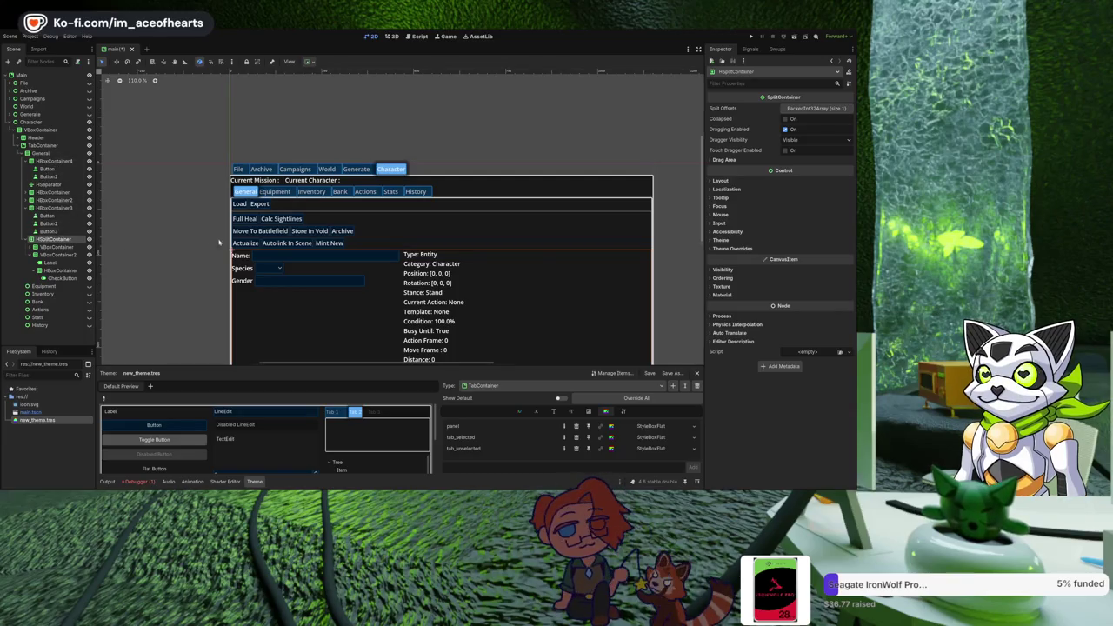
# Drag the three action-button rows, then undo their mistaken drop into HSplitContainer.
pyautogui.click(59, 247)
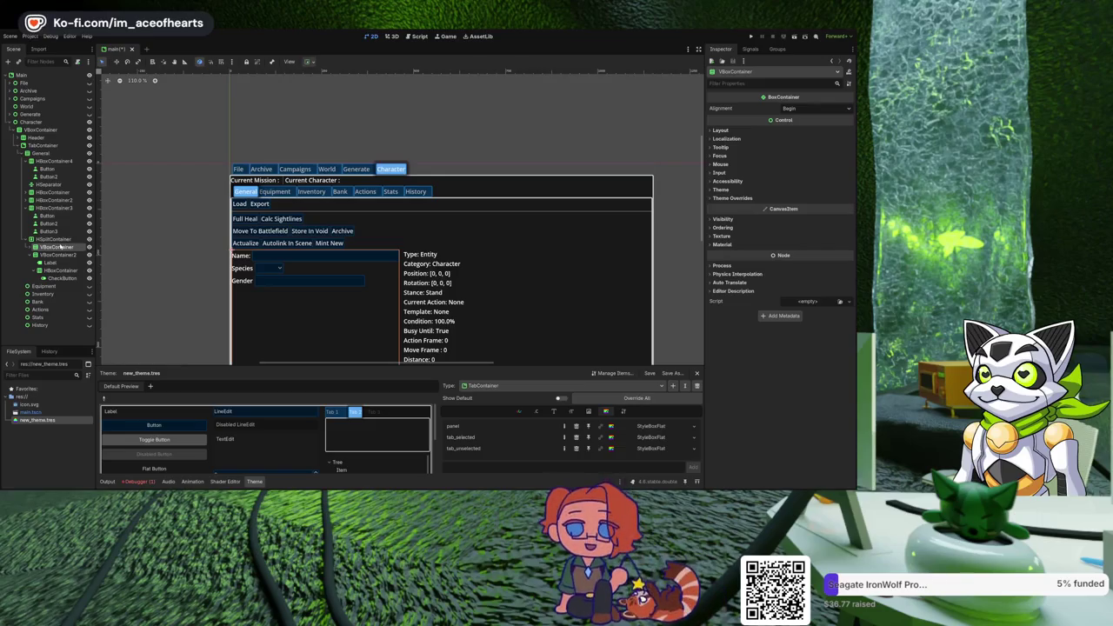
pyautogui.click(54, 160)
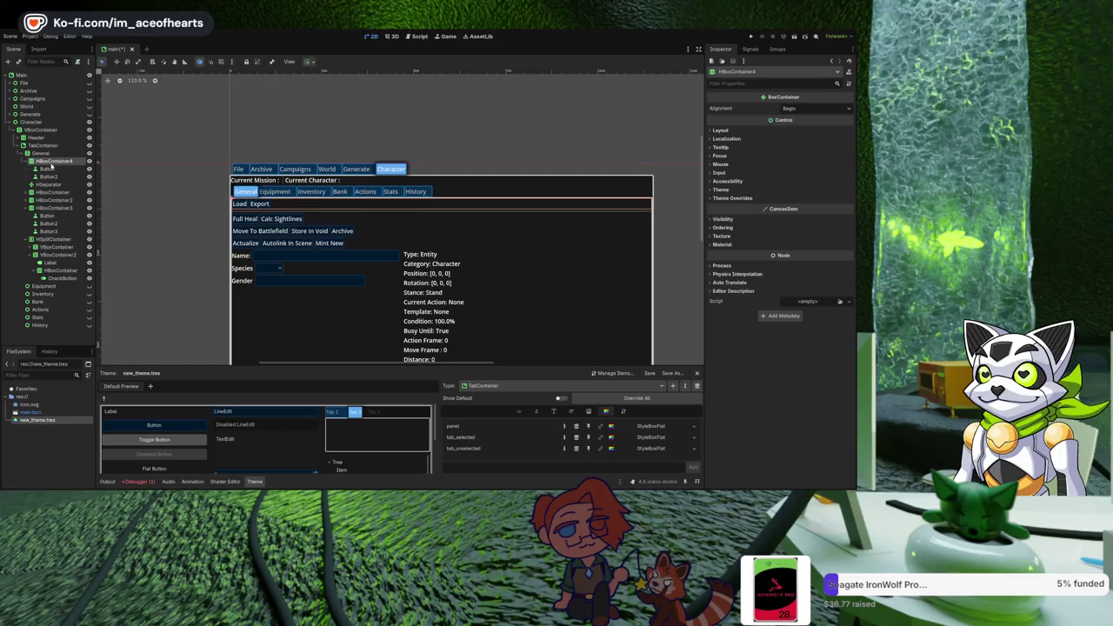
pyautogui.click(48, 168)
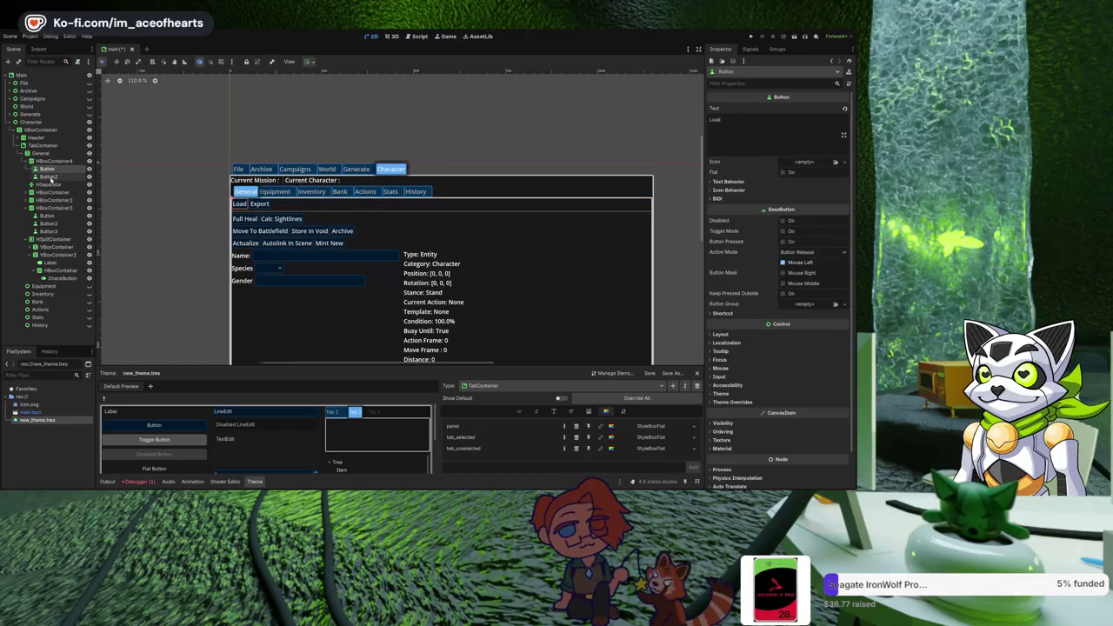
pyautogui.click(54, 192)
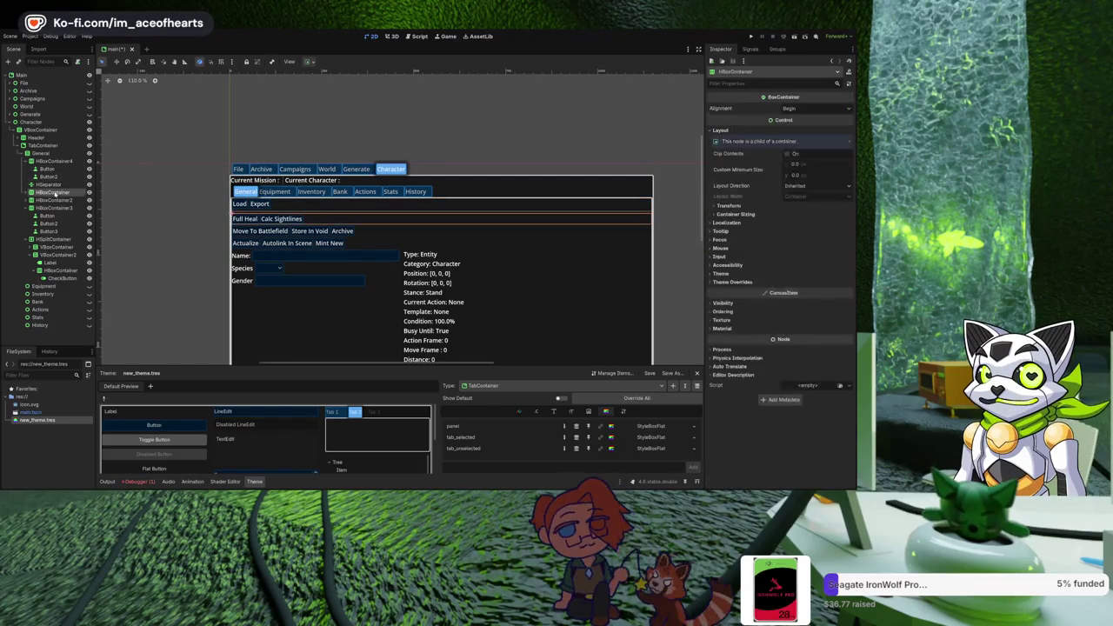
pyautogui.hotkey('shift', 'Down')
pyautogui.hotkey('shift', 'Down')
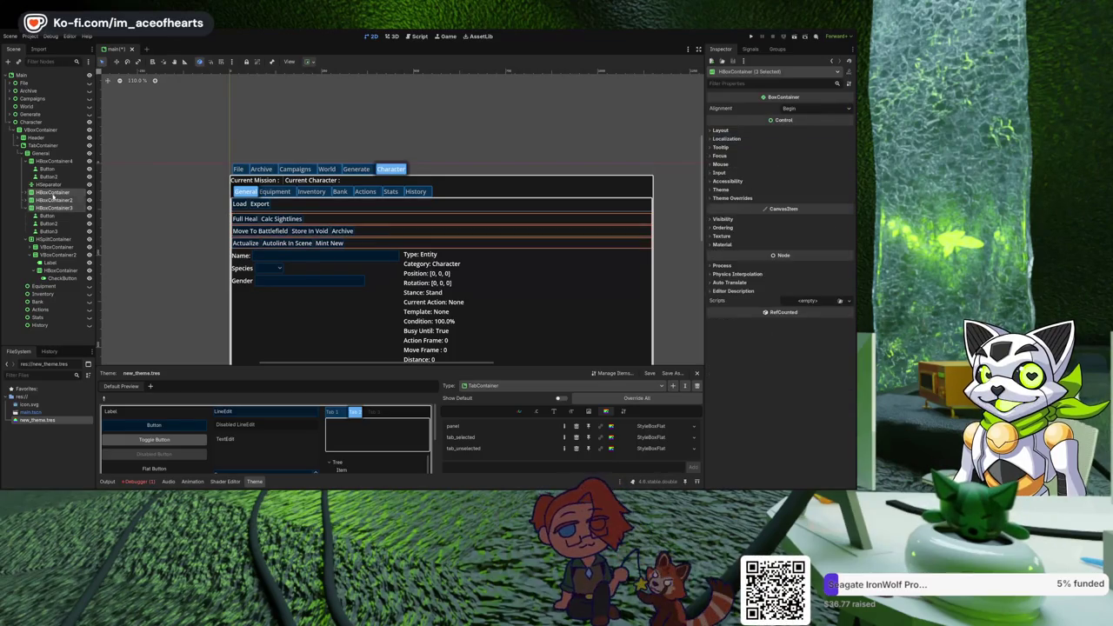
pyautogui.moveTo(54, 193); pyautogui.dragTo(65, 243)
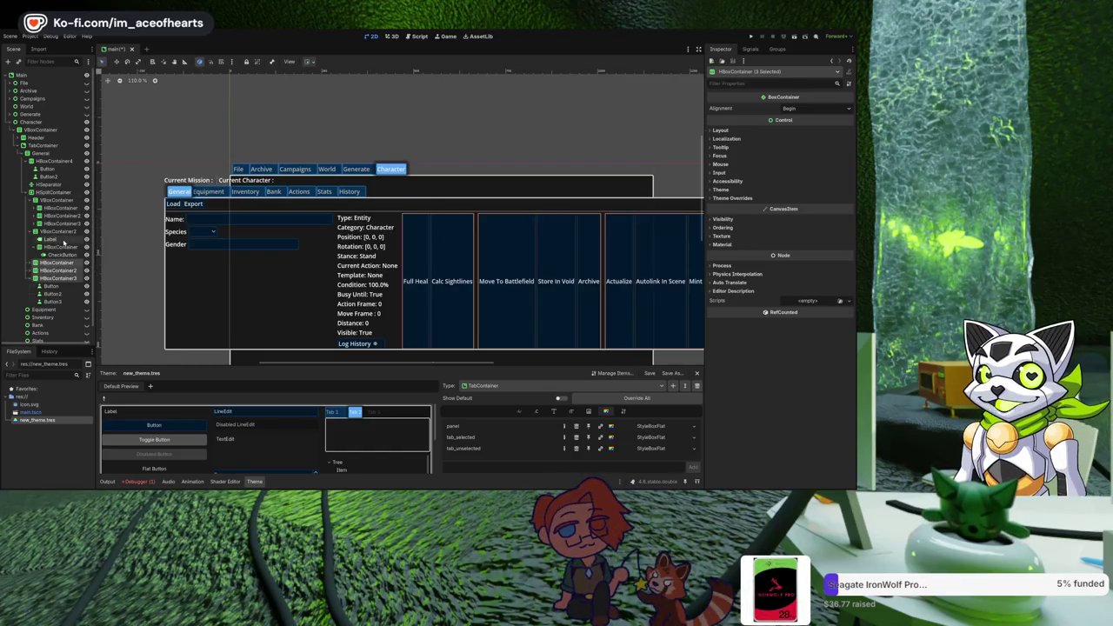
pyautogui.hotkey('ctrl', 'z')
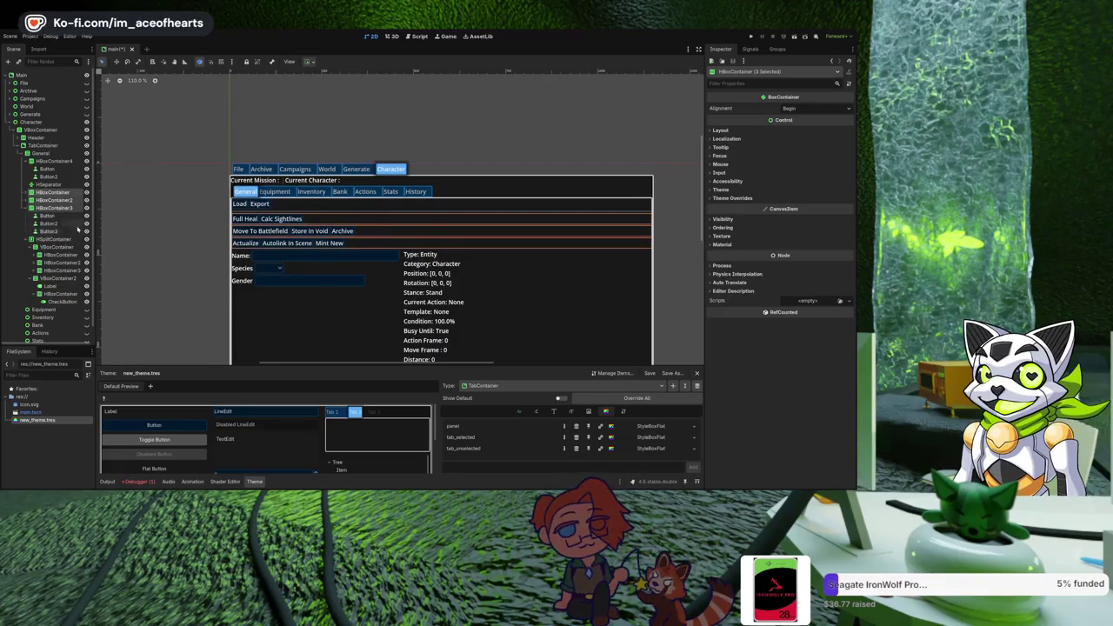
# Move HBoxContainer, HBoxContainer2 and HBoxContainer3 into the VBoxContainer below the Gender field.
pyautogui.click(52, 248)
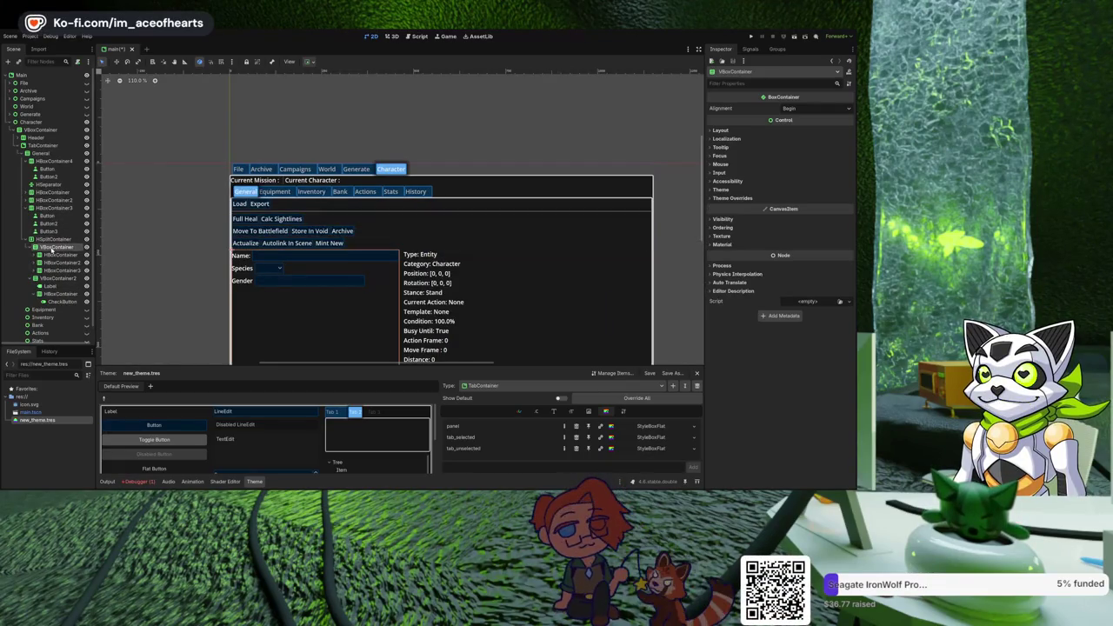
pyautogui.click(54, 192)
pyautogui.keyDown('shift'); pyautogui.click(61, 207); pyautogui.keyUp('shift')
pyautogui.moveTo(63, 197); pyautogui.dragTo(66, 247)
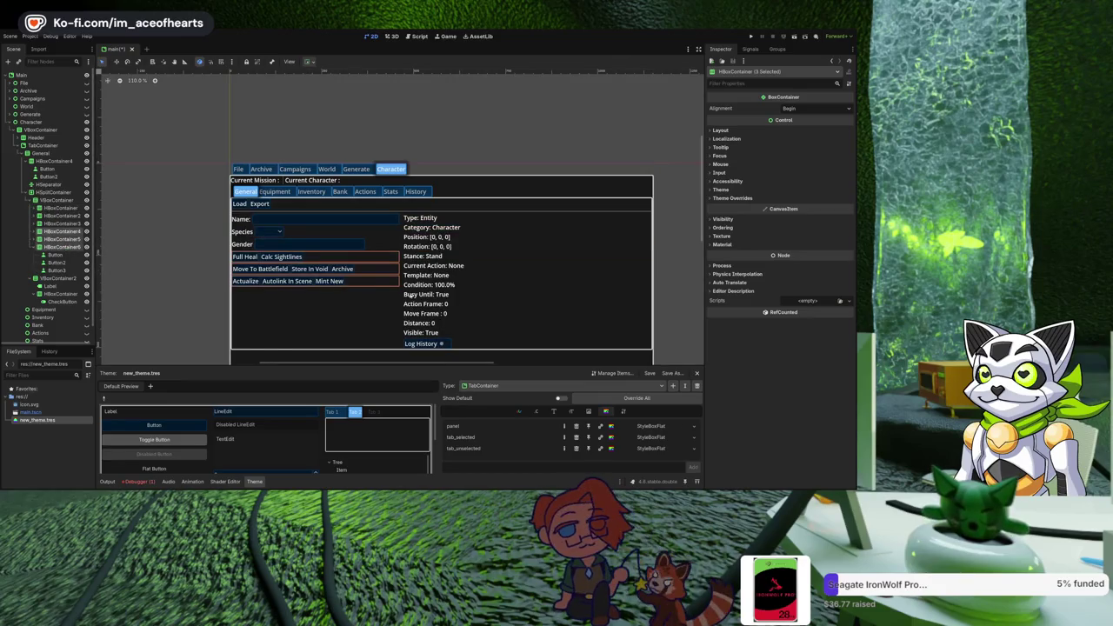
pyautogui.click(350, 312)
pyautogui.click(208, 303)
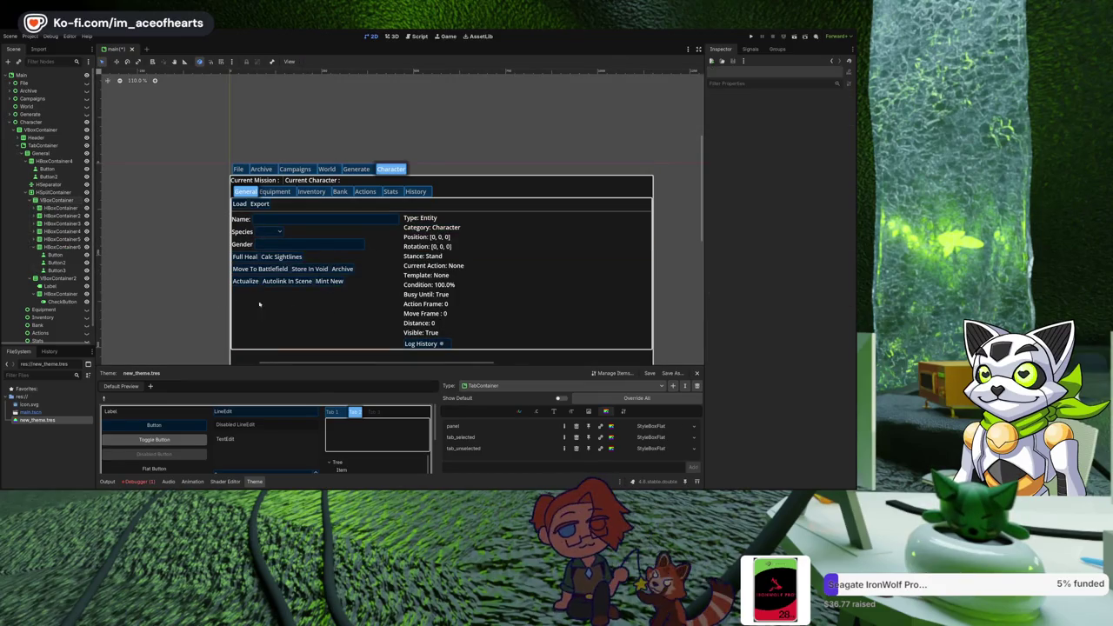
pyautogui.scroll(-2, 261, 287)
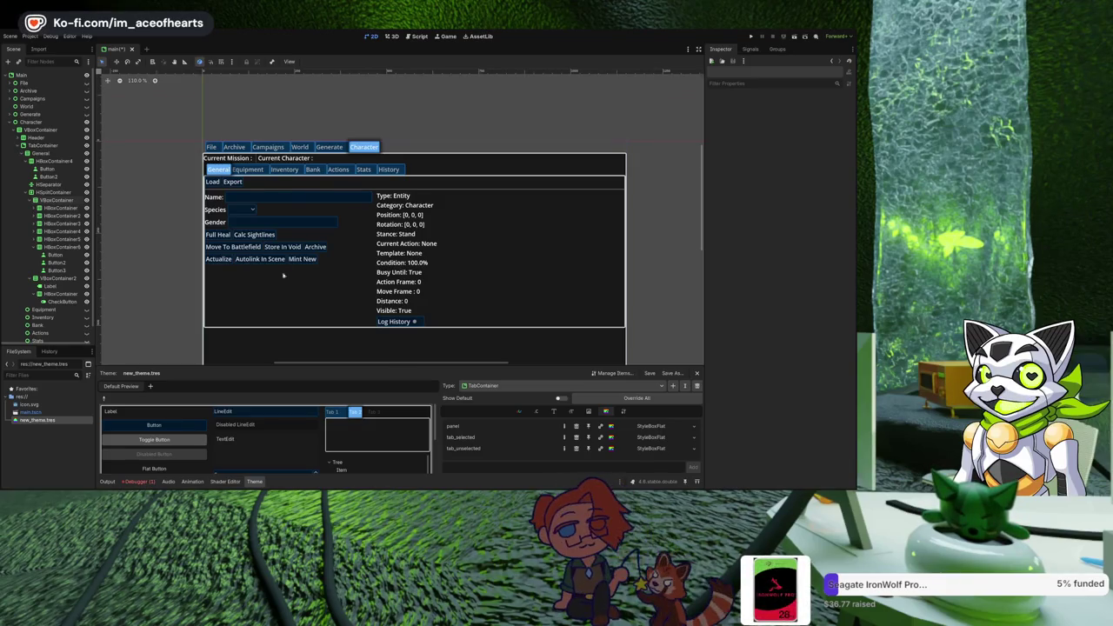
pyautogui.scroll(-3, 283, 275)
pyautogui.scroll(2, 269, 303)
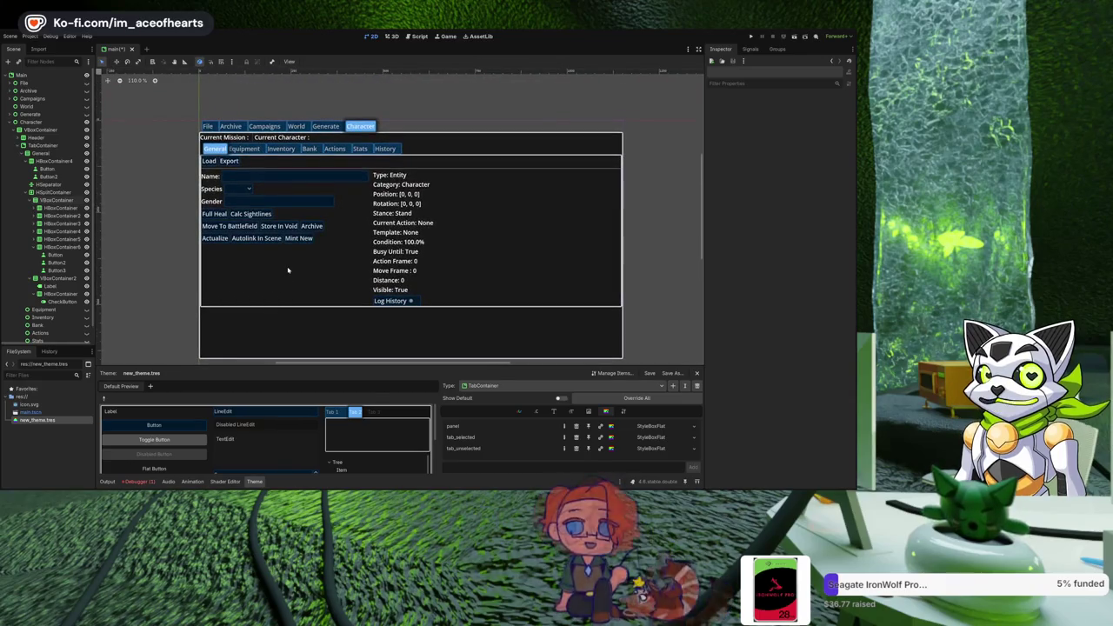
pyautogui.scroll(1, 287, 269)
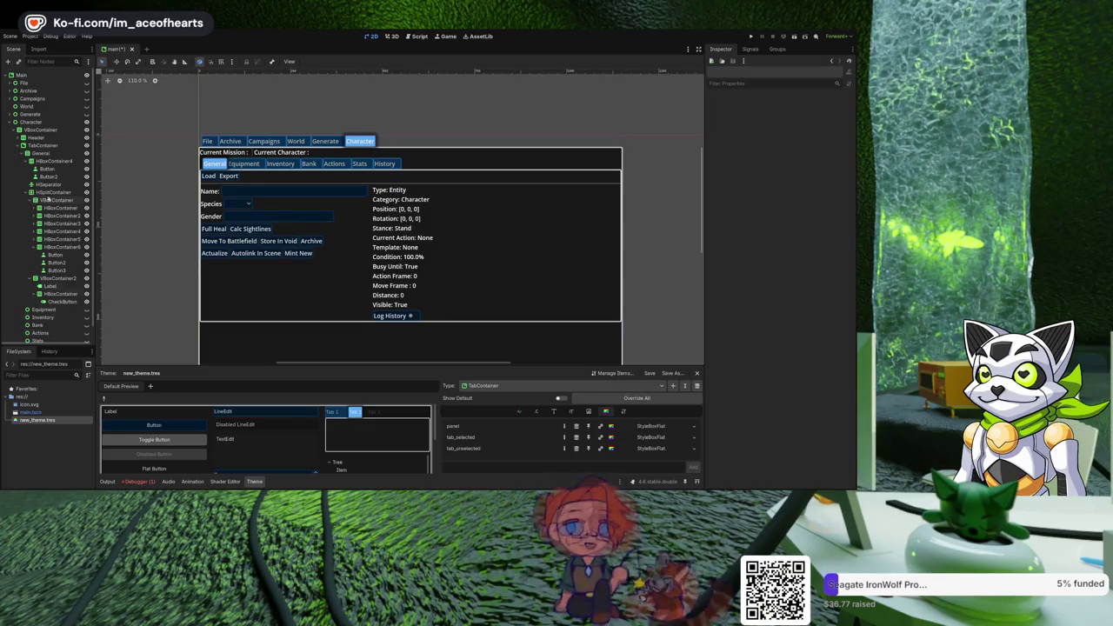
# Expand the TabContainer and inspect the Actions and General tab nodes.
pyautogui.click(19, 131)
pyautogui.click(18, 130)
pyautogui.click(18, 129)
pyautogui.click(21, 145)
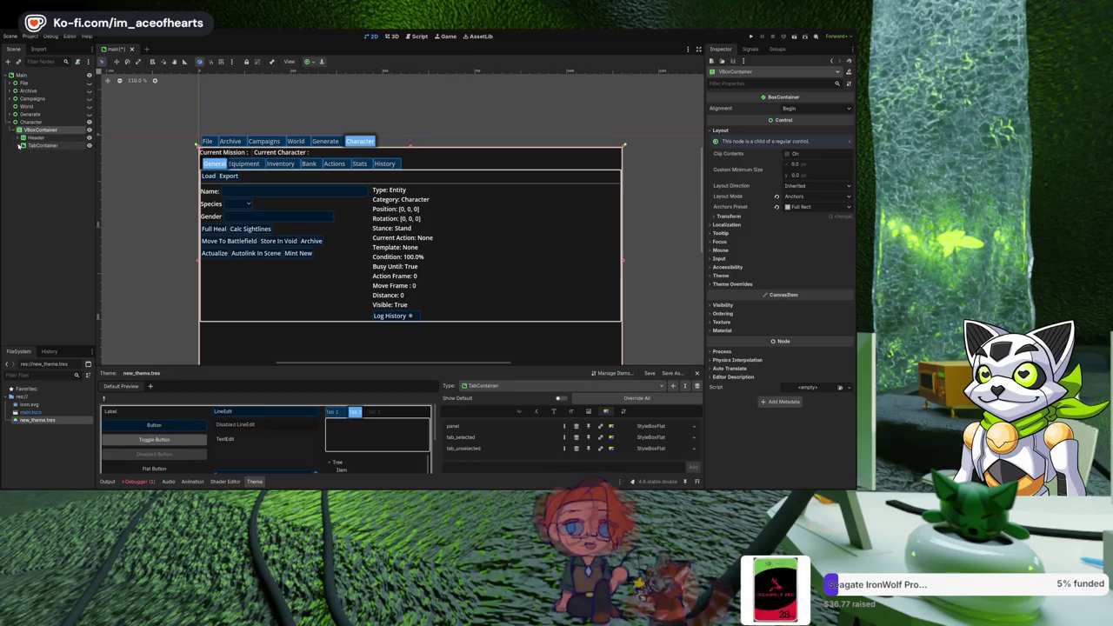
pyautogui.click(22, 145)
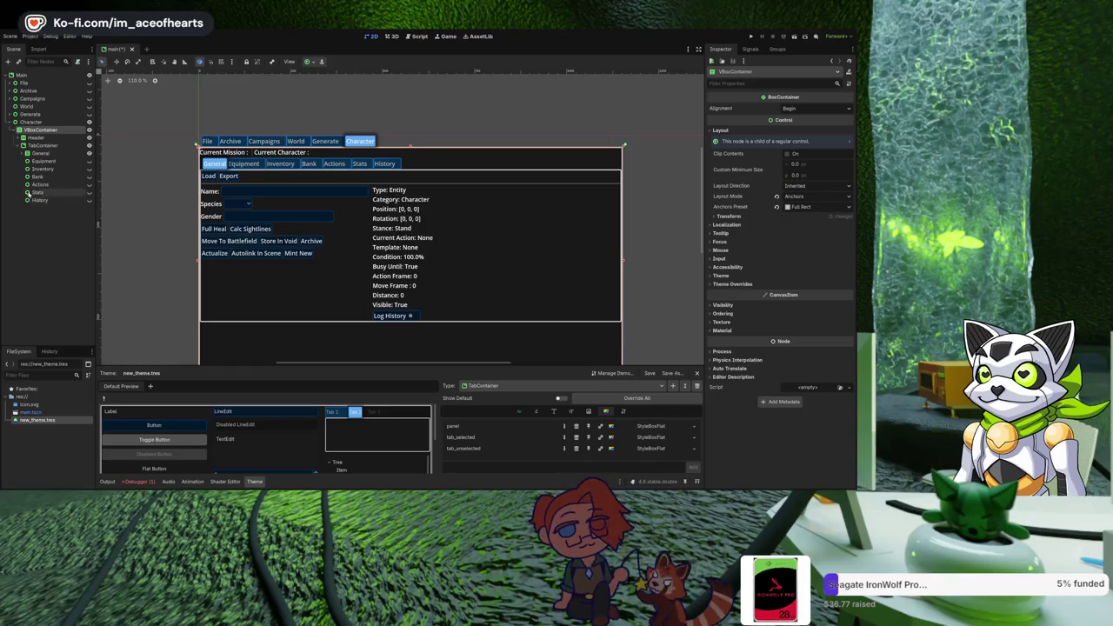
pyautogui.click(87, 184)
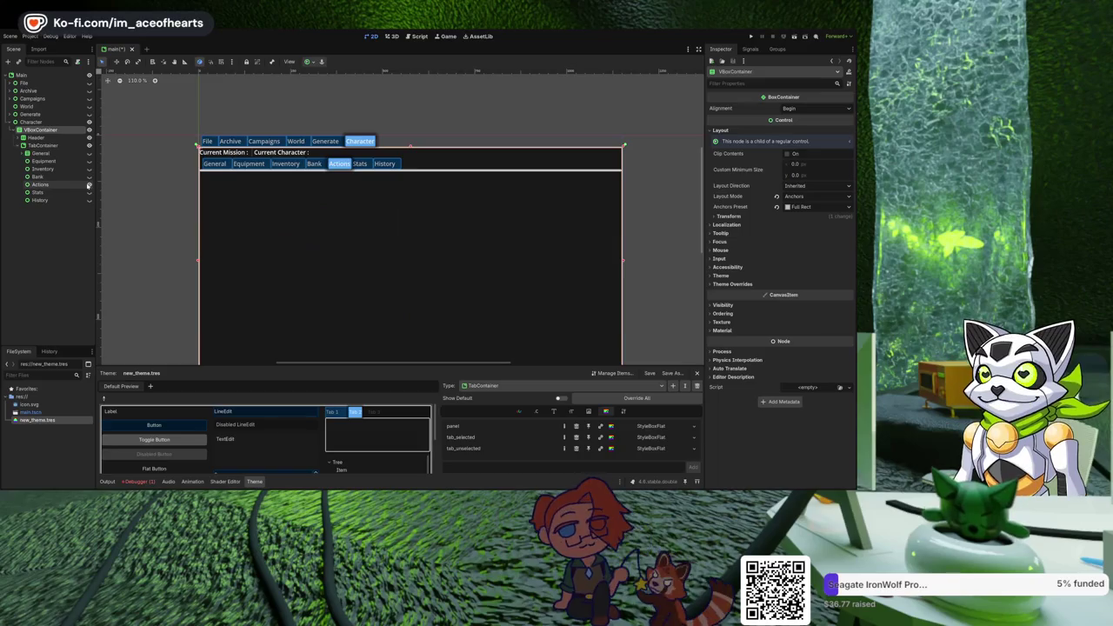
pyautogui.click(47, 186)
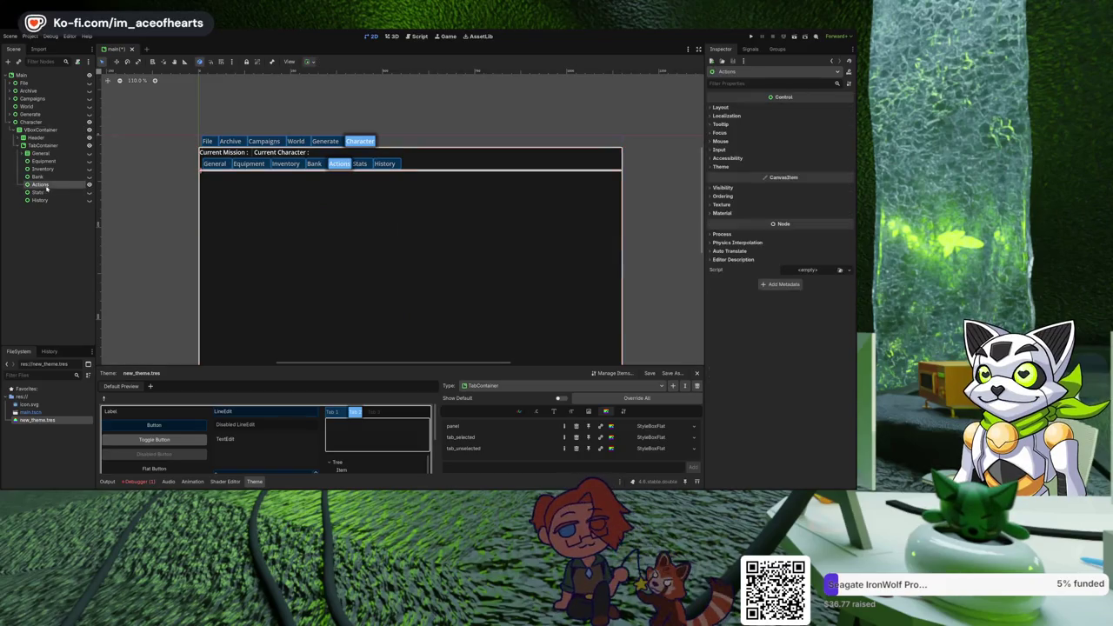
pyautogui.click(25, 154)
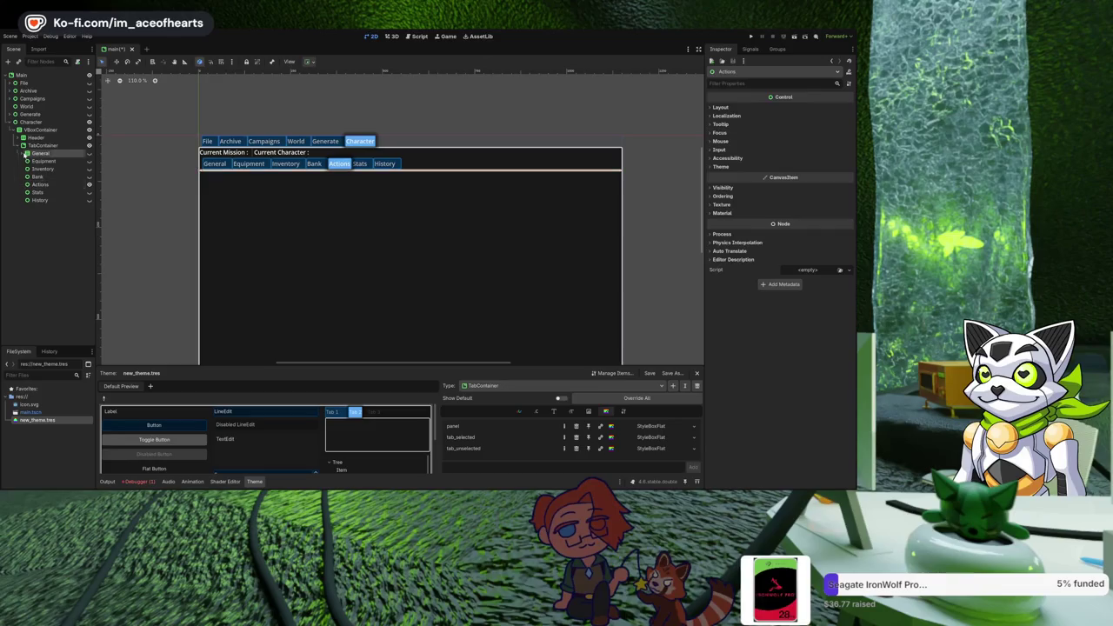
pyautogui.click(24, 153)
pyautogui.click(27, 161)
pyautogui.click(27, 177)
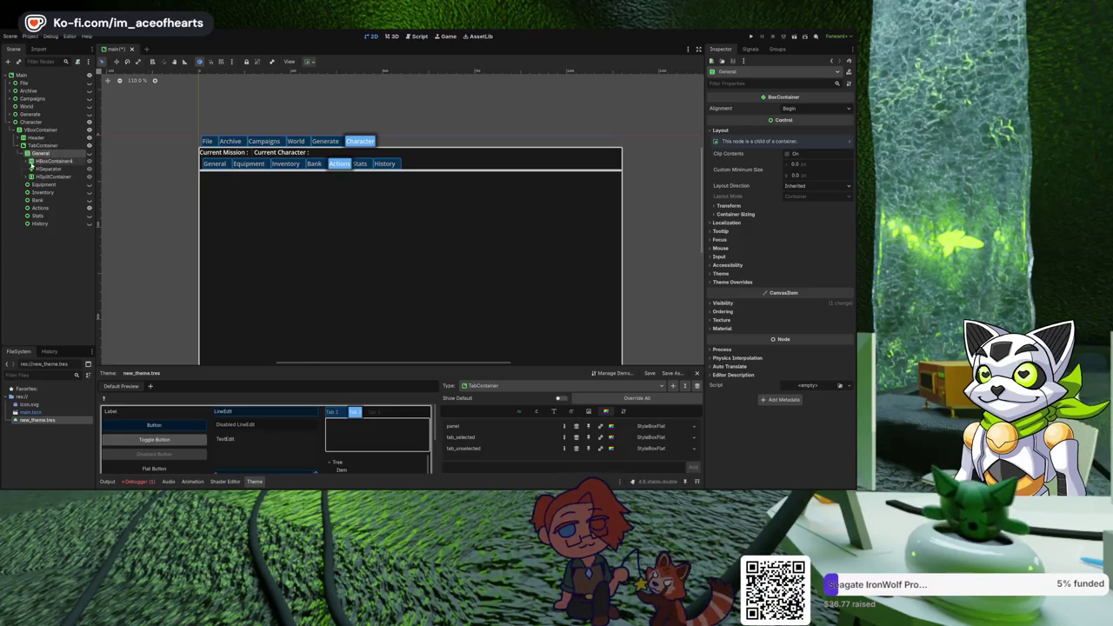
# Move the Actions node above Equipment and turn General's visibility back on.
pyautogui.click(88, 154)
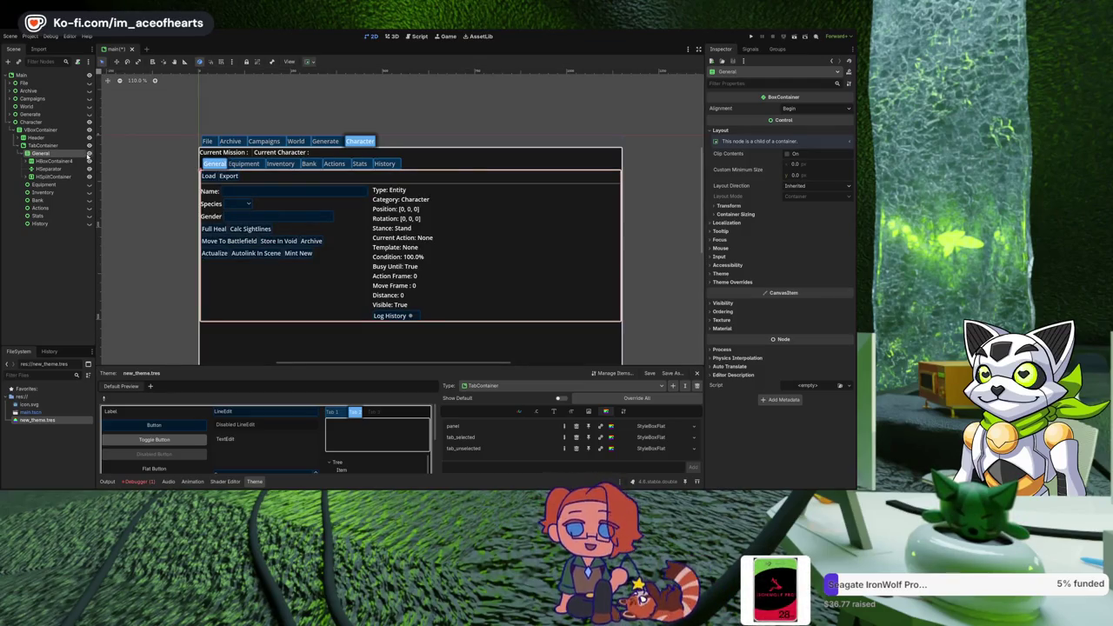
pyautogui.click(88, 154)
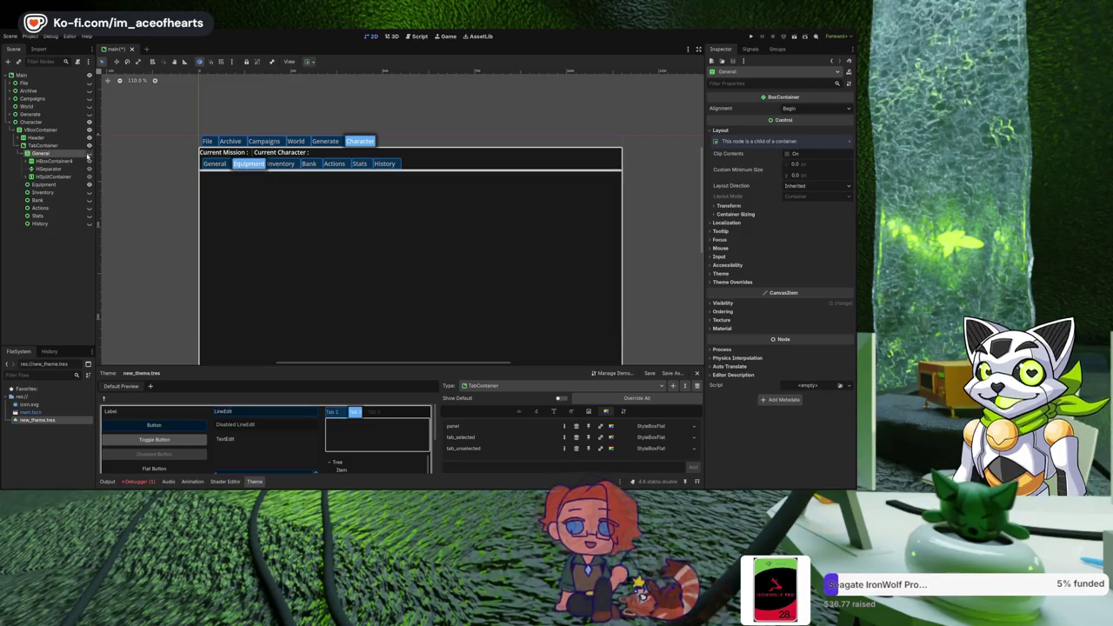
pyautogui.click(24, 154)
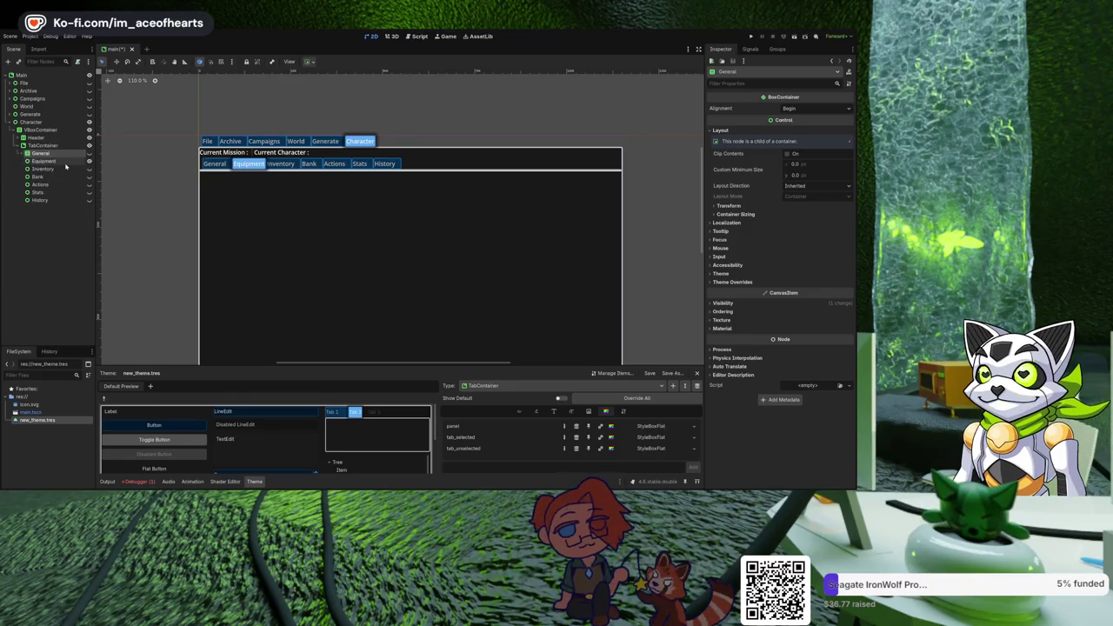
pyautogui.moveTo(48, 185); pyautogui.dragTo(49, 161)
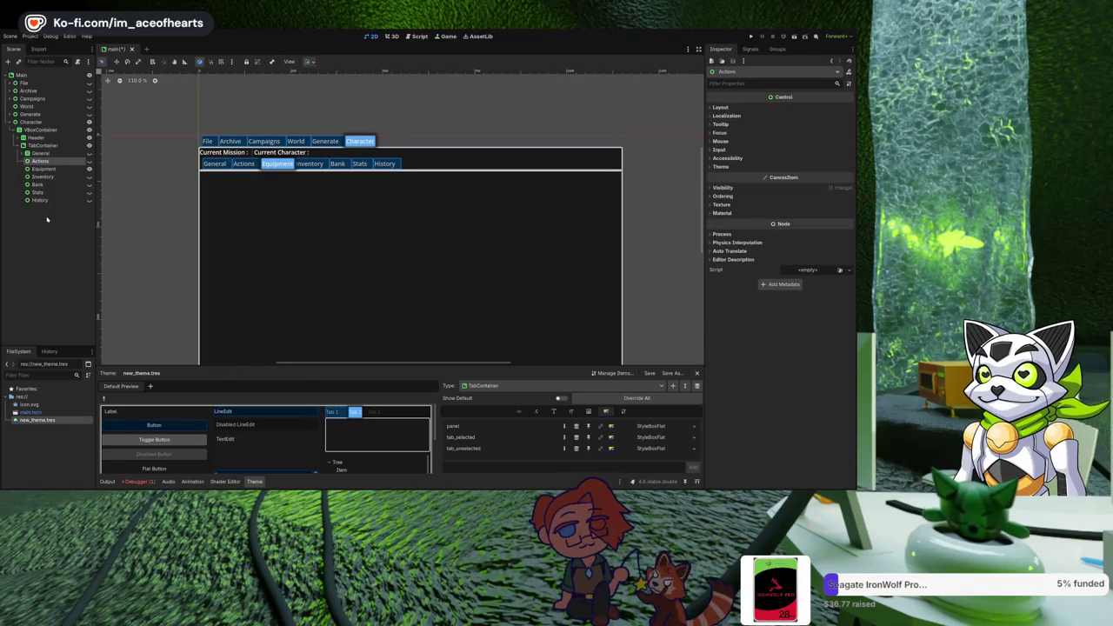
pyautogui.click(88, 162)
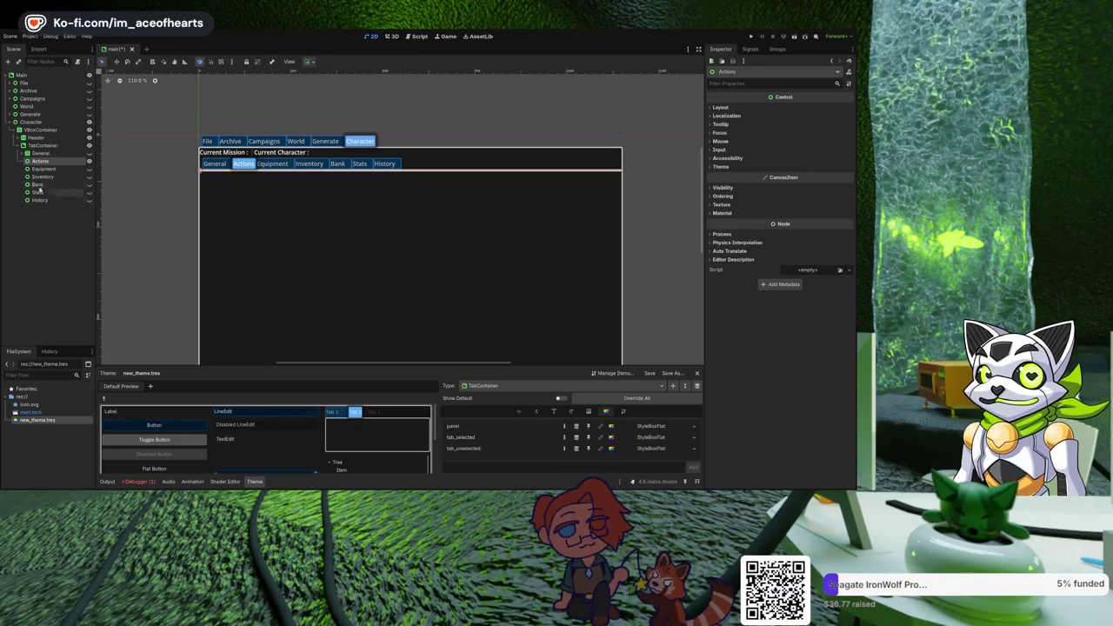
pyautogui.click(40, 153)
pyautogui.click(88, 154)
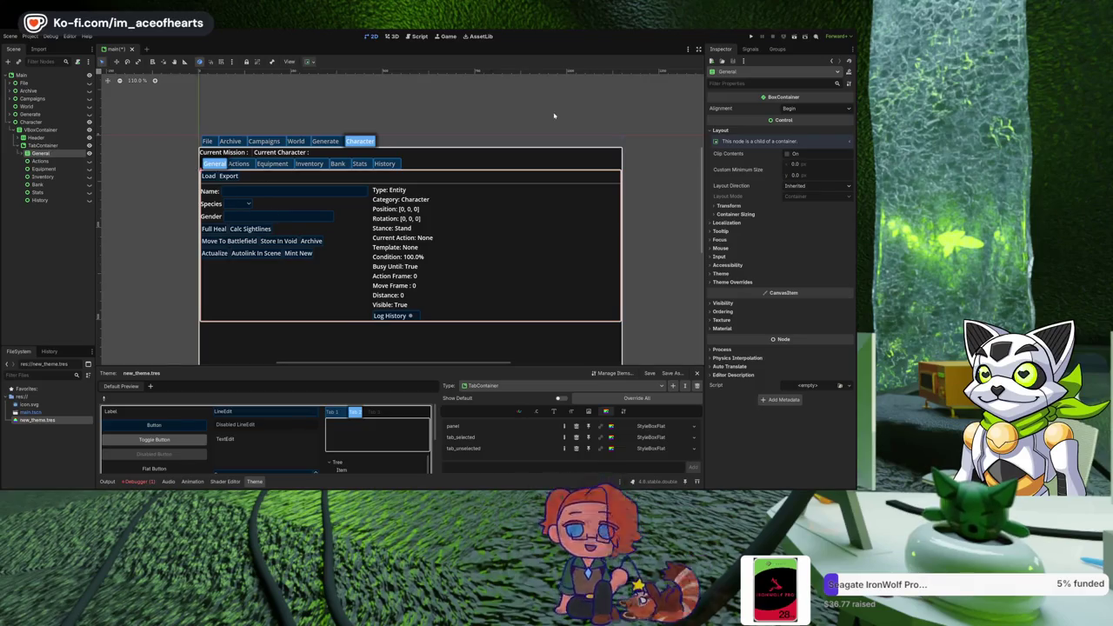
# Run the project to test the Character screen, then stop it with F8.
pyautogui.click(751, 35)
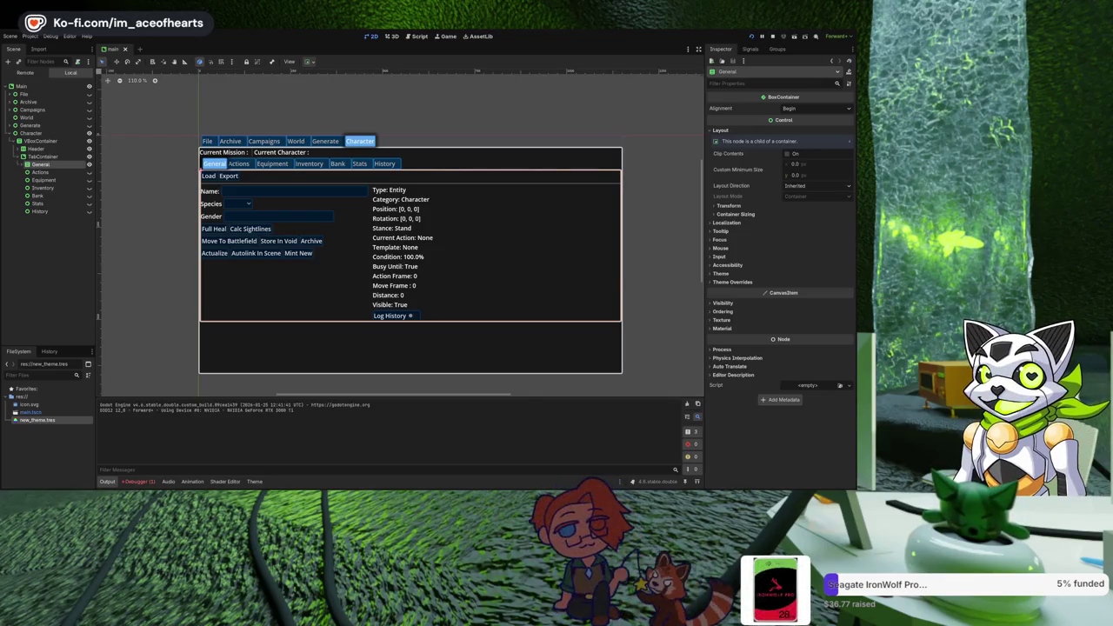
pyautogui.press('F8')
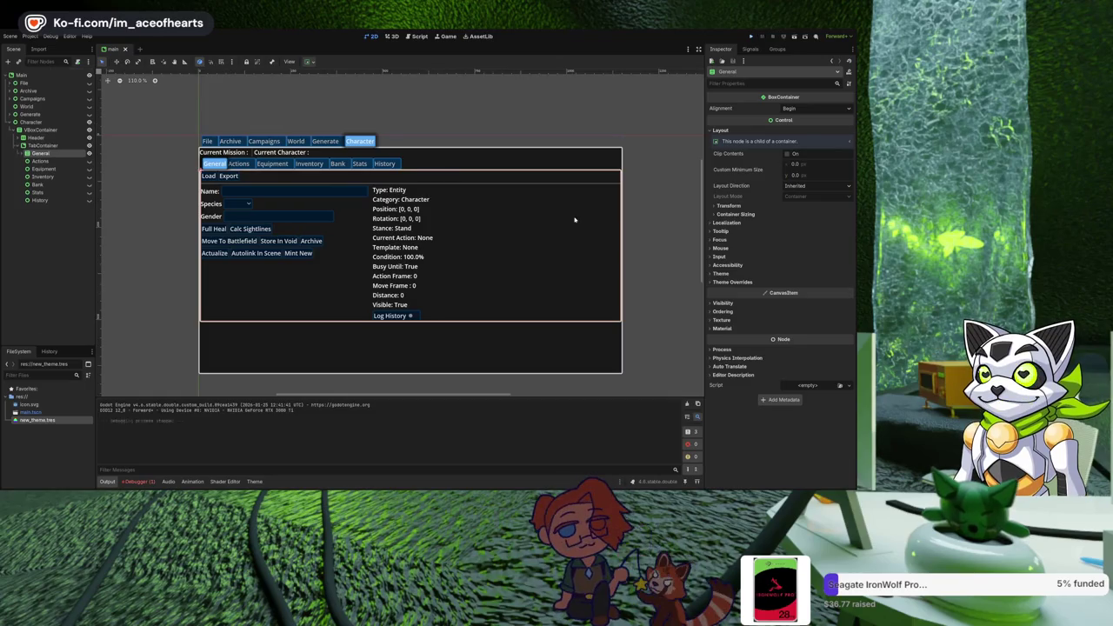
pyautogui.scroll(3, 326, 281)
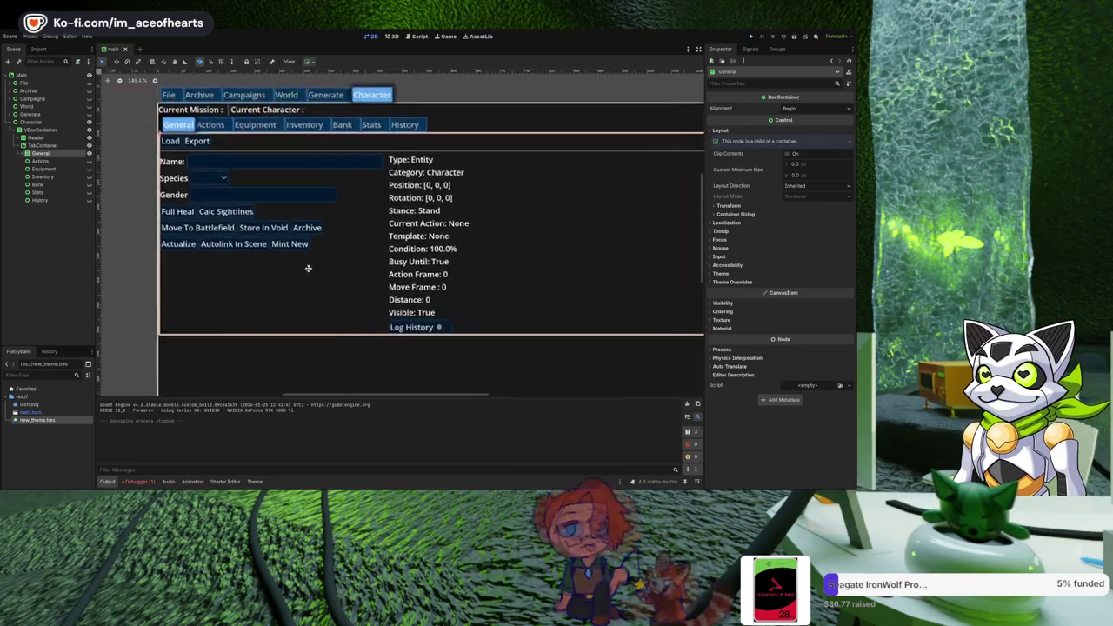
# Change the Actions node's type to VBoxContainer and show the empty Actions tab.
pyautogui.scroll(-1, 368, 313)
pyautogui.scroll(-1, 375, 308)
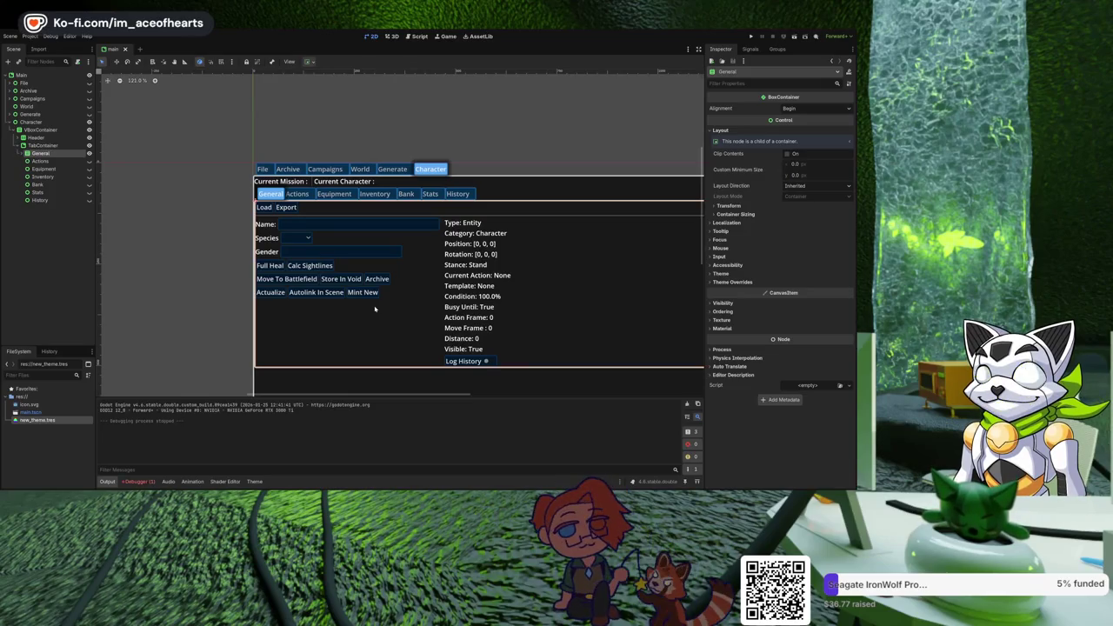
pyautogui.moveTo(375, 308); pyautogui.dragTo(339, 278)
pyautogui.moveTo(362, 242); pyautogui.dragTo(359, 254)
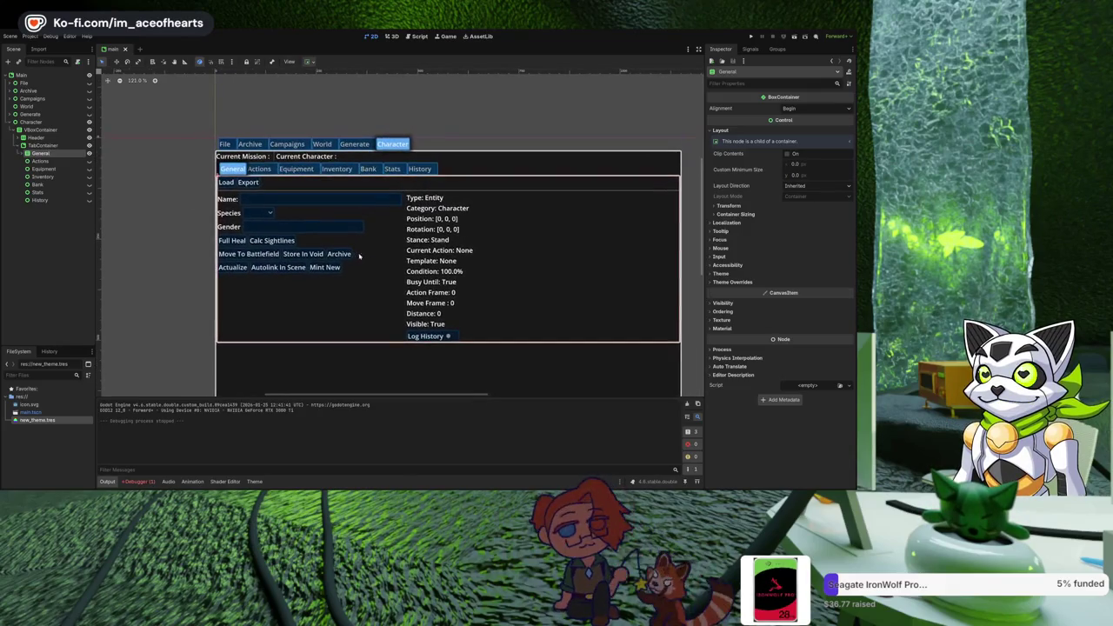
pyautogui.click(90, 161)
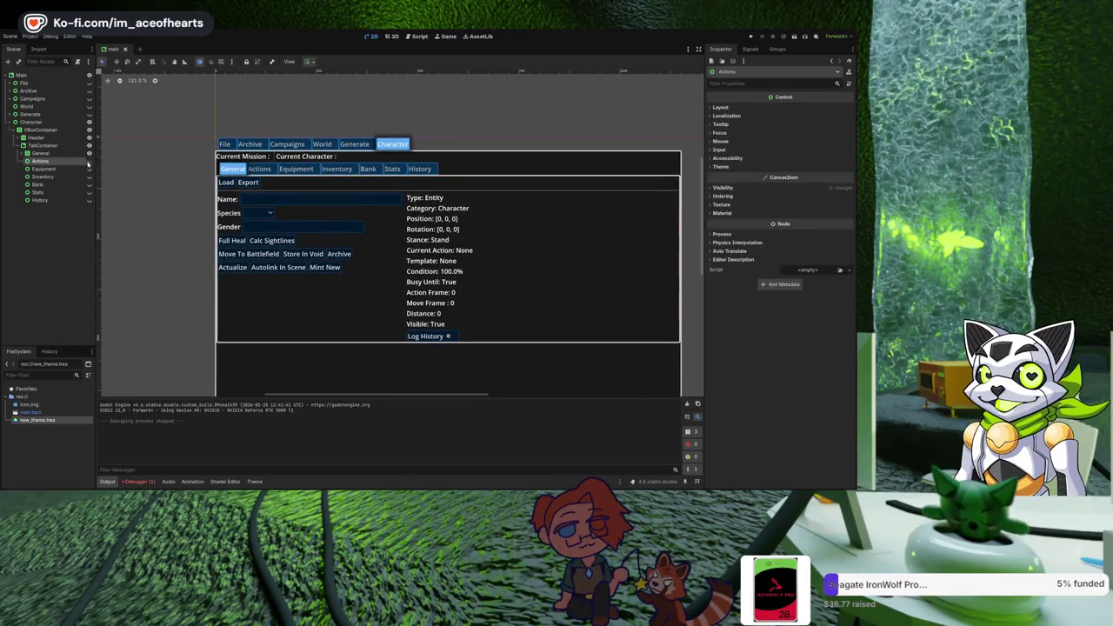
pyautogui.moveTo(291, 226); pyautogui.dragTo(284, 222)
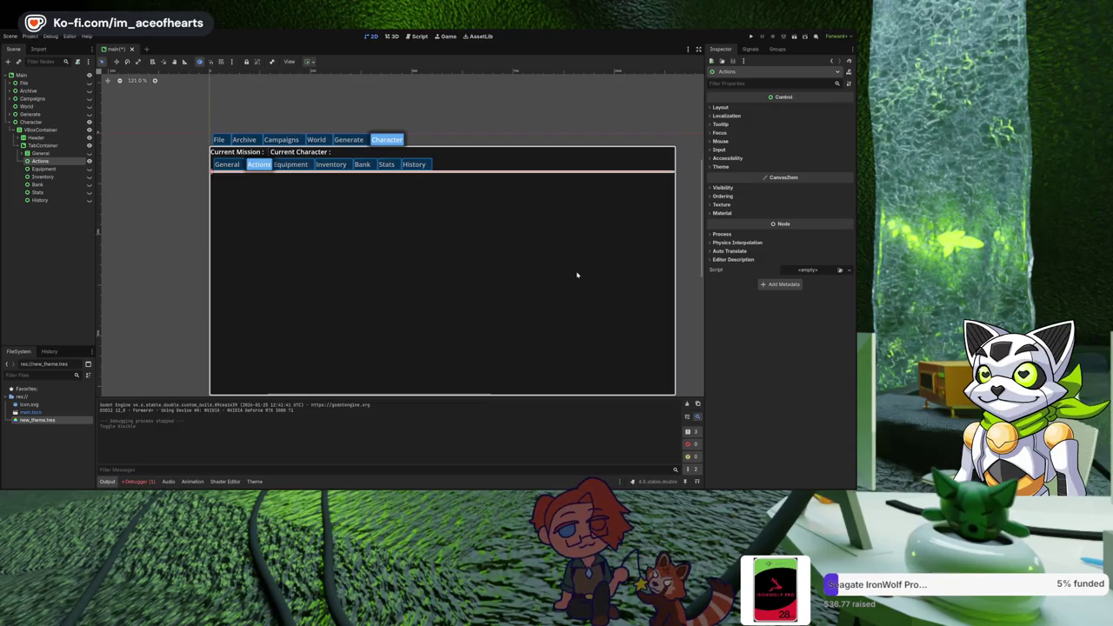
pyautogui.hotkey('ctrl', 'z')
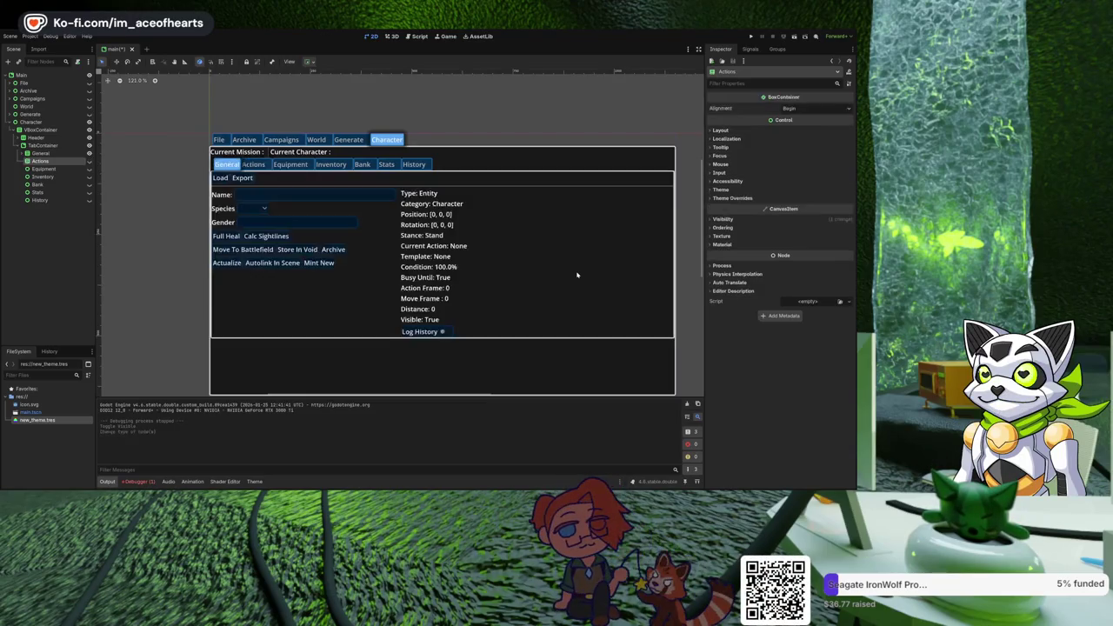
pyautogui.click(90, 162)
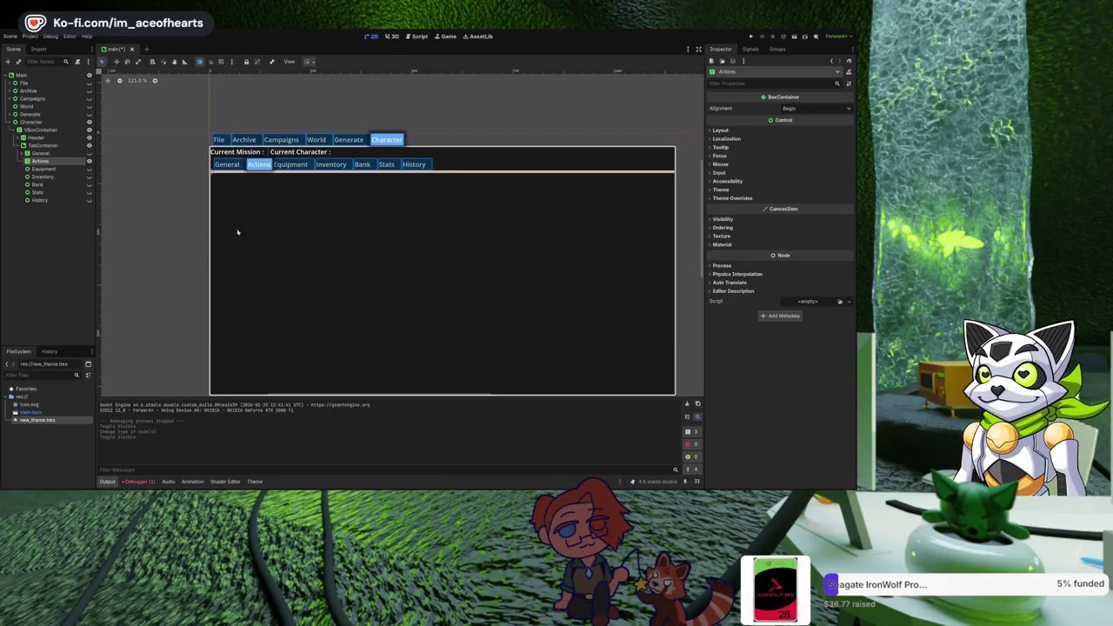
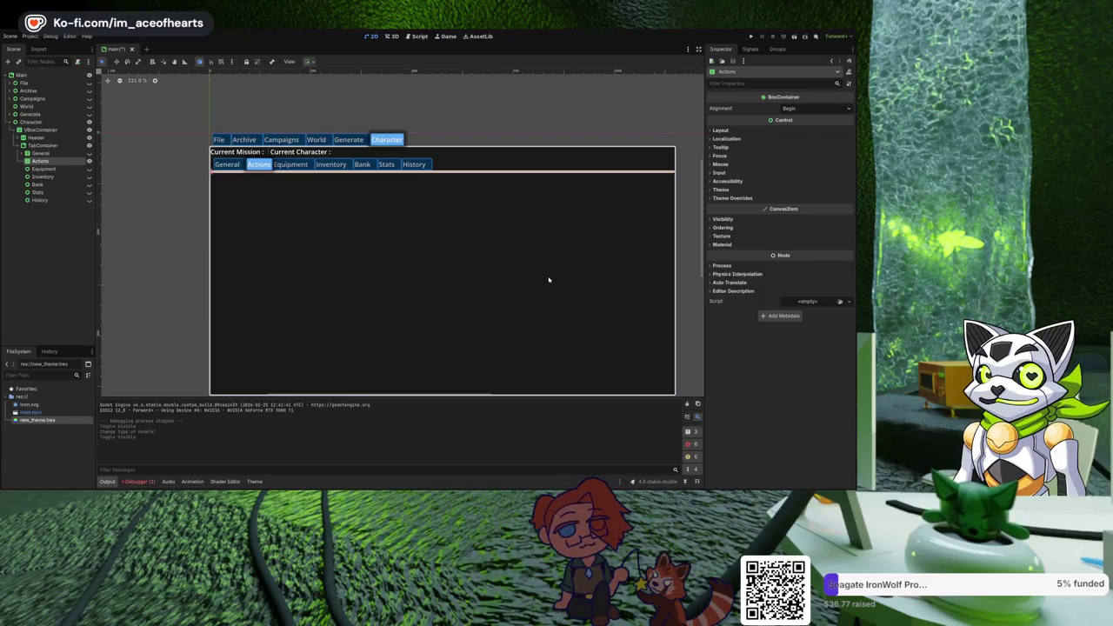
# Add a VSeparator node and make it a child of Actions.
pyautogui.hotkey('ctrl', 'a')
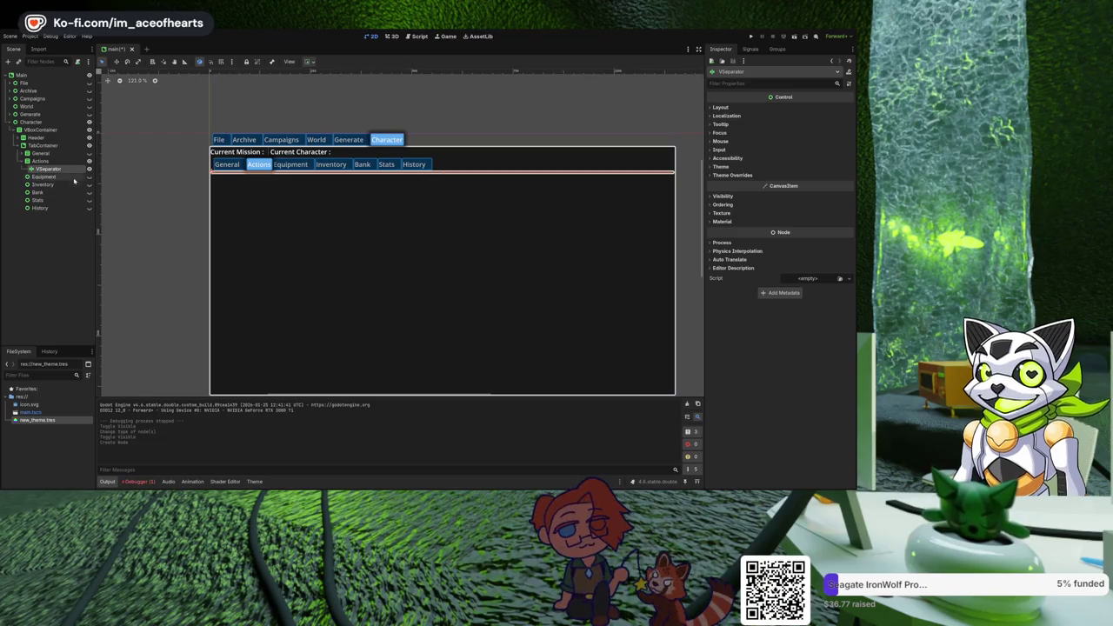
pyautogui.moveTo(62, 170); pyautogui.dragTo(52, 163)
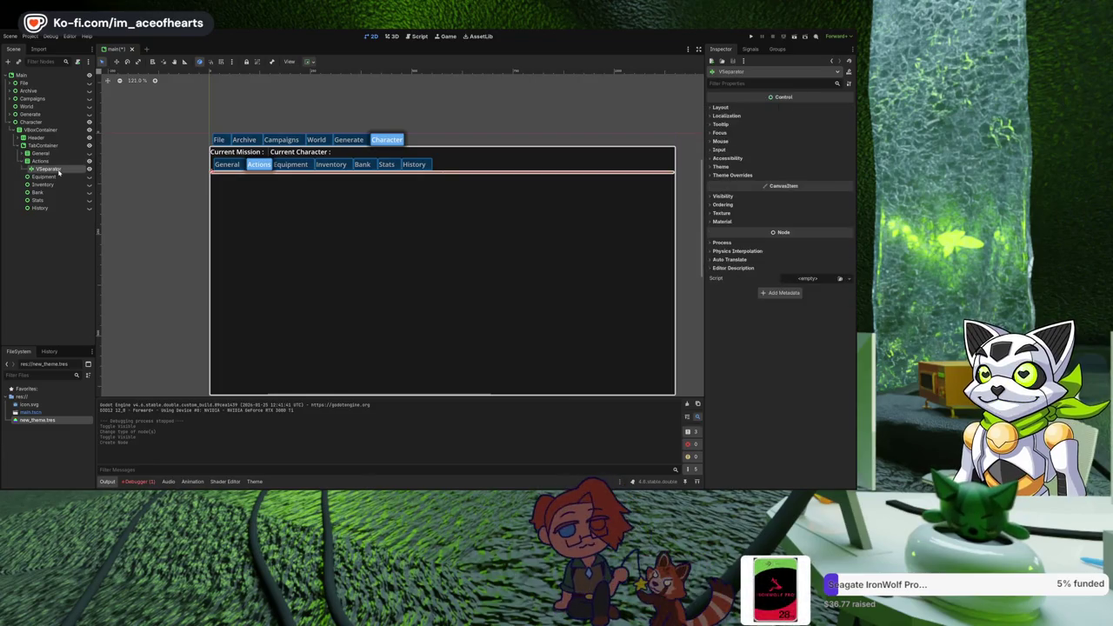
pyautogui.click(63, 162)
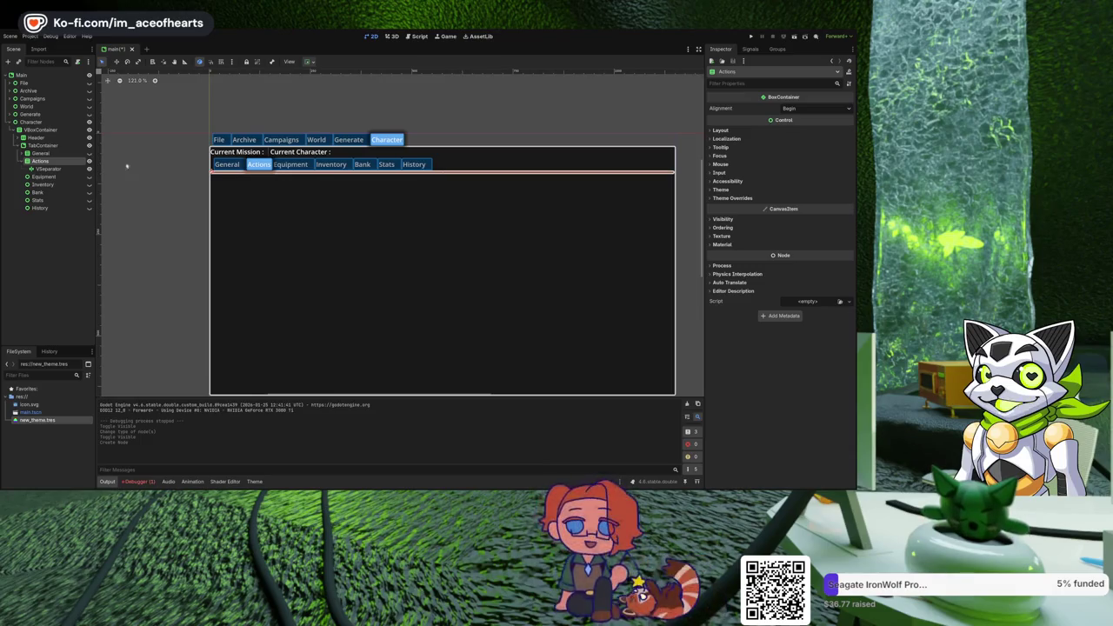
pyautogui.click(44, 176)
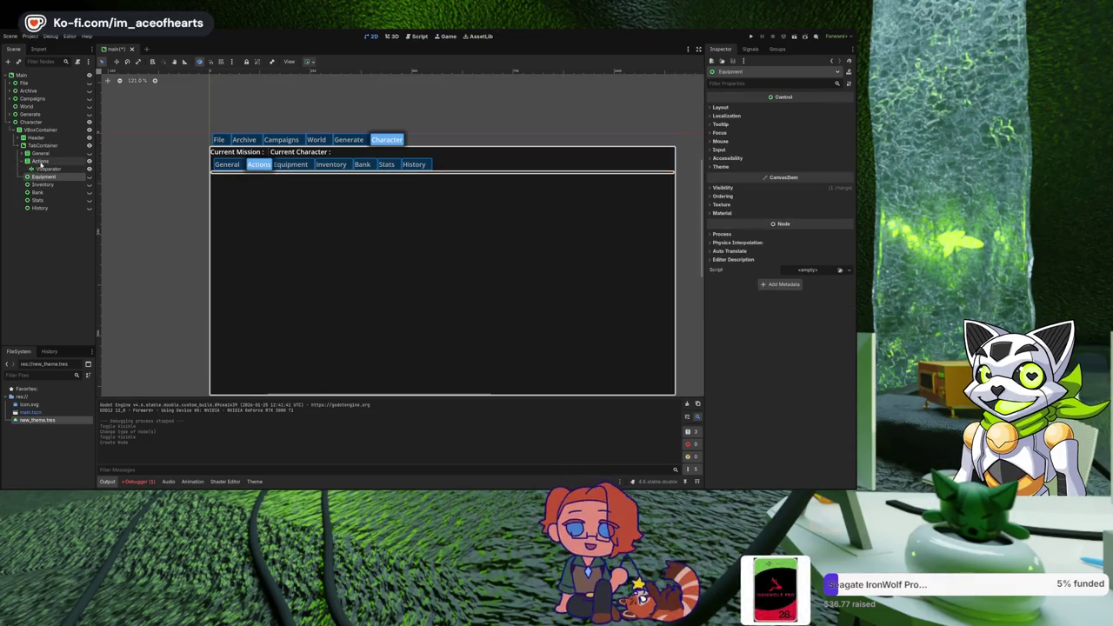
pyautogui.click(40, 163)
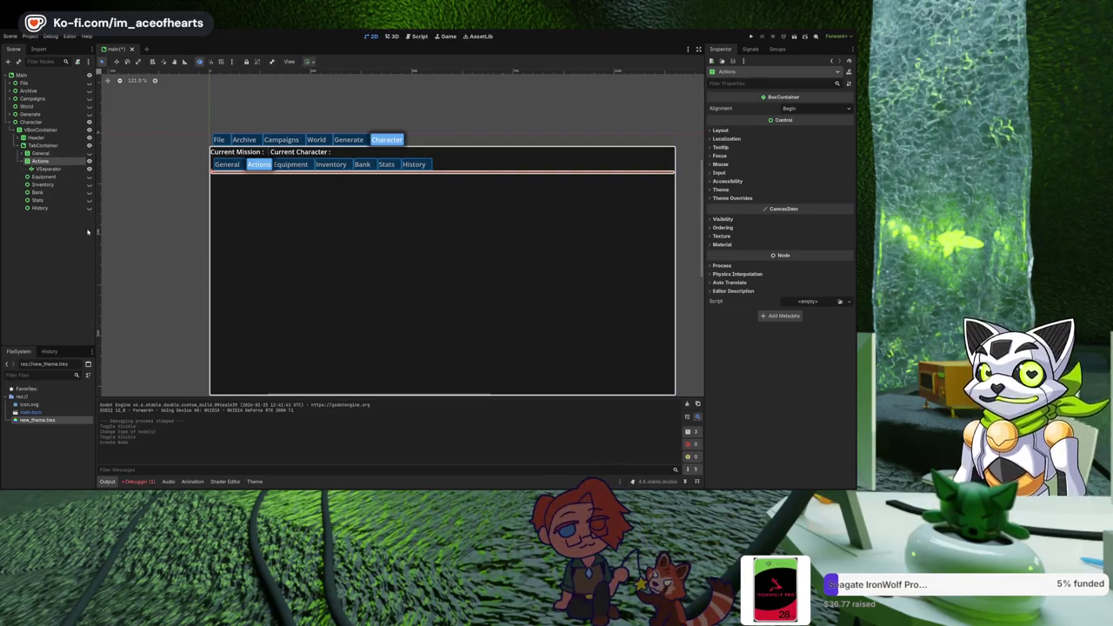
# Add a VBoxContainer as a child of the VSeparator.
pyautogui.click(62, 169)
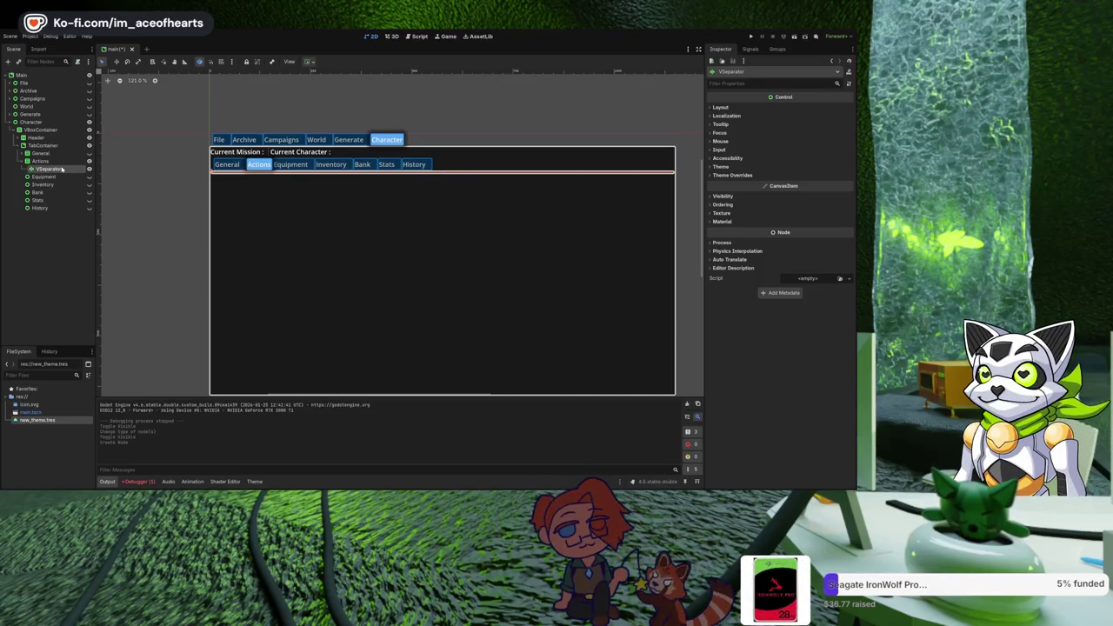
pyautogui.hotkey('ctrl', 'a')
pyautogui.press('Return')
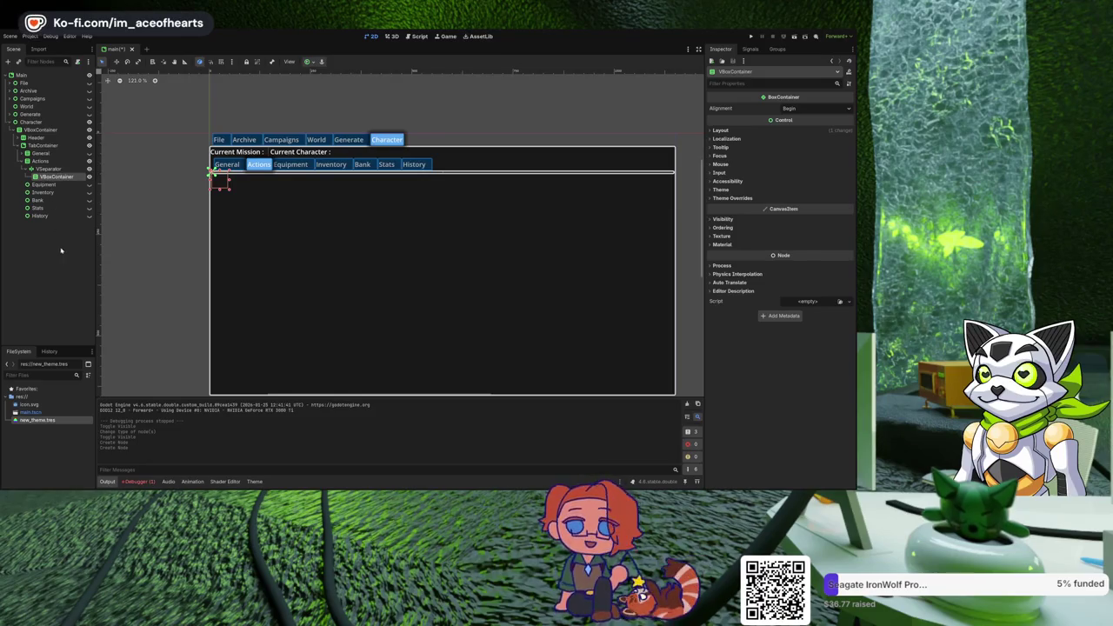
# Paste a VBoxContainer into Actions, placed above the VSeparator.
pyautogui.hotkey('ctrl', 'v')
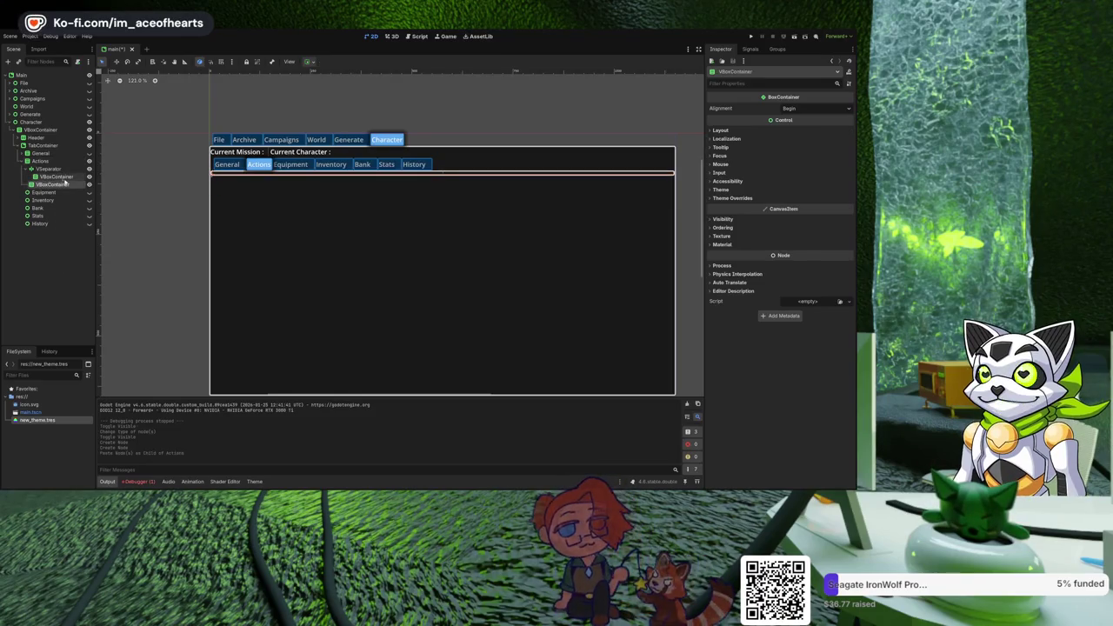
pyautogui.moveTo(52, 180); pyautogui.dragTo(54, 171)
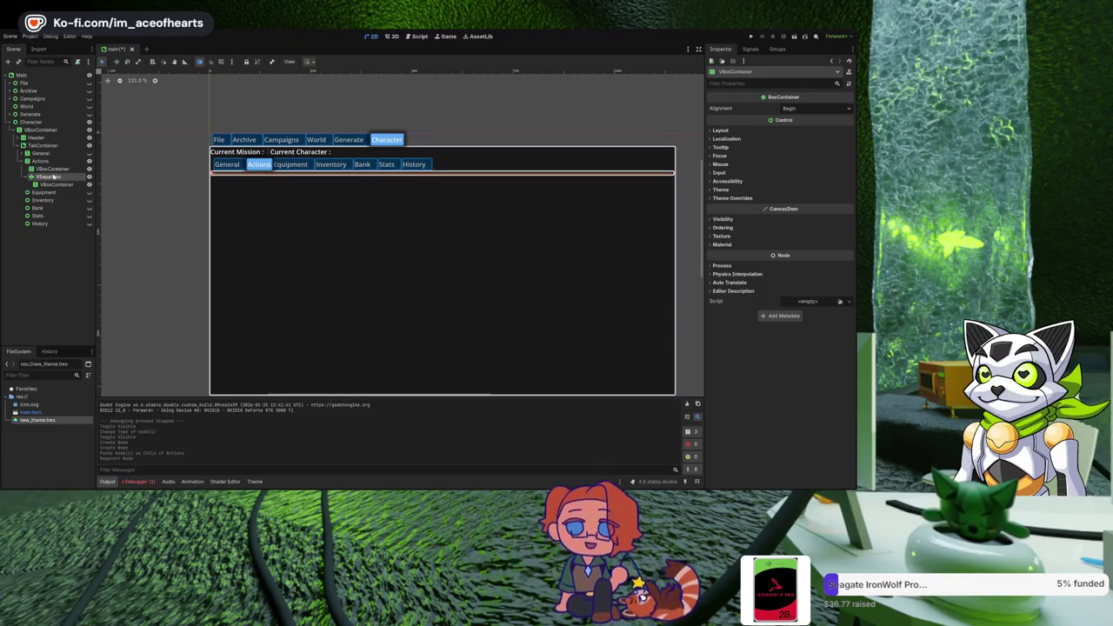
pyautogui.click(54, 176)
# Delete the VBoxContainer nested inside the VSeparator, leaving it empty.
pyautogui.click(53, 169)
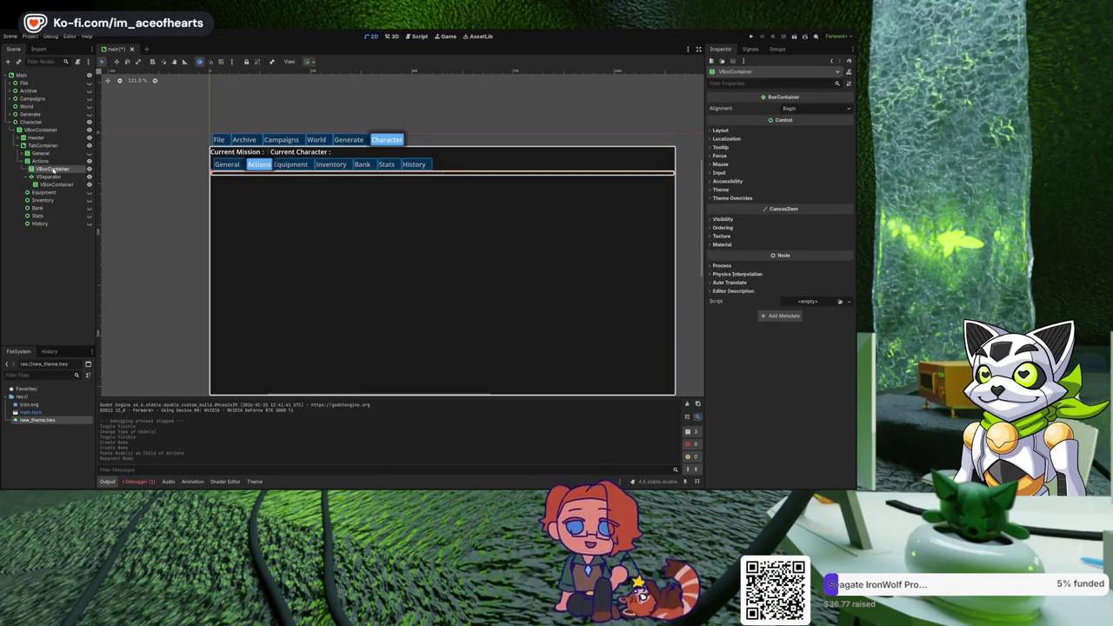
pyautogui.click(58, 184)
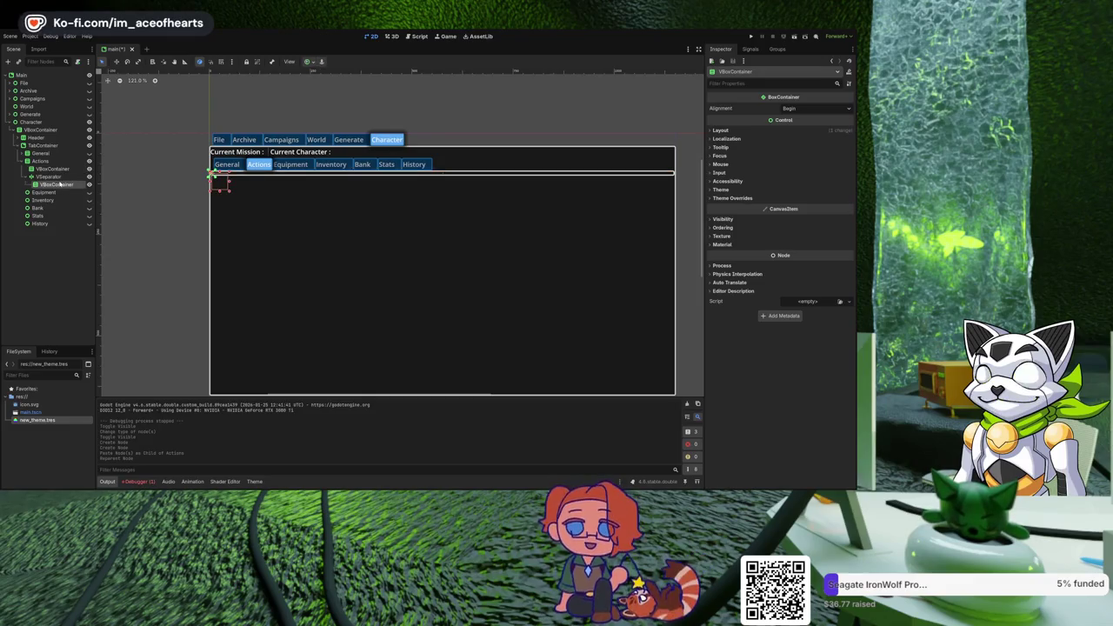
pyautogui.click(54, 170)
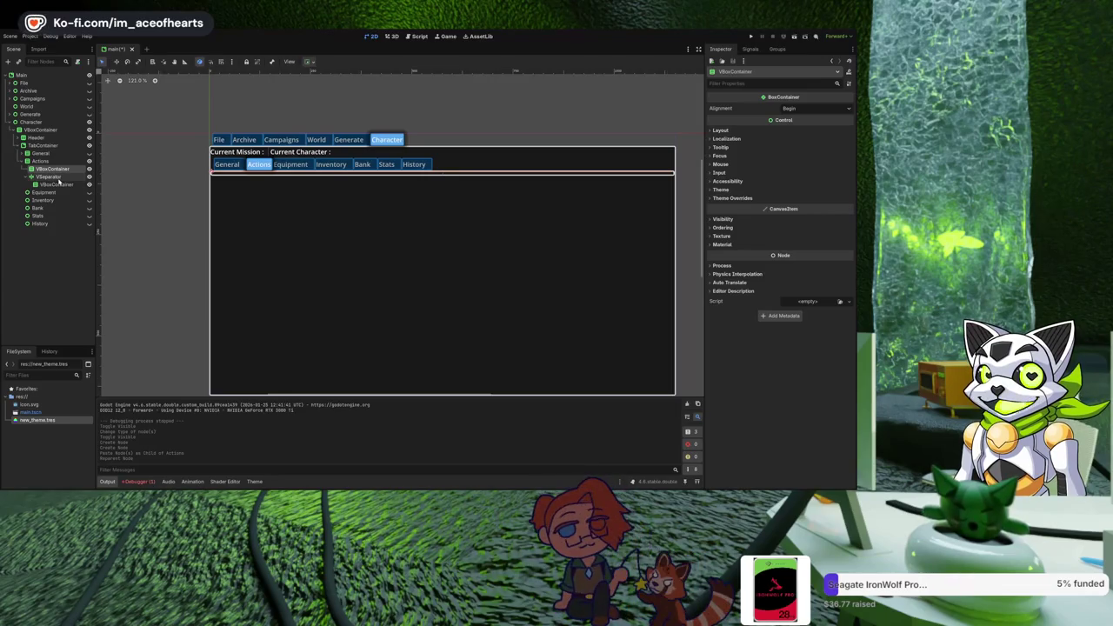
pyautogui.click(57, 185)
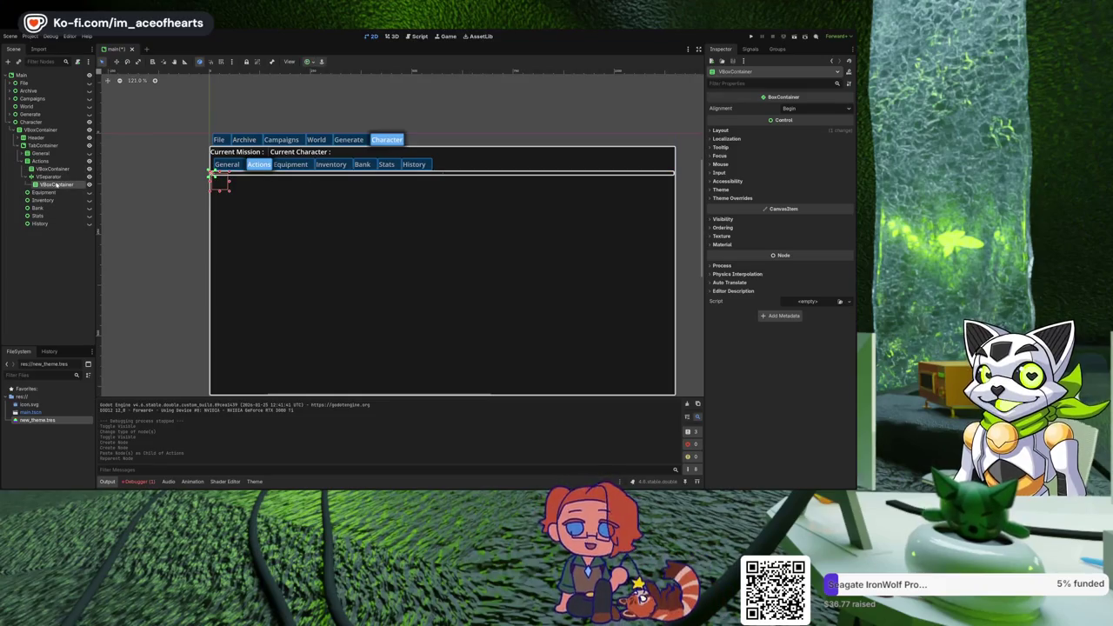
pyautogui.press('Delete')
pyautogui.click(48, 177)
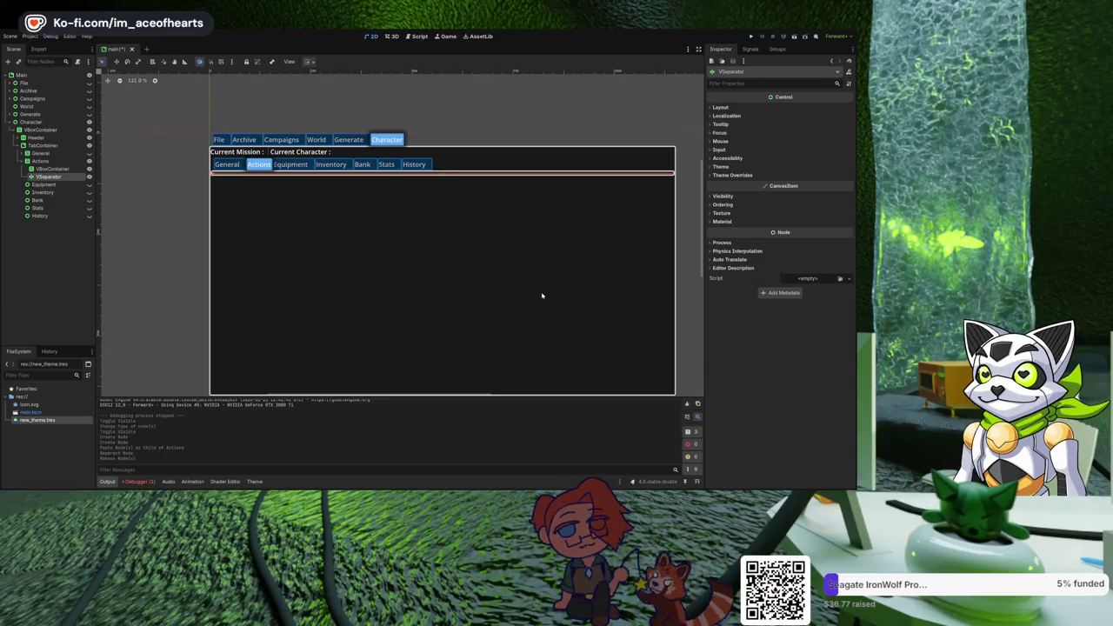
# Add a TabContainer under the VSeparator with a Control tab inside it.
pyautogui.hotkey('ctrl', 'a')
pyautogui.press('Return')
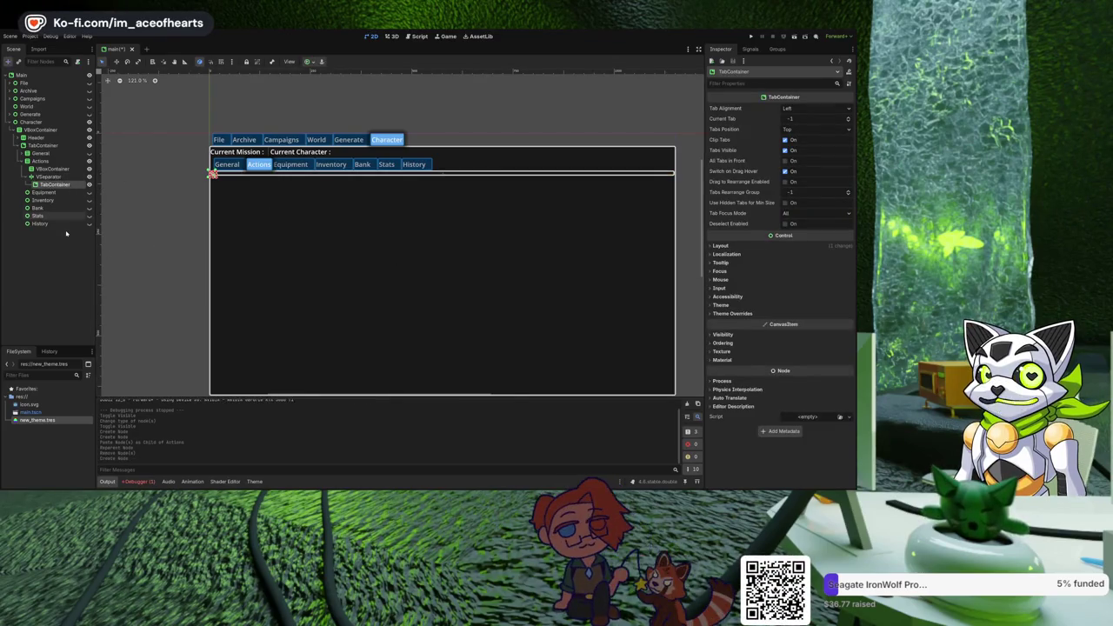
pyautogui.hotkey('ctrl', 'a')
pyautogui.press('Return')
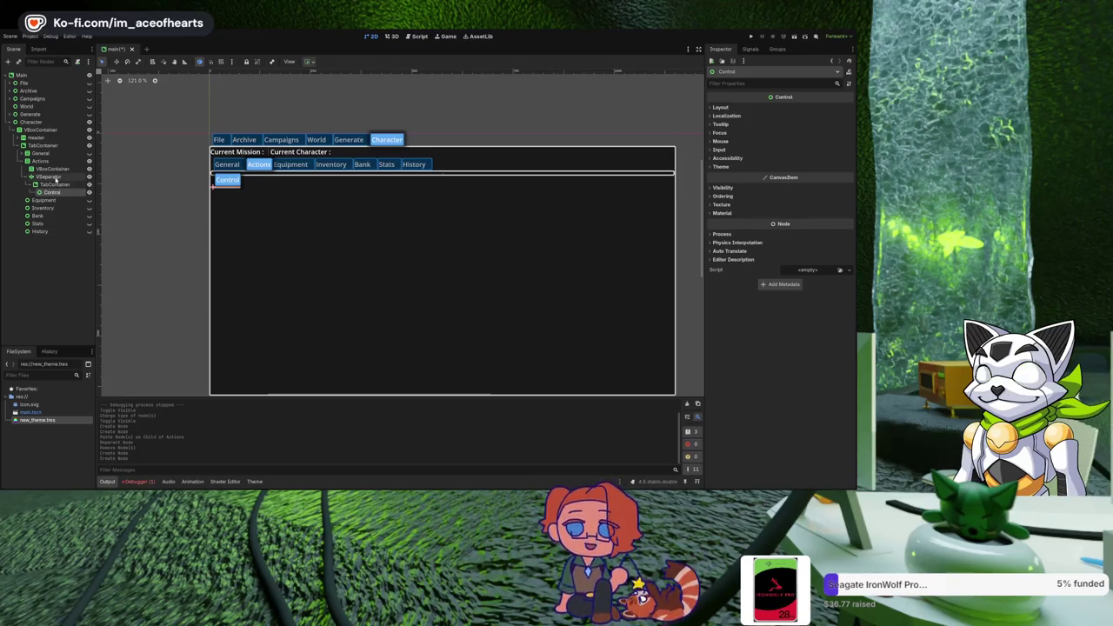
pyautogui.click(50, 177)
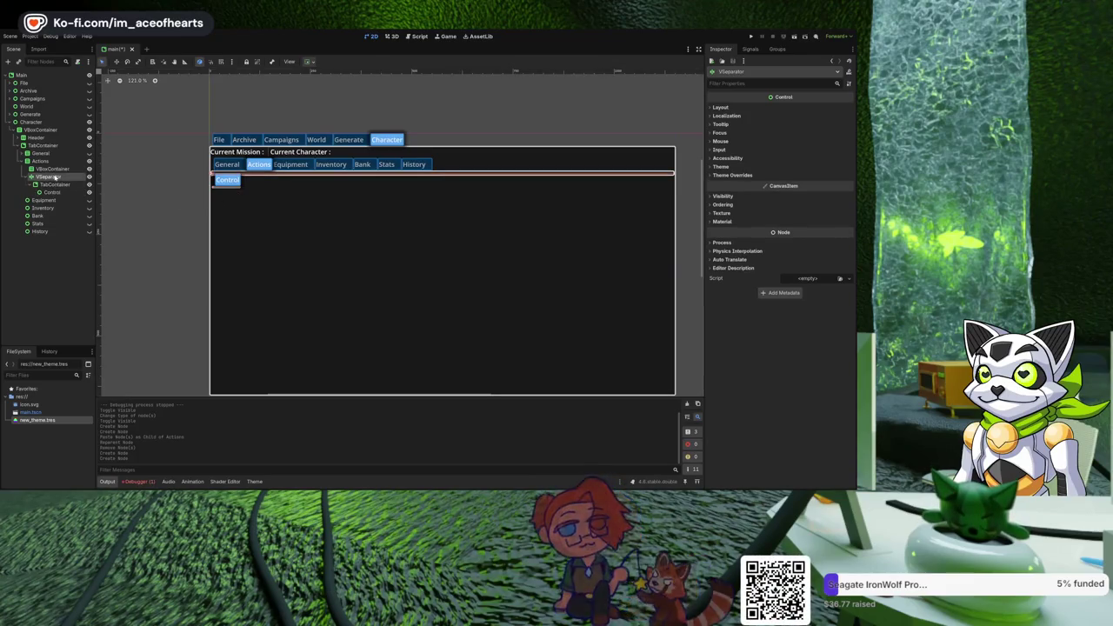
# Inspect the General tab's layout, then expand Actions to show its children.
pyautogui.click(22, 161)
pyautogui.click(22, 153)
pyautogui.click(88, 153)
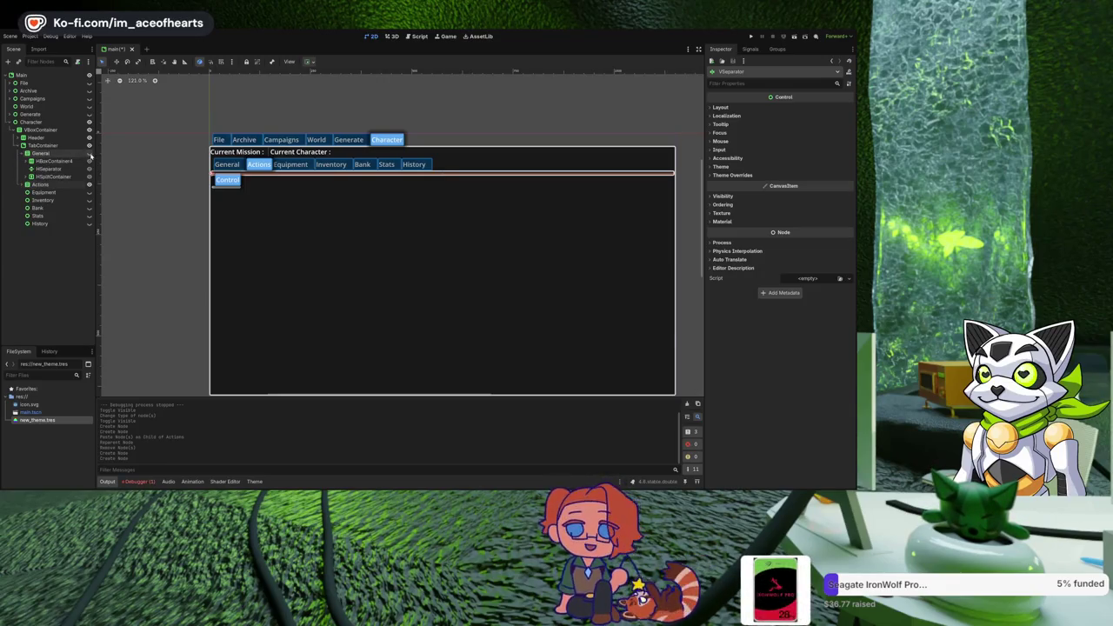
pyautogui.click(89, 153)
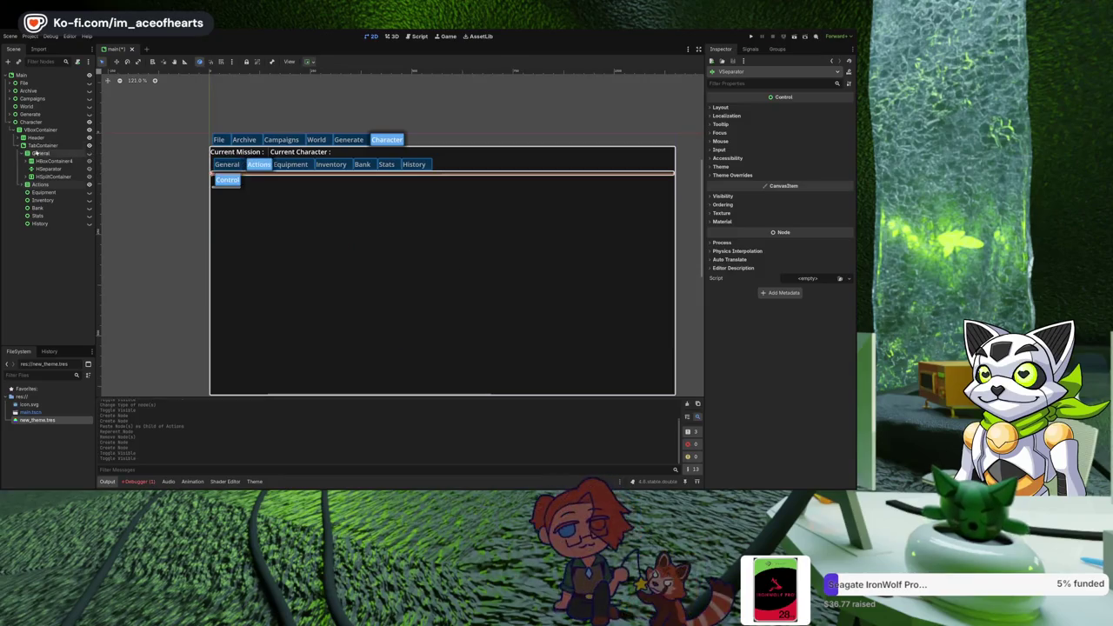
pyautogui.click(22, 154)
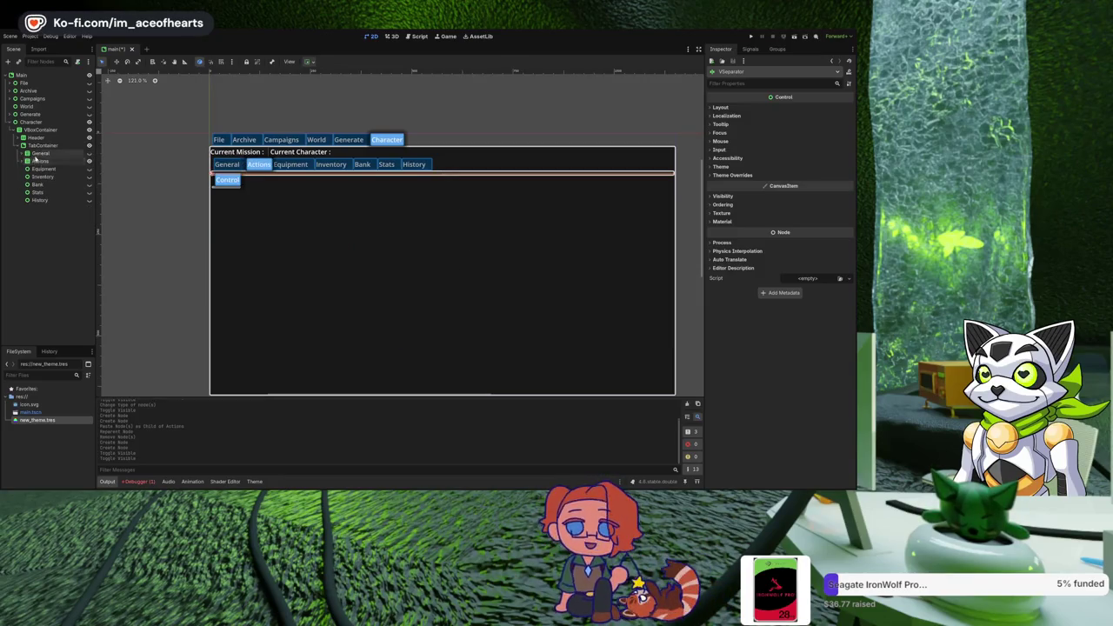
pyautogui.click(38, 161)
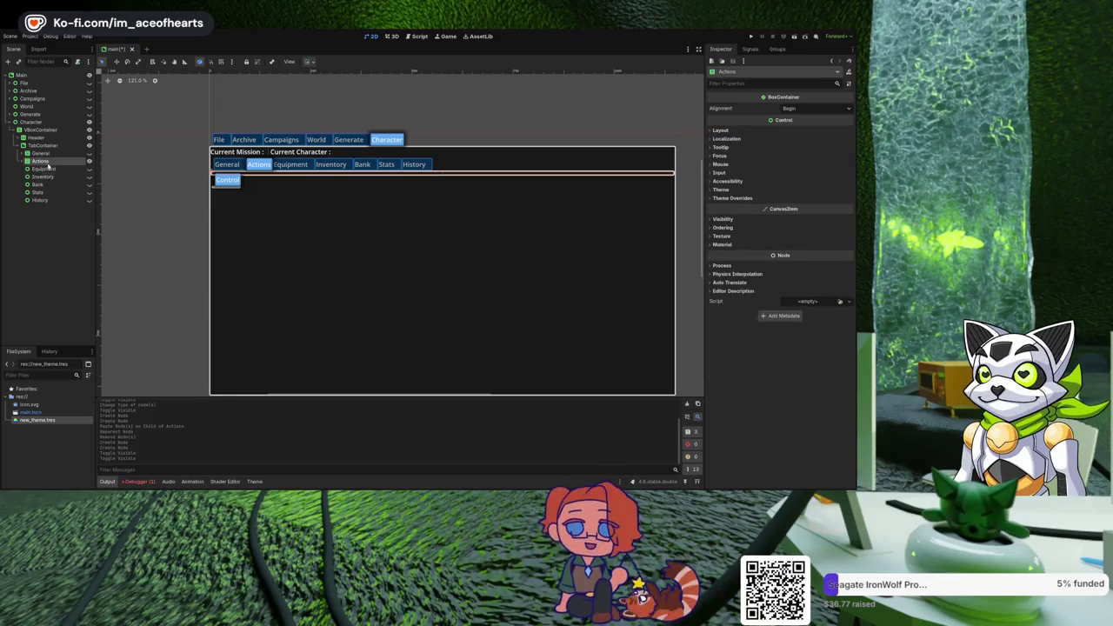
pyautogui.click(26, 161)
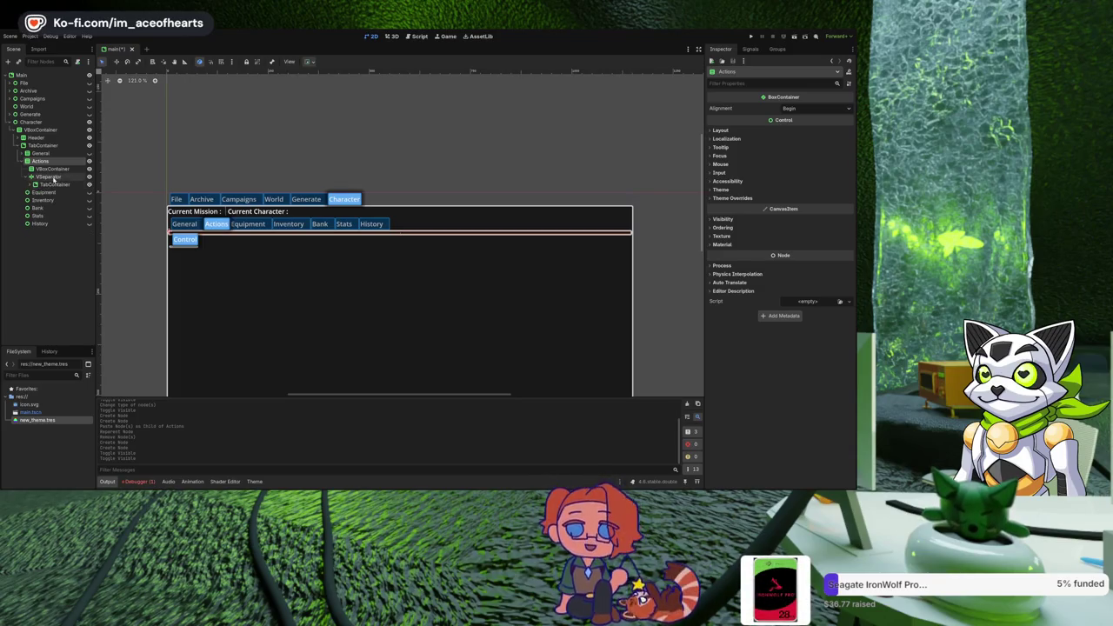
# Add a VBoxContainer inside Actions' first VBoxContainer.
pyautogui.click(55, 170)
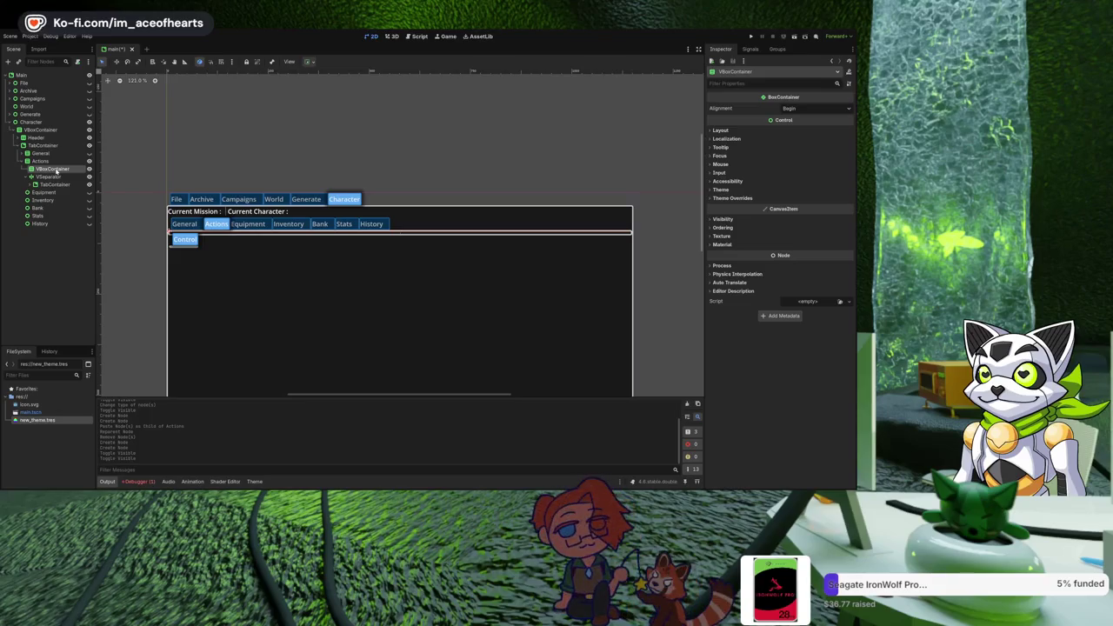
pyautogui.hotkey('ctrl', 'a')
pyautogui.press('Return')
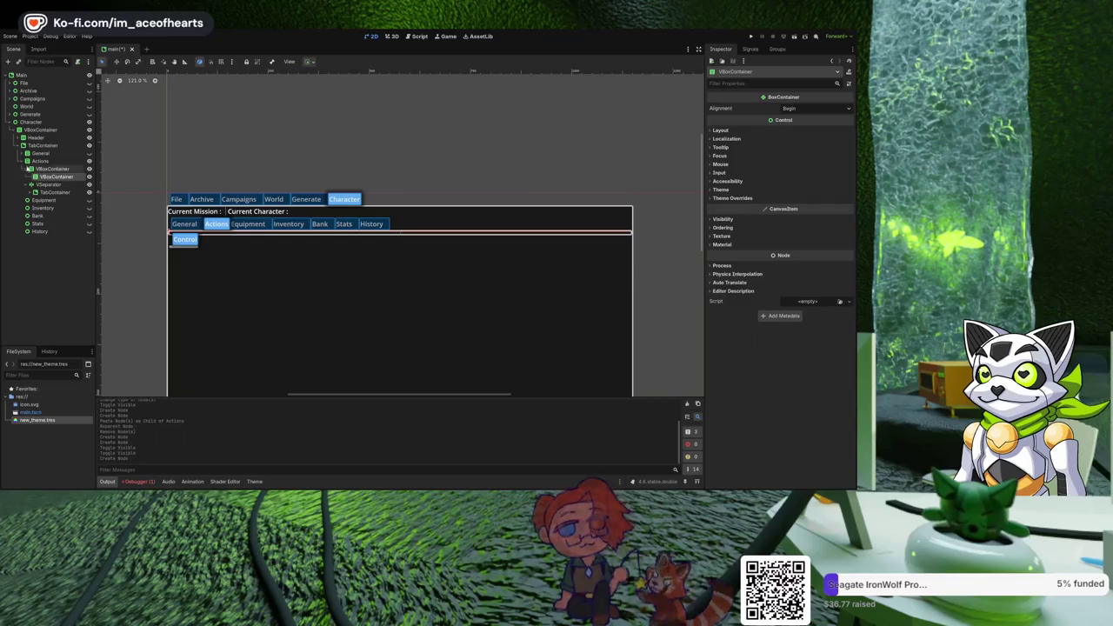
# Paste a VBoxContainer under VSeparator, drag the TabContainer into it, then undo.
pyautogui.click(32, 185)
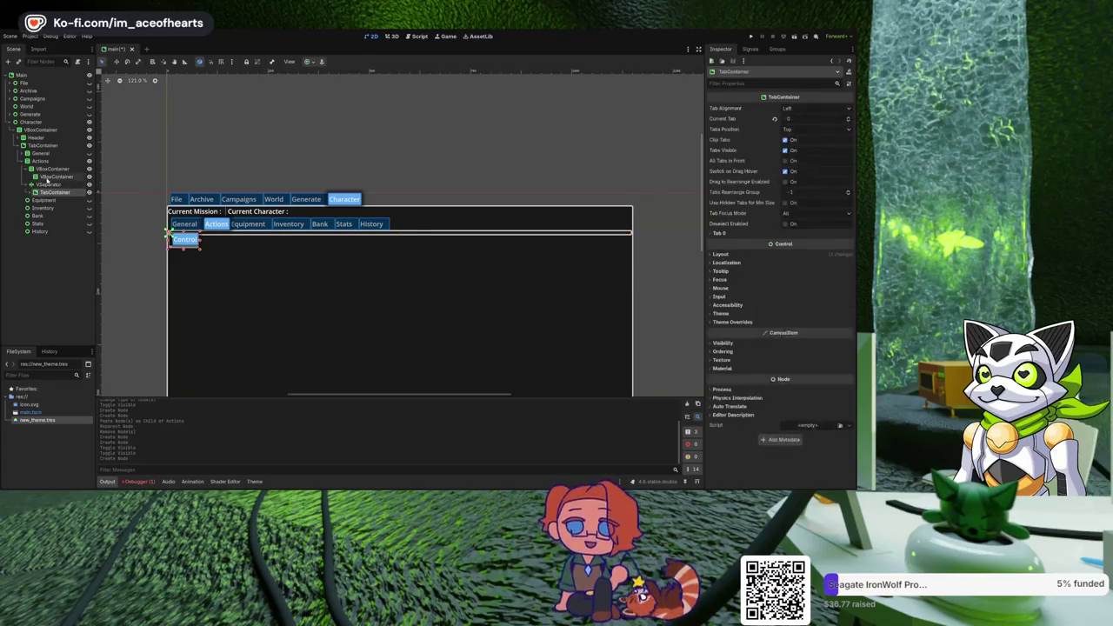
pyautogui.click(48, 177)
pyautogui.click(46, 185)
pyautogui.hotkey('ctrl', 'v')
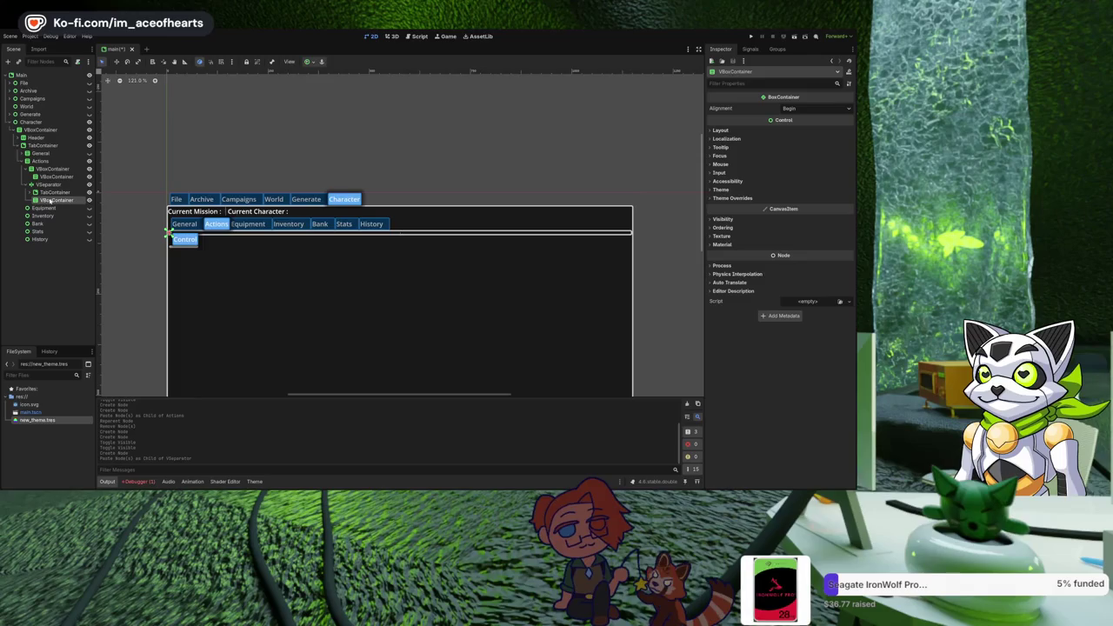
pyautogui.moveTo(45, 192); pyautogui.dragTo(52, 200)
pyautogui.hotkey('ctrl', 'z')
pyautogui.hotkey('ctrl', 'z')
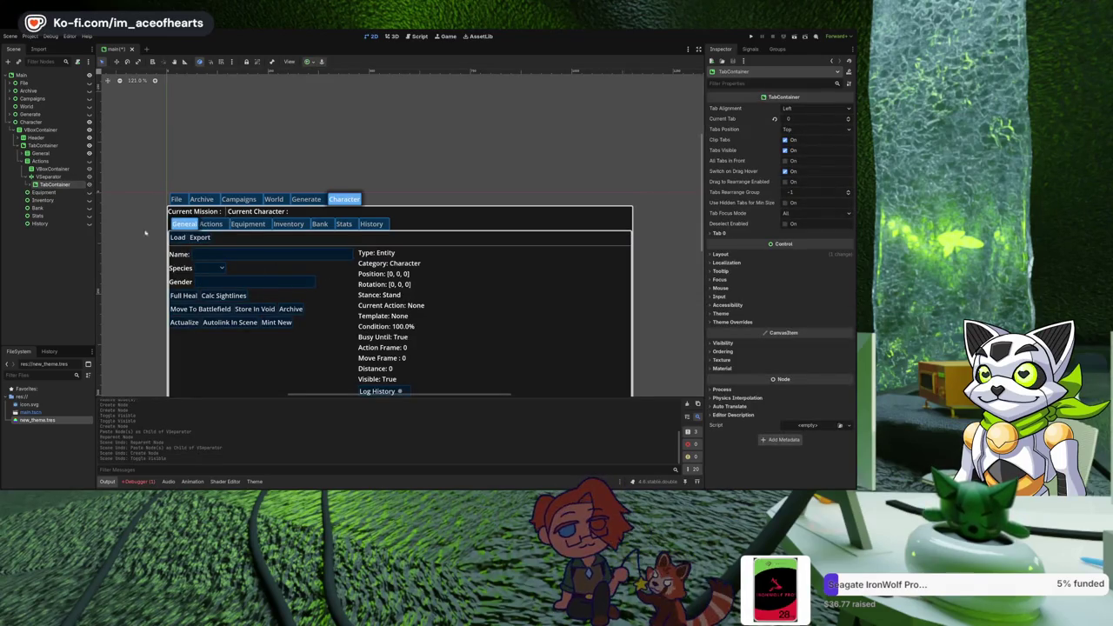
# Inspect the General and Actions nodes, and make the Actions tab visible.
pyautogui.click(24, 153)
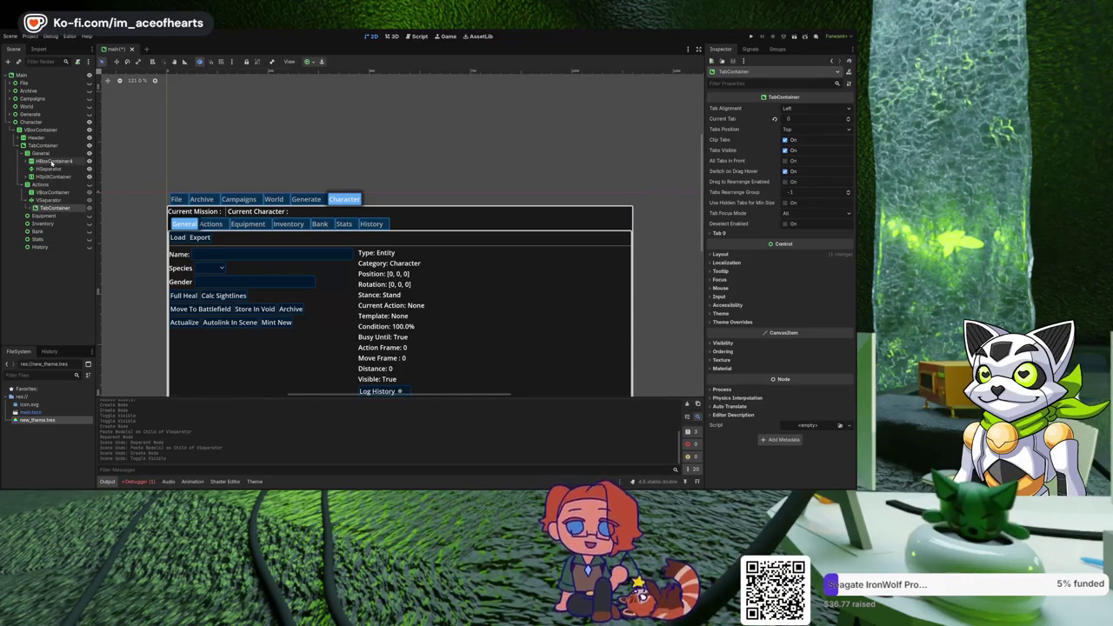
pyautogui.click(52, 162)
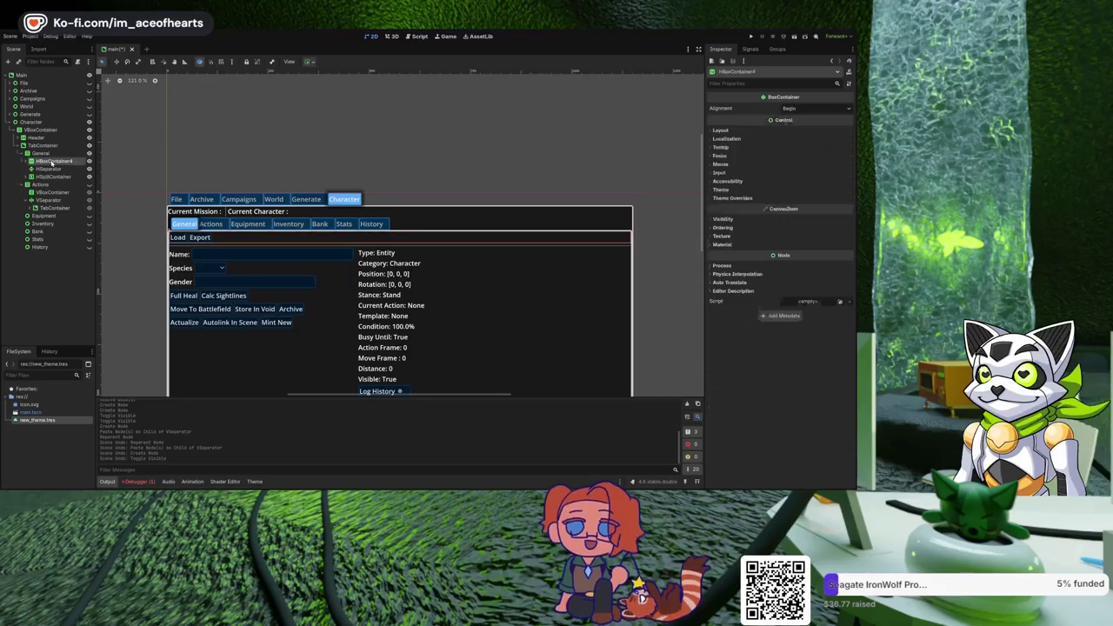
pyautogui.click(29, 176)
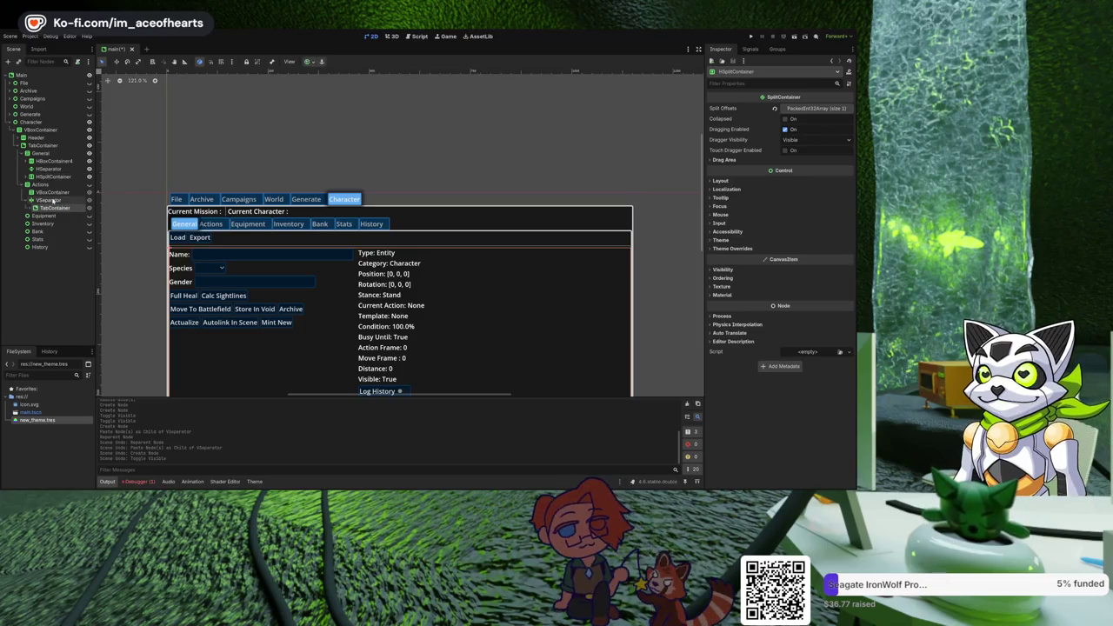
pyautogui.click(48, 200)
pyautogui.click(51, 192)
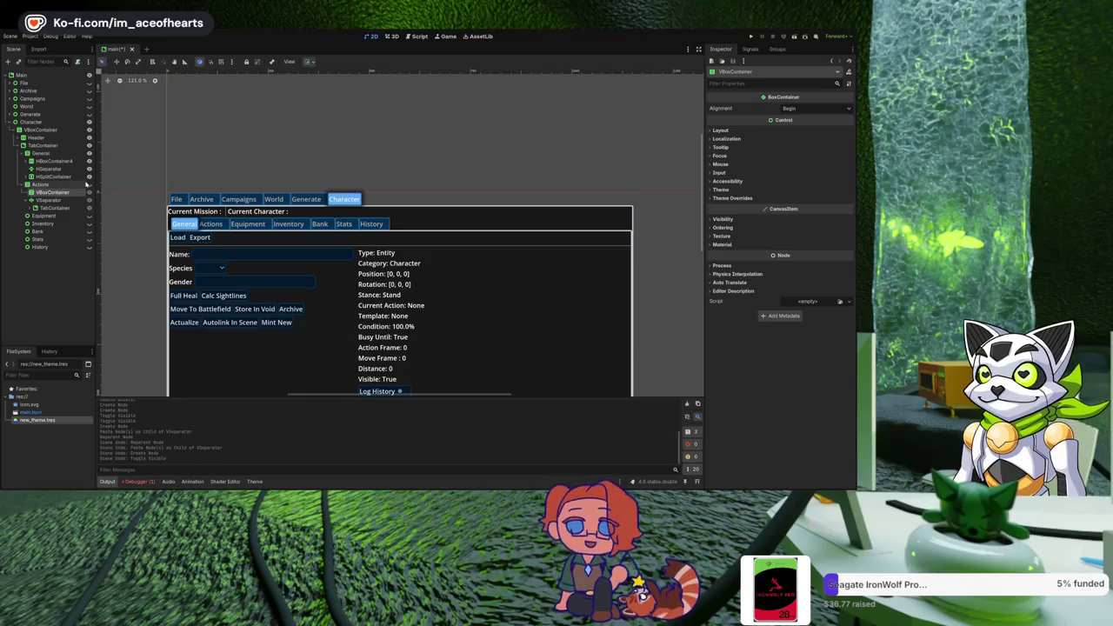
pyautogui.click(89, 184)
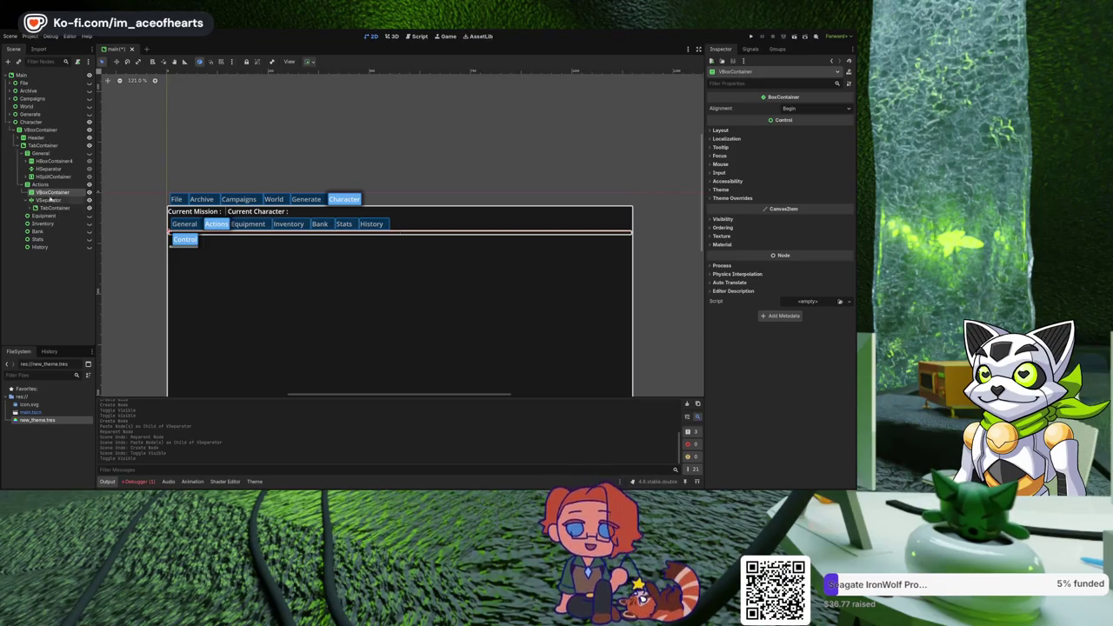
# Move the VBoxContainer inside VSeparator above the TabContainer and make VSeparator a split container.
pyautogui.moveTo(51, 193); pyautogui.dragTo(53, 202)
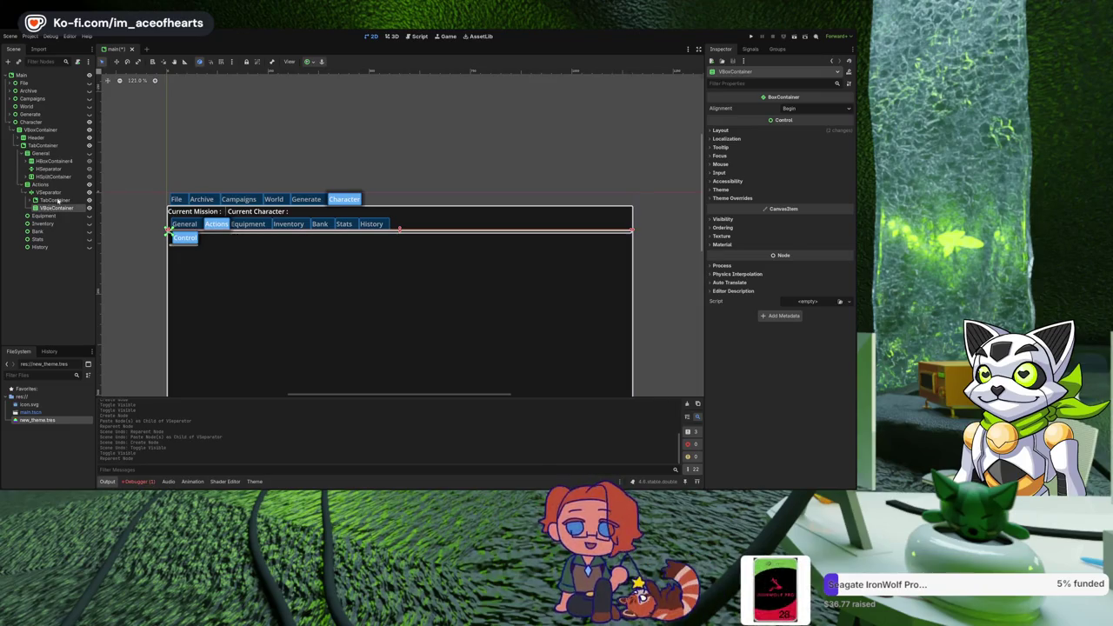
pyautogui.moveTo(58, 200); pyautogui.dragTo(57, 200)
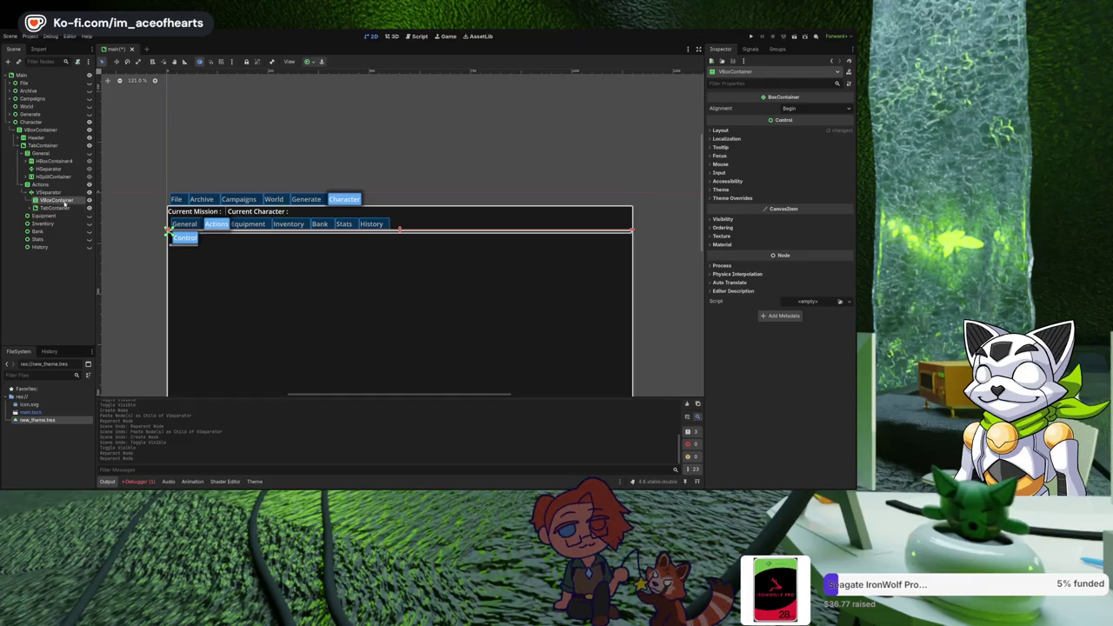
pyautogui.click(50, 193)
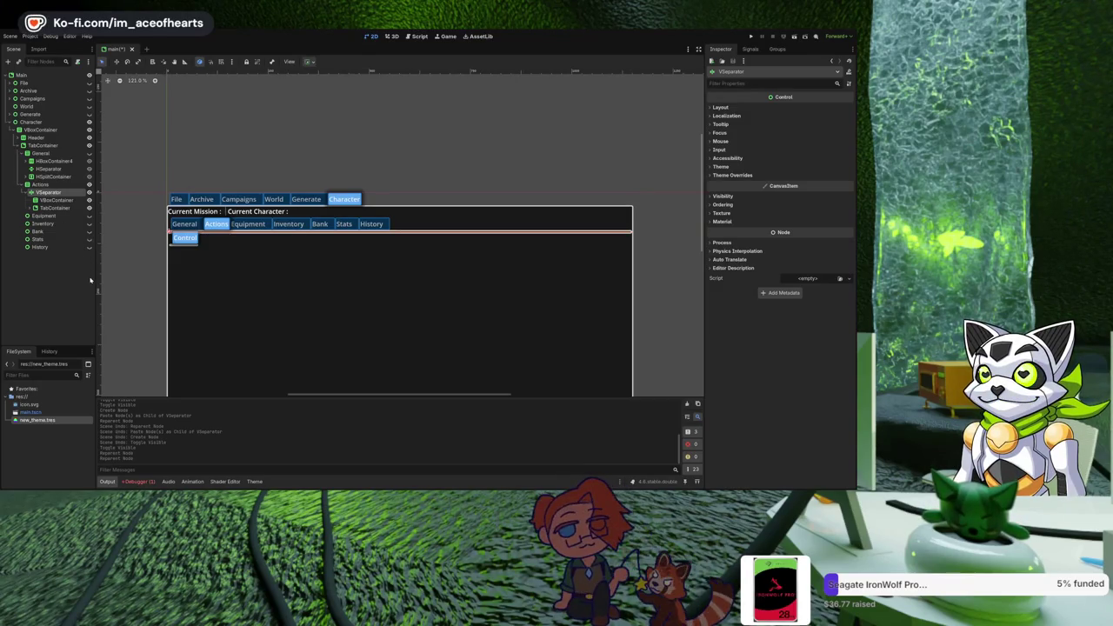
pyautogui.hotkey('ctrl', 'shift', 'z')
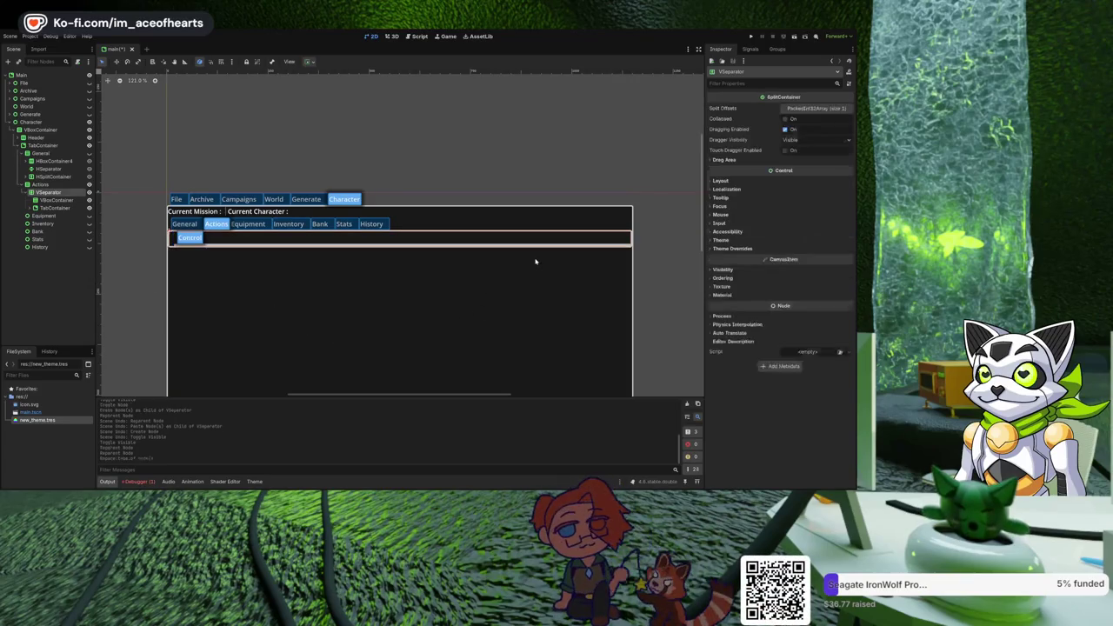
pyautogui.click(55, 194)
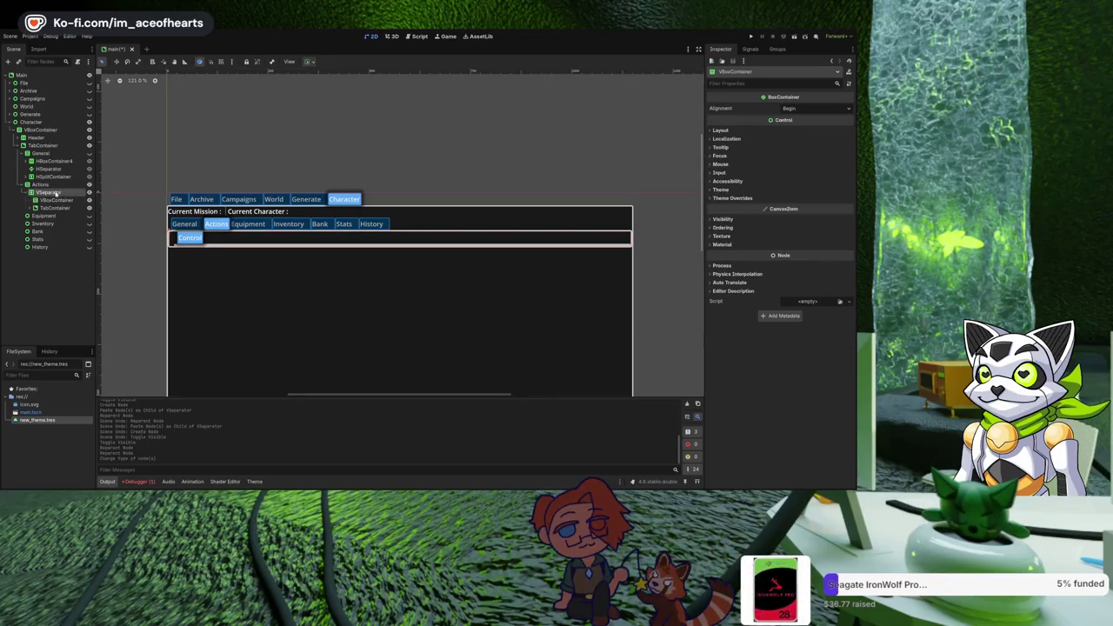
pyautogui.click(55, 193)
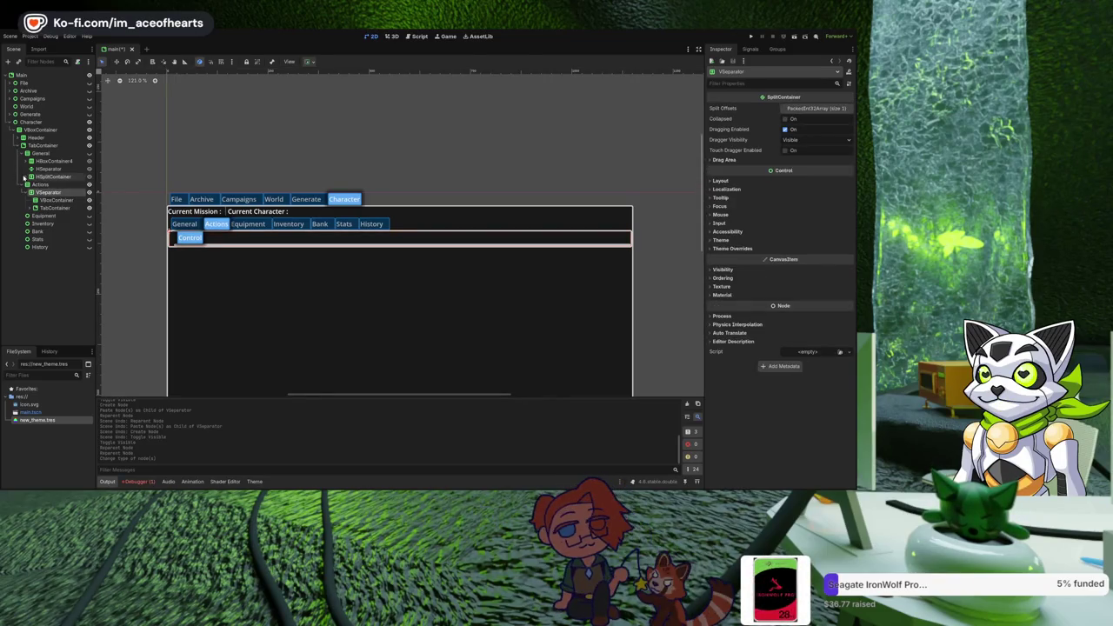
pyautogui.click(24, 178)
pyautogui.click(30, 185)
pyautogui.click(26, 176)
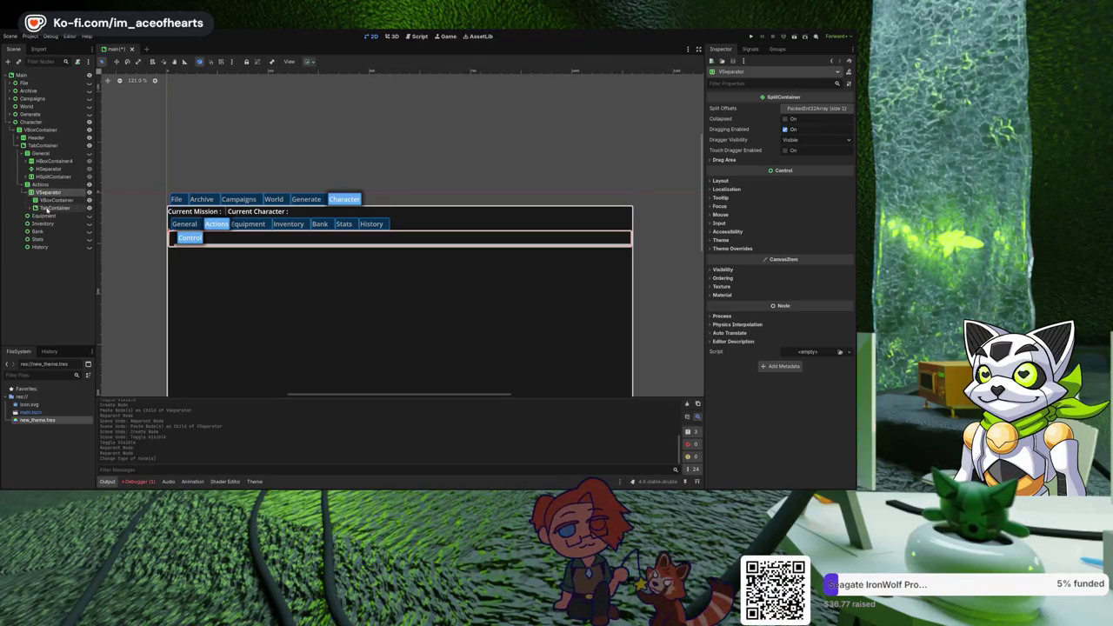
# Add a Label node under the VSeparator's VBoxContainer.
pyautogui.click(54, 201)
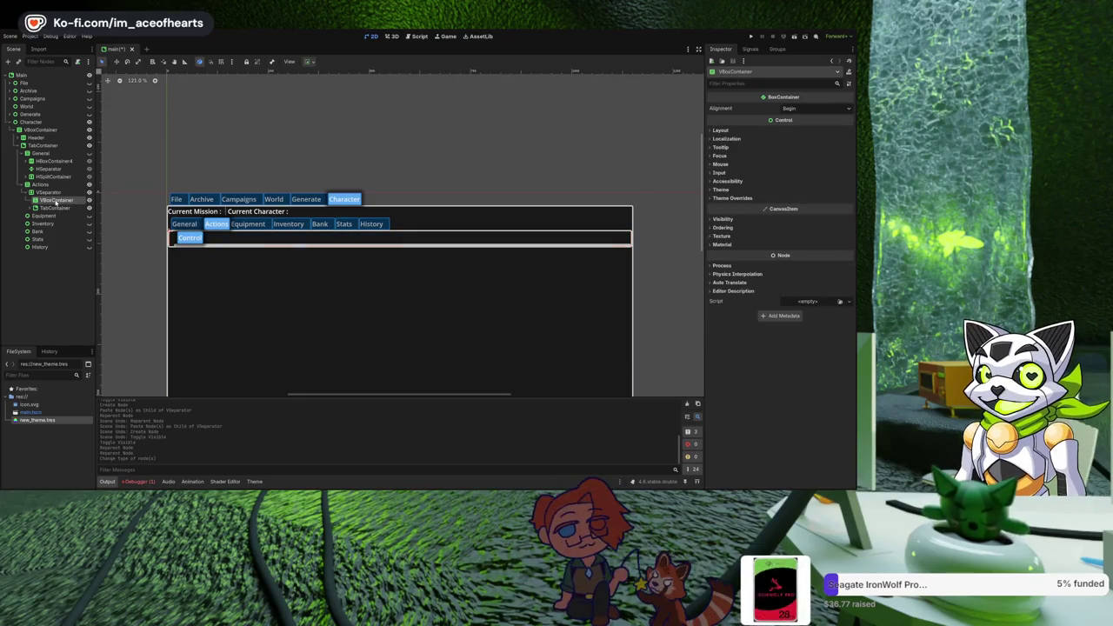
pyautogui.hotkey('ctrl', 'a')
pyautogui.click(748, 143)
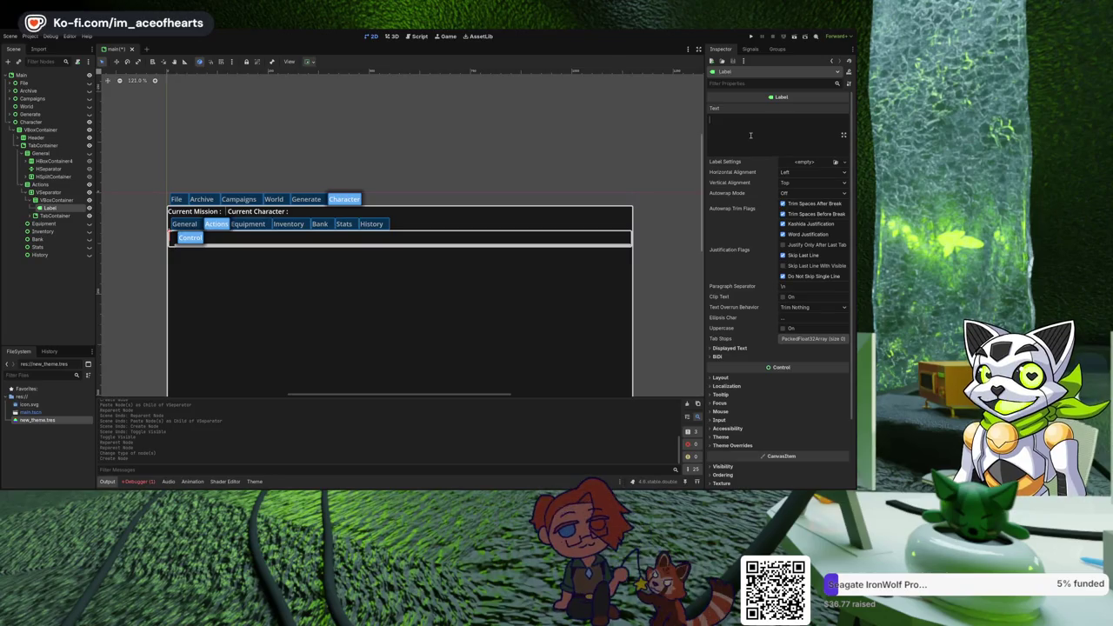
# Enter 'Actions' as the new Label's text, then review its VBoxContainer.
pyautogui.write('Actions')
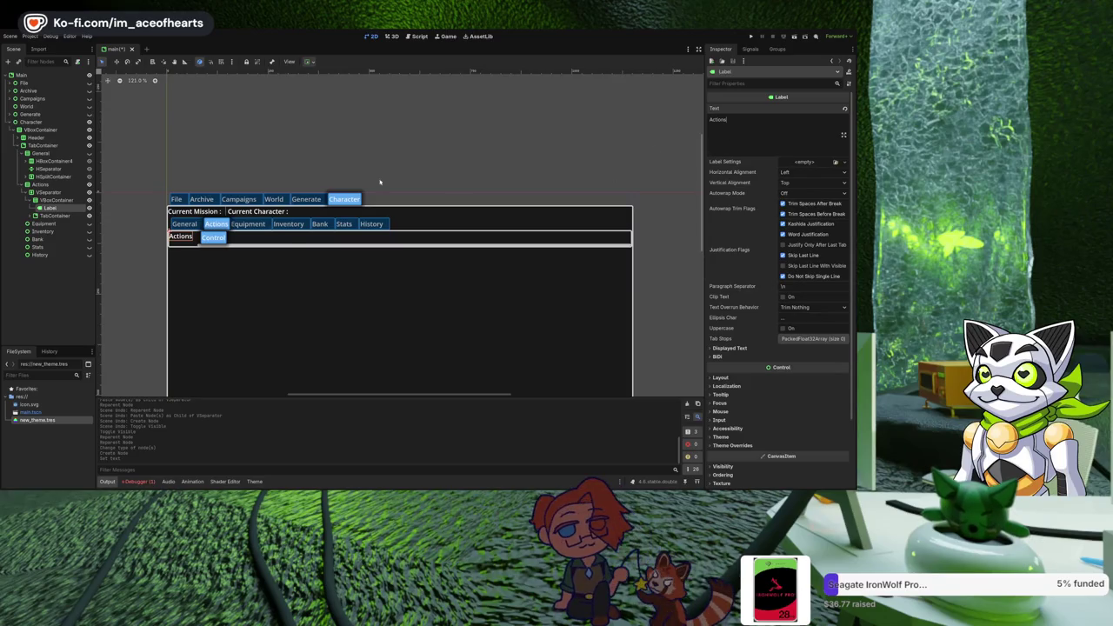
pyautogui.click(54, 200)
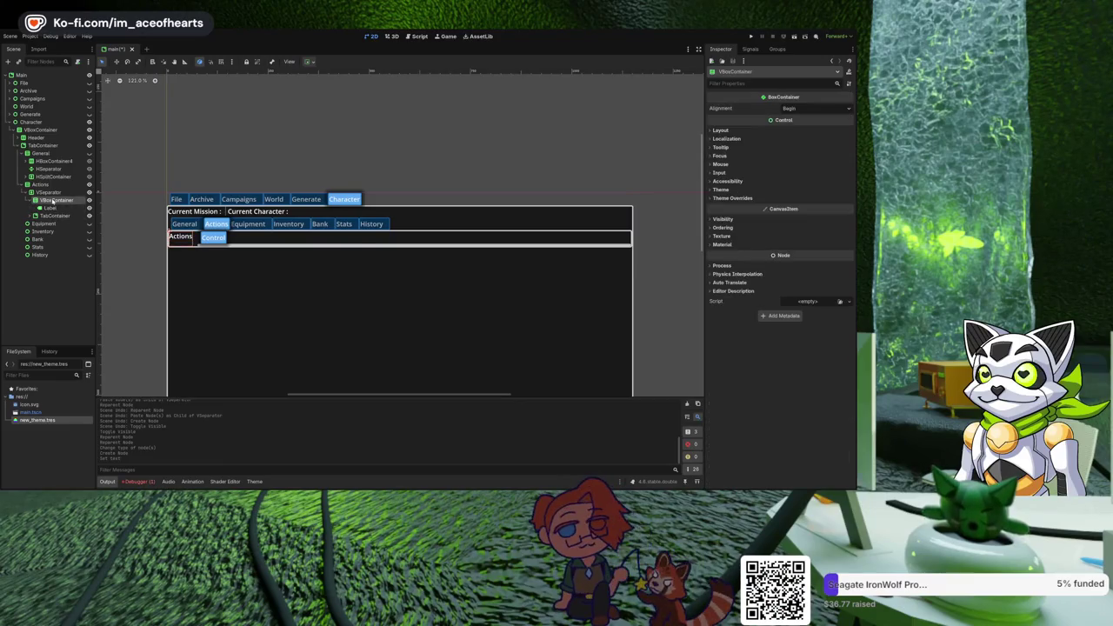
pyautogui.click(53, 200)
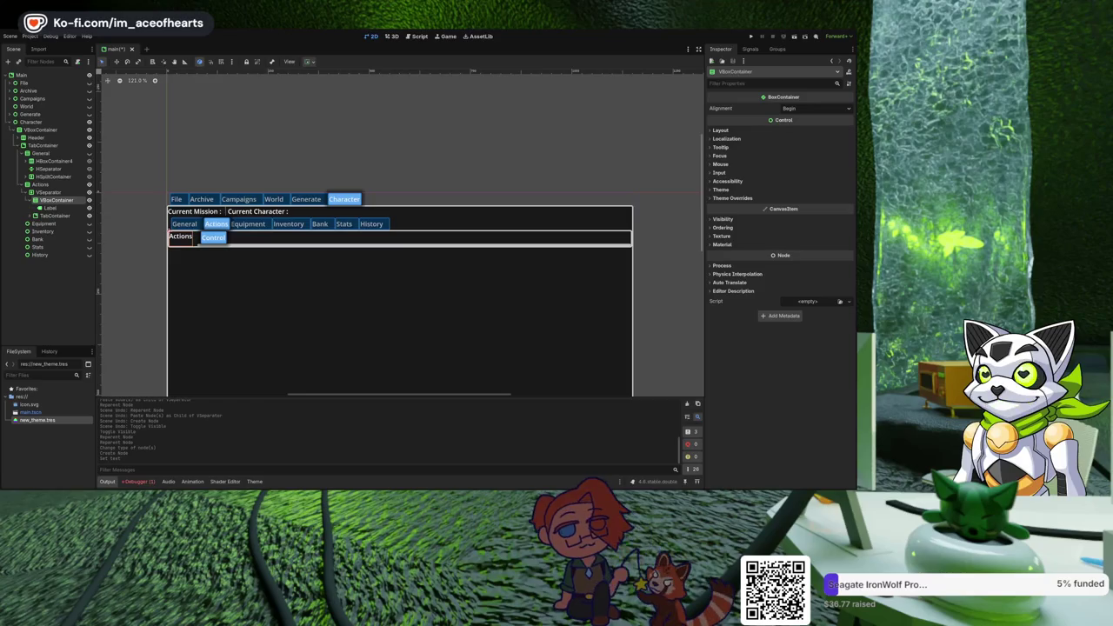
pyautogui.press('Up')
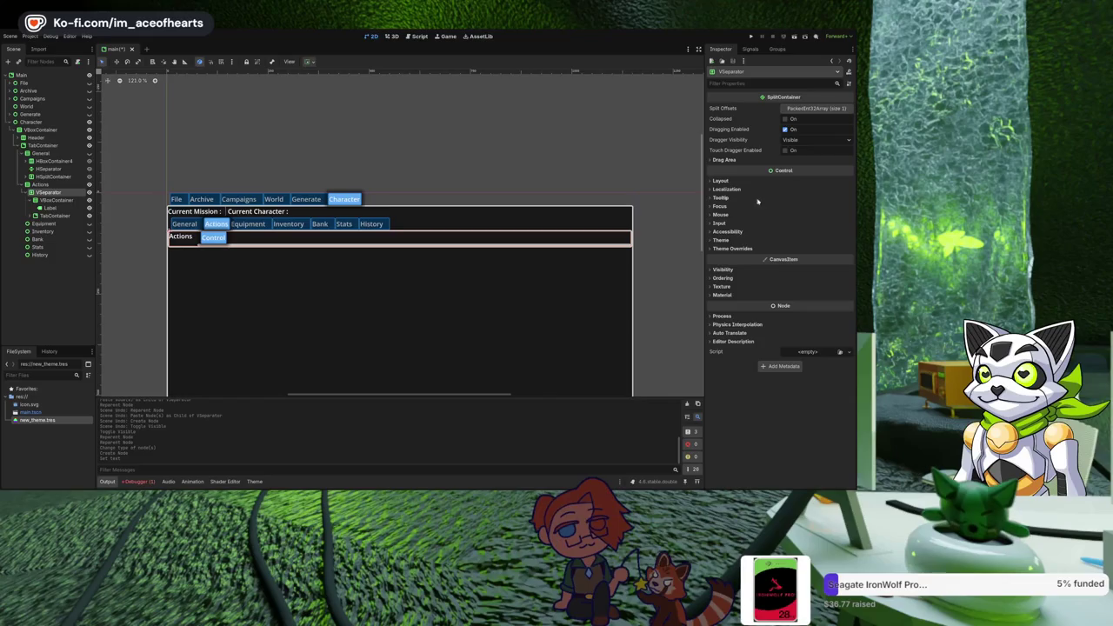
# Show the Layout settings of the VSeparator and the Actions node.
pyautogui.click(753, 190)
pyautogui.click(749, 181)
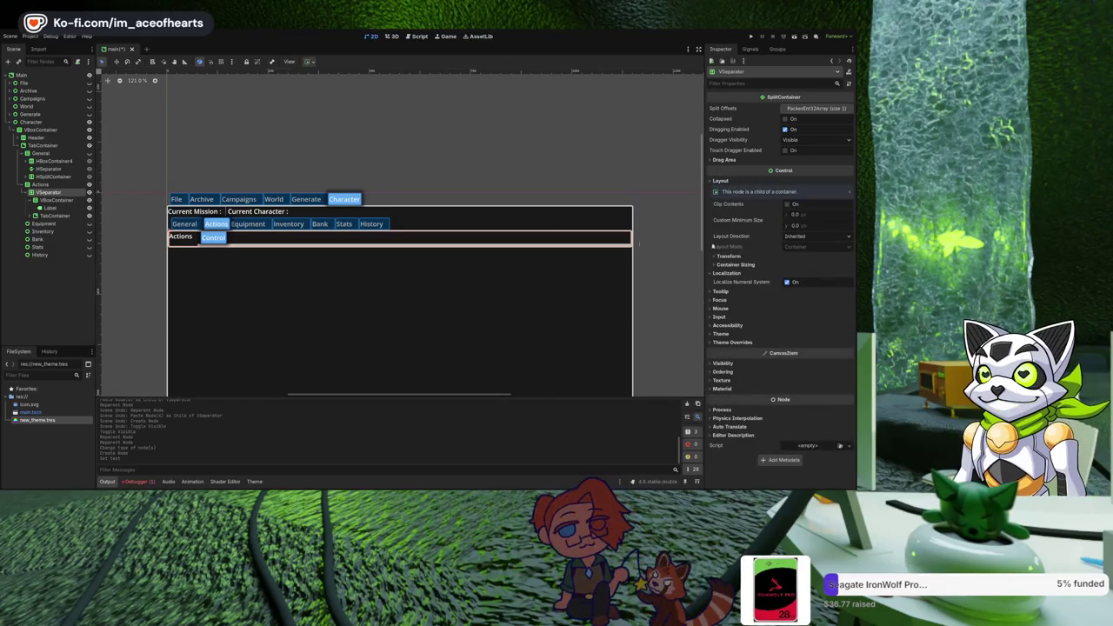
pyautogui.press('Up')
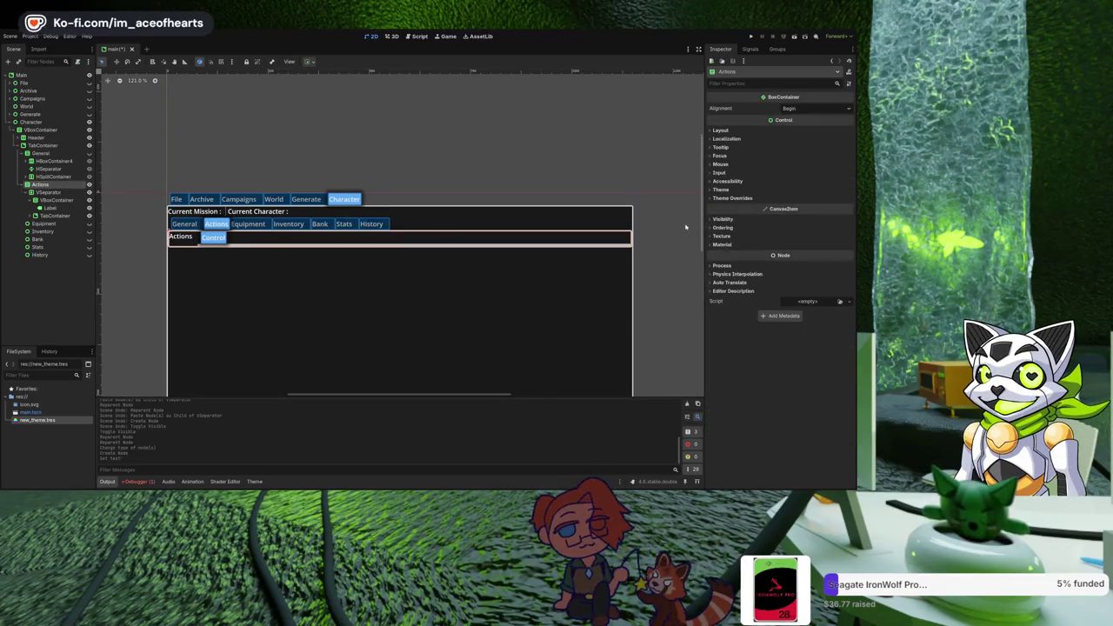
pyautogui.click(728, 131)
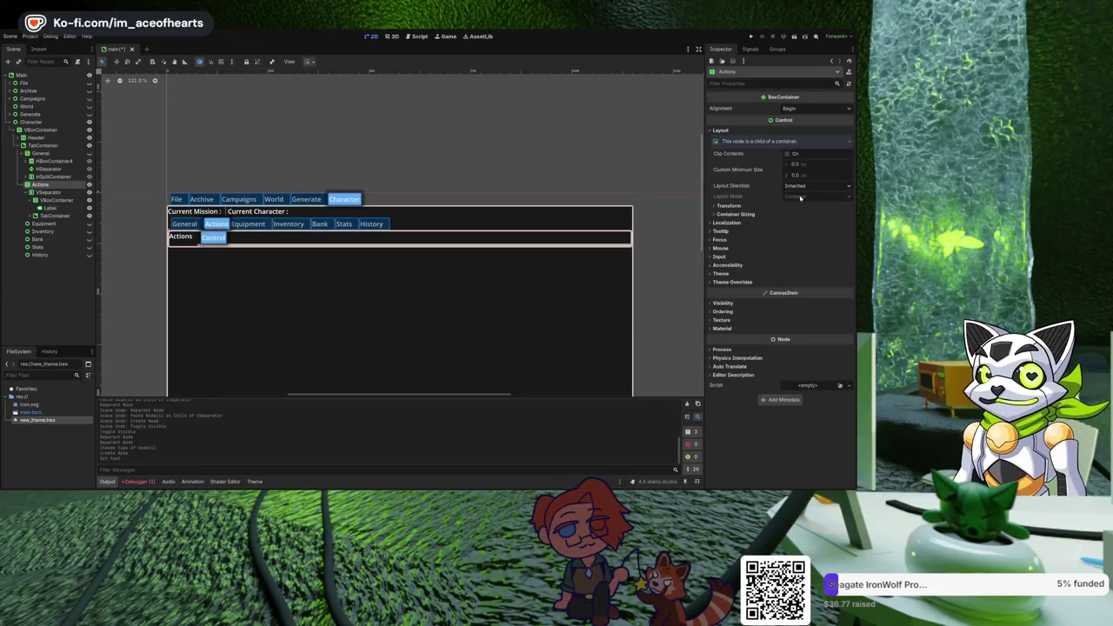
pyautogui.click(17, 147)
pyautogui.click(17, 146)
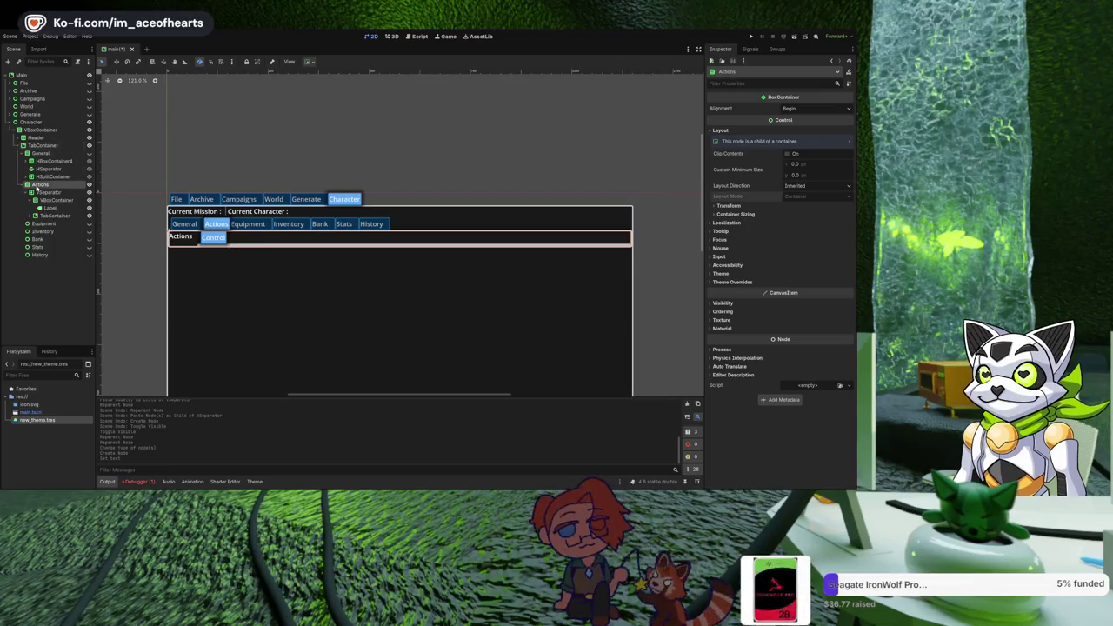
pyautogui.click(70, 192)
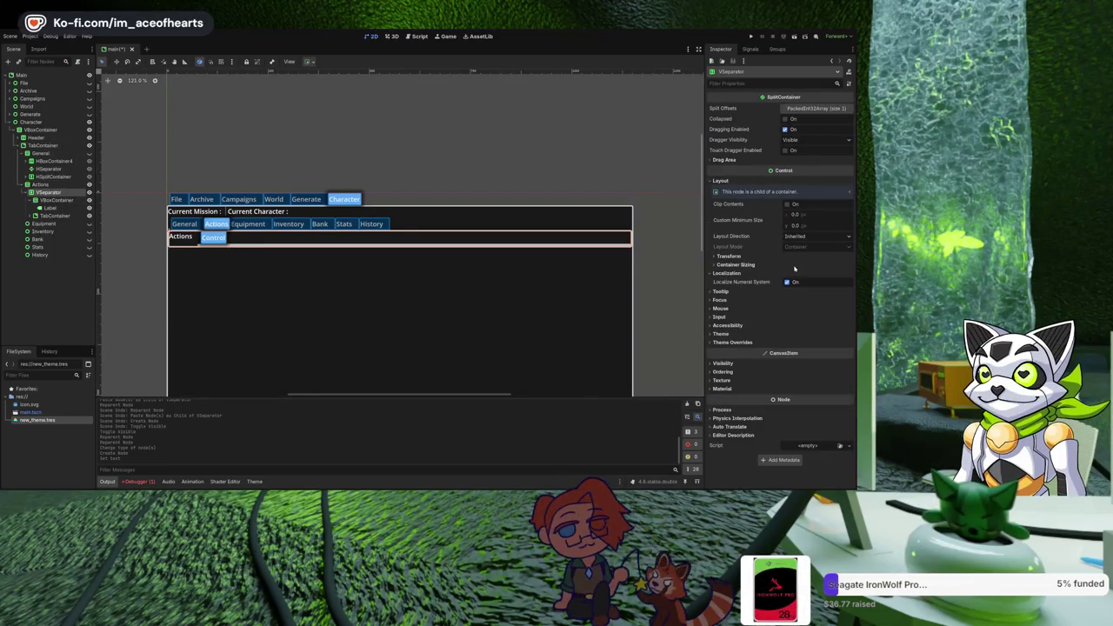
# Try a VSeparator stretch ratio of 19.1, revert it to 1.0, and show the drag area settings.
pyautogui.click(795, 224)
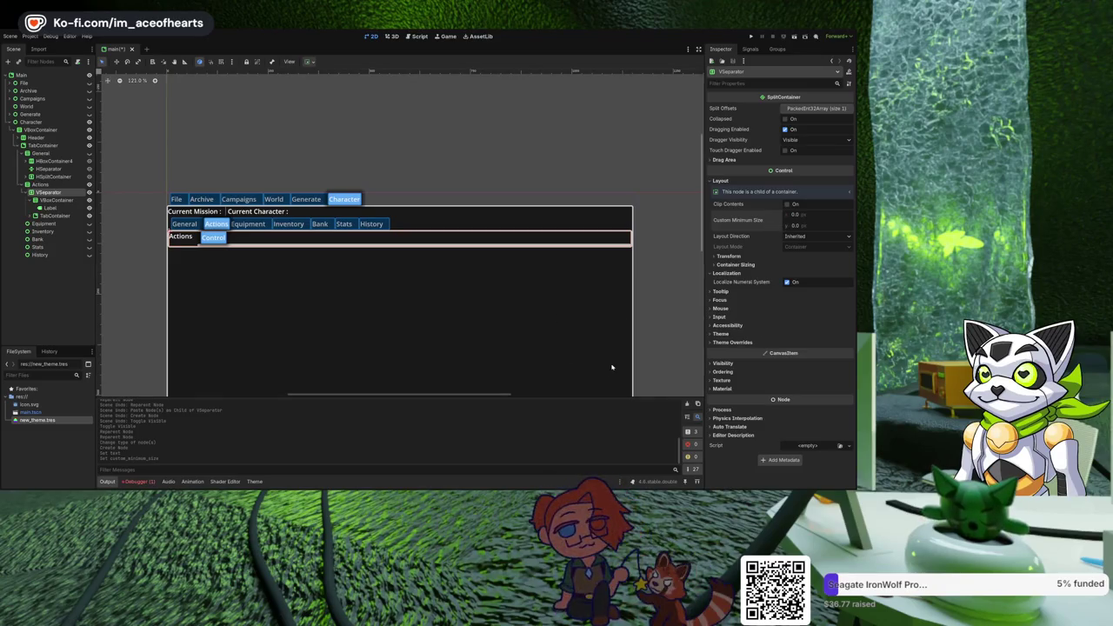
pyautogui.click(746, 265)
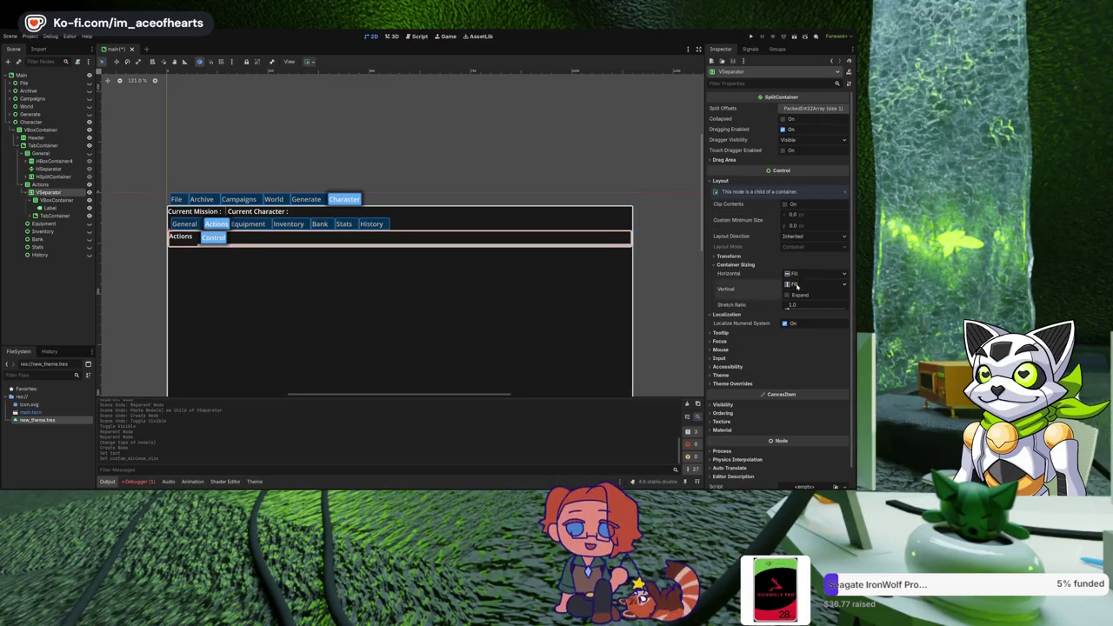
pyautogui.moveTo(791, 309); pyautogui.dragTo(847, 316)
pyautogui.hotkey('ctrl', 'z')
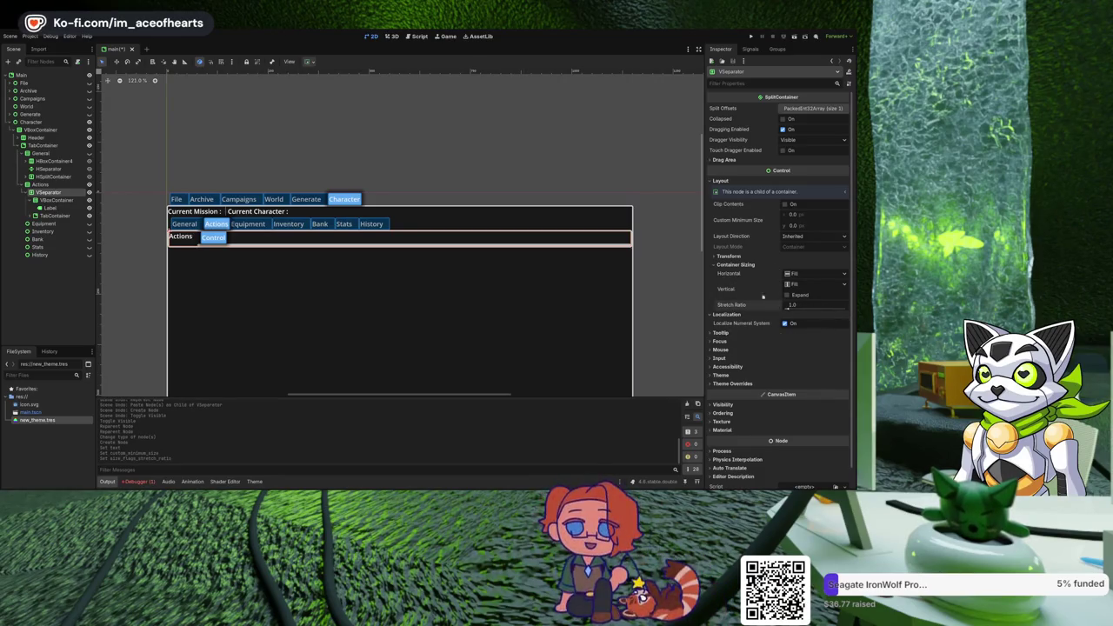
pyautogui.click(729, 160)
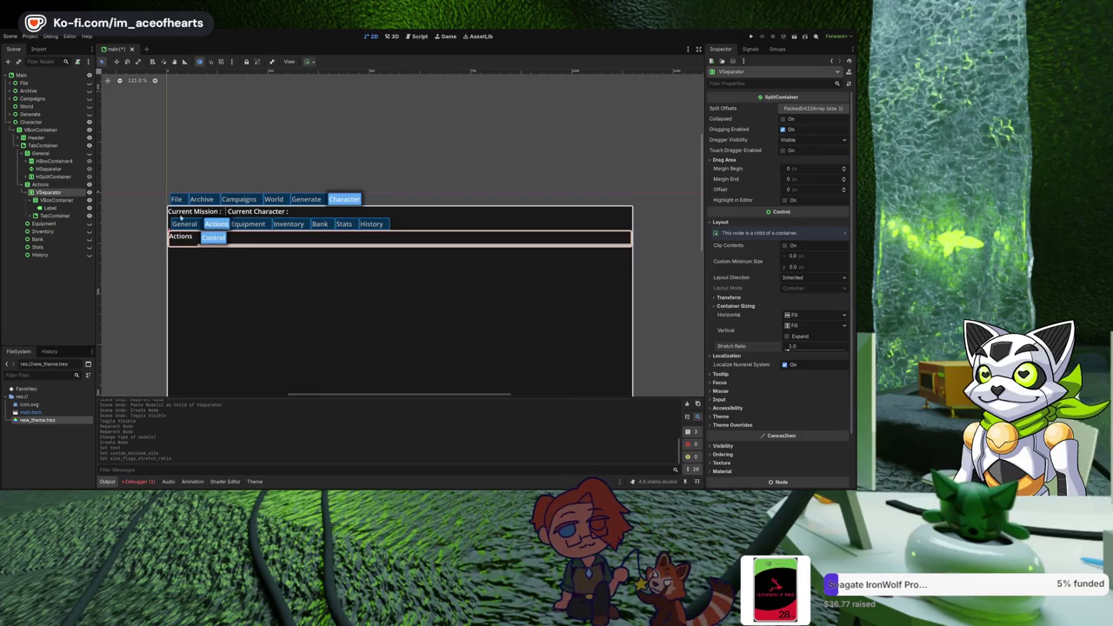
# Collapse General in the Scene dock and toggle the Actions tab's visibility off and back on.
pyautogui.click(26, 154)
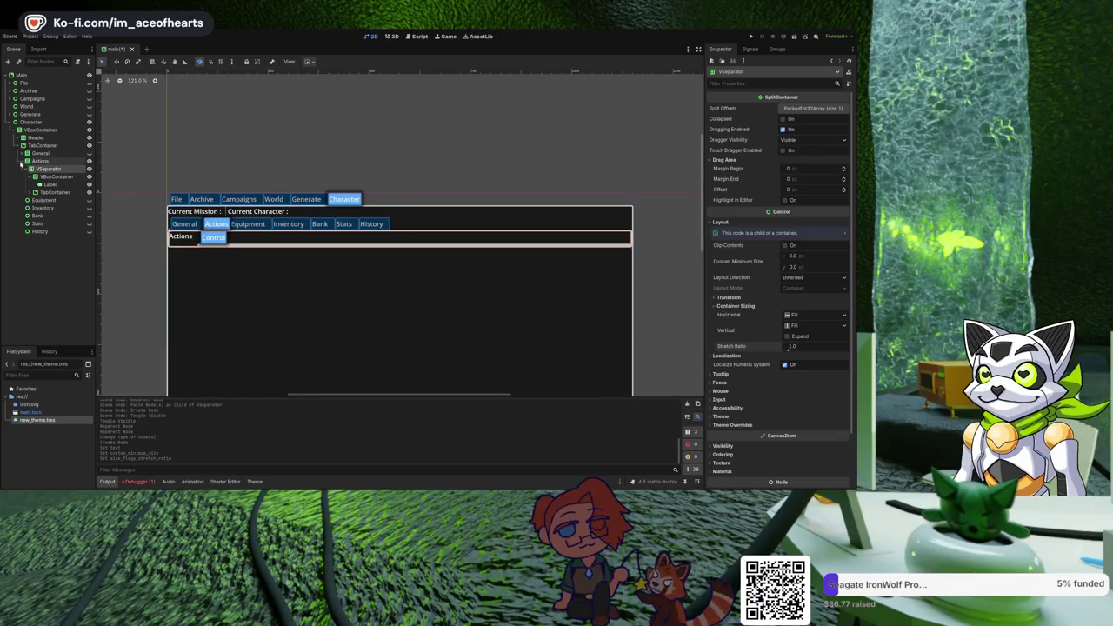
pyautogui.click(38, 162)
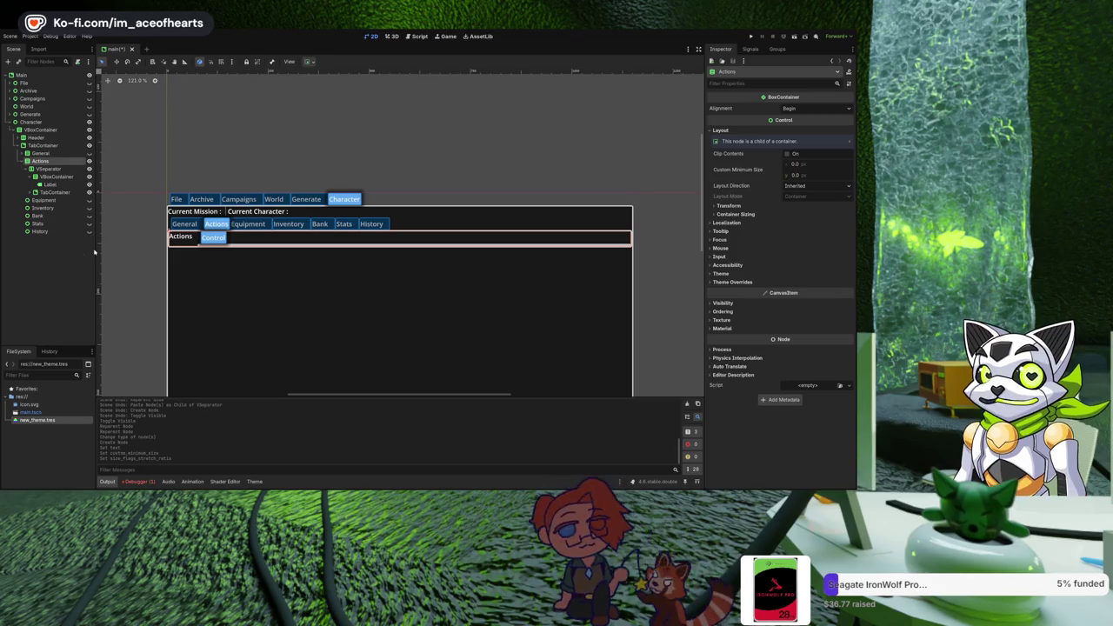
pyautogui.hotkey('ctrl', 'z')
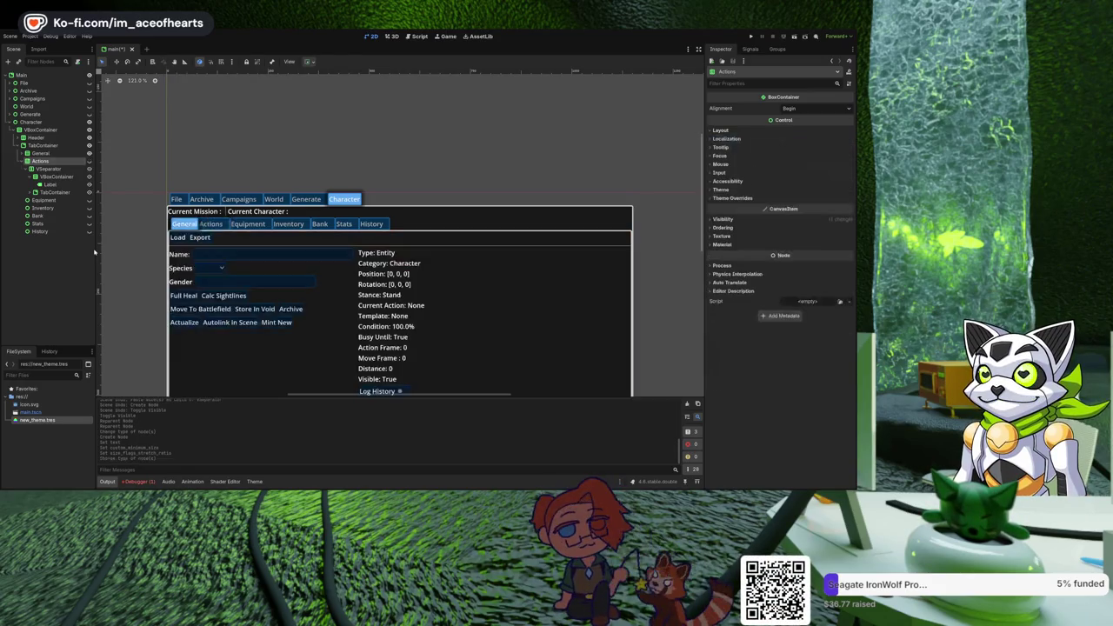
pyautogui.click(90, 162)
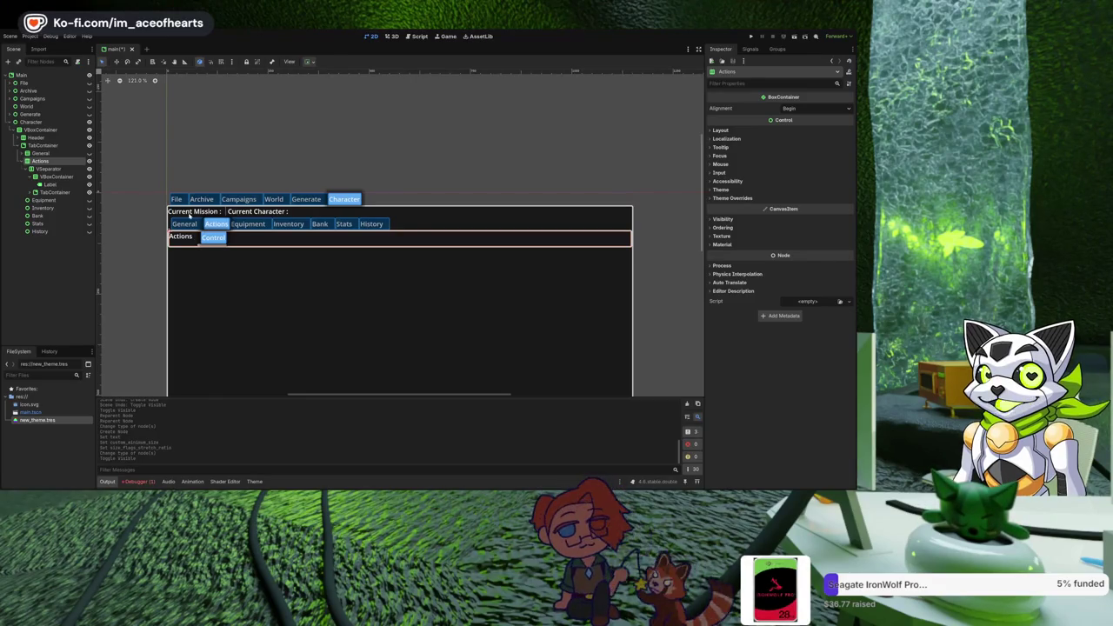
# Review the Actions container's layout, then select the VSeparator and check its split offsets.
pyautogui.press('Down')
pyautogui.click(78, 161)
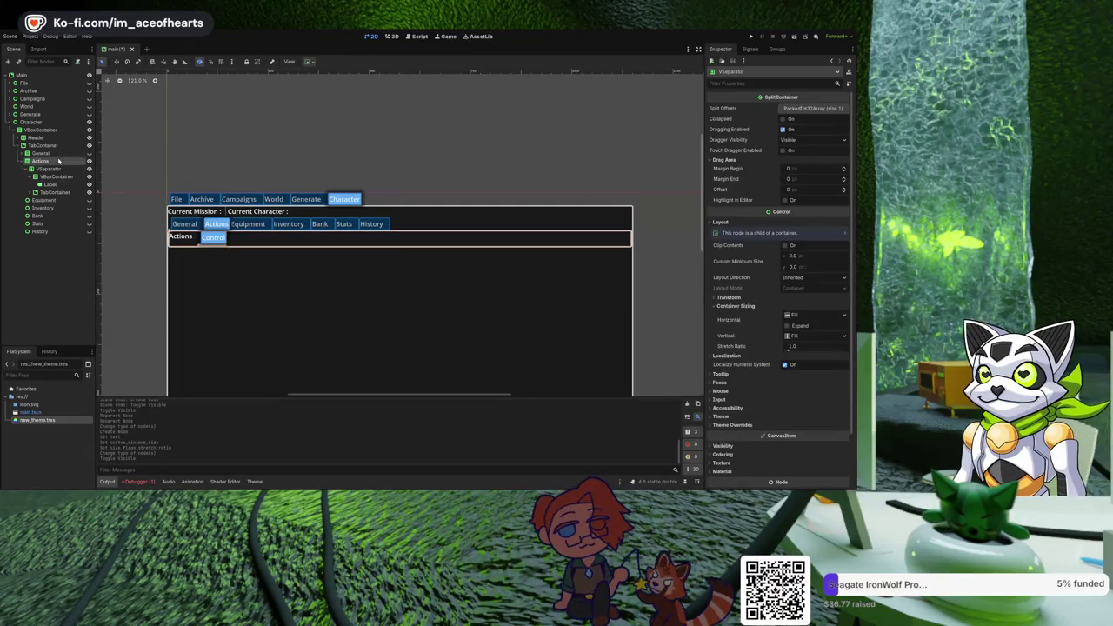
pyautogui.click(761, 130)
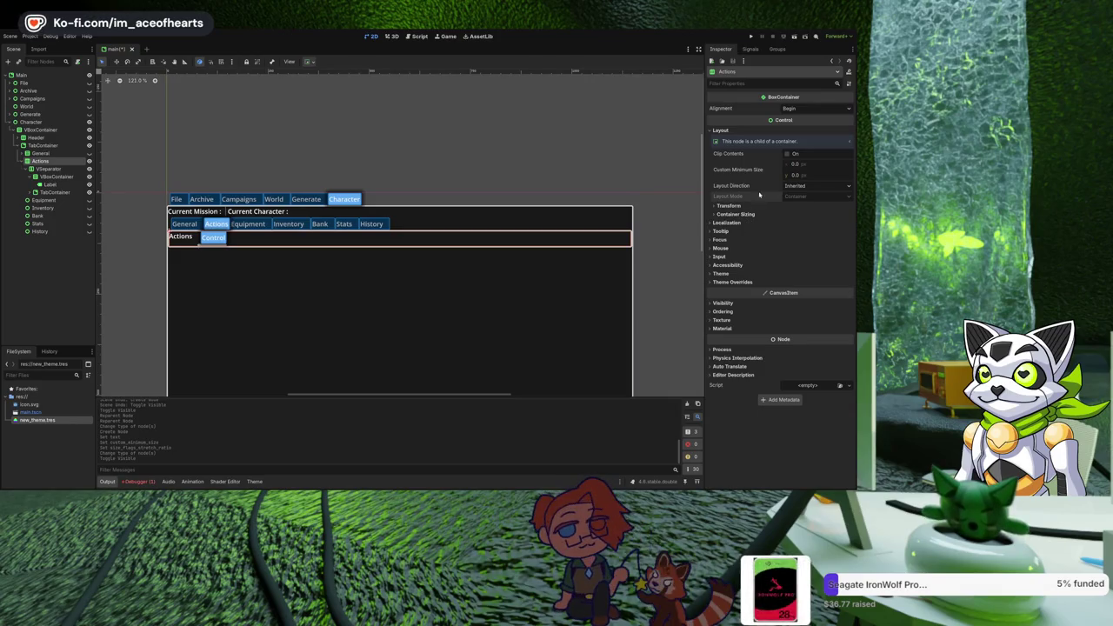
pyautogui.click(273, 240)
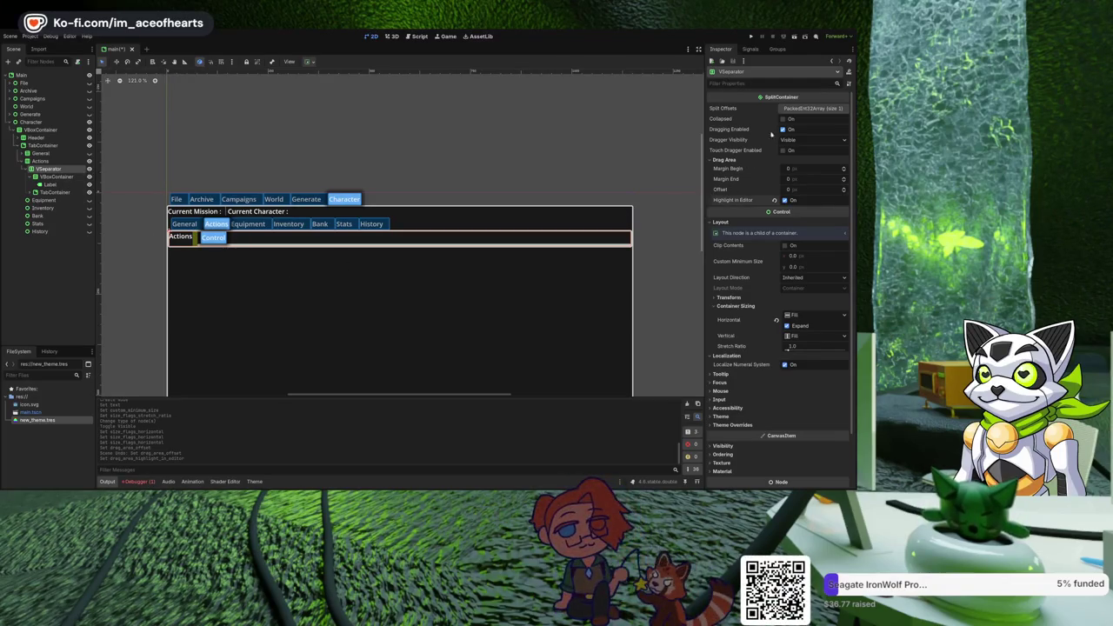
pyautogui.click(811, 108)
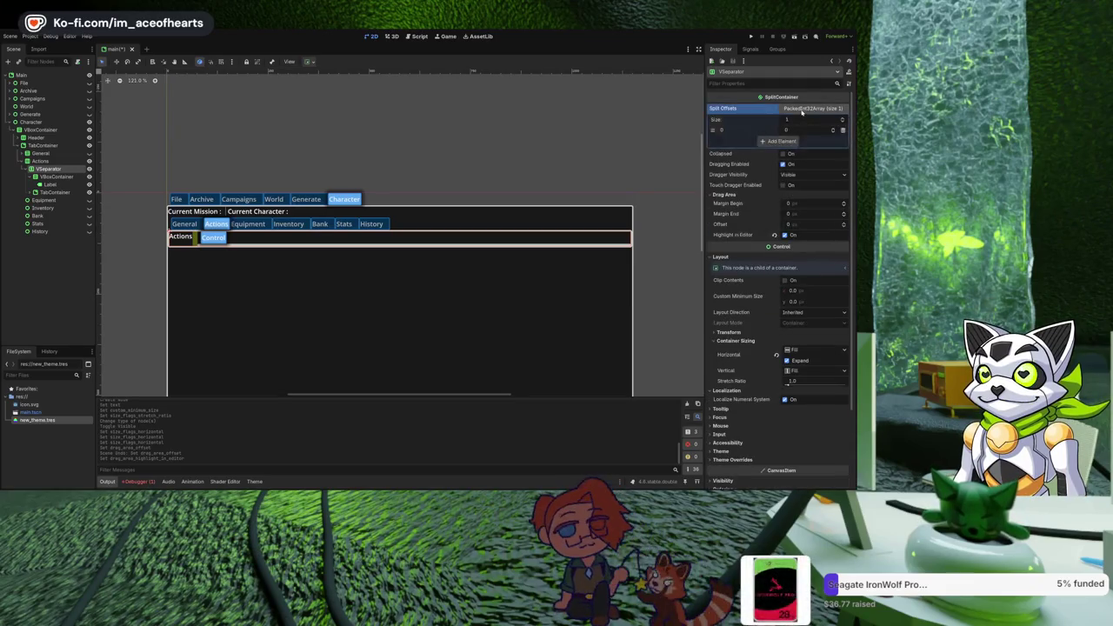
pyautogui.click(802, 111)
# Turn on Collapsed for the VSeparator split container, then glance at Focus and Ordering properties.
pyautogui.click(782, 119)
pyautogui.click(782, 119)
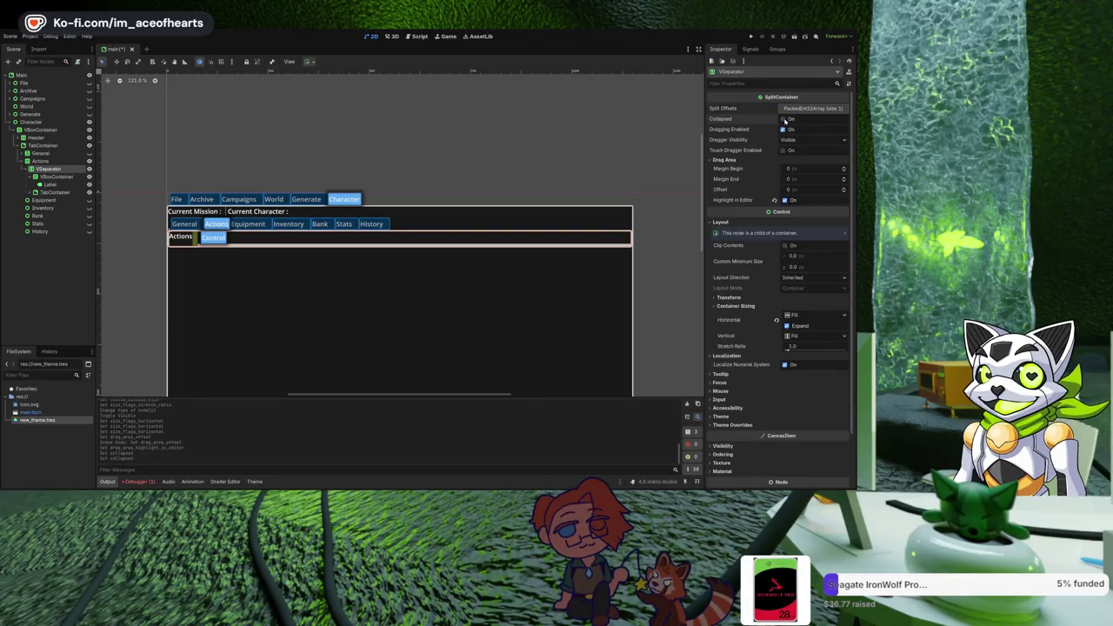
pyautogui.click(783, 119)
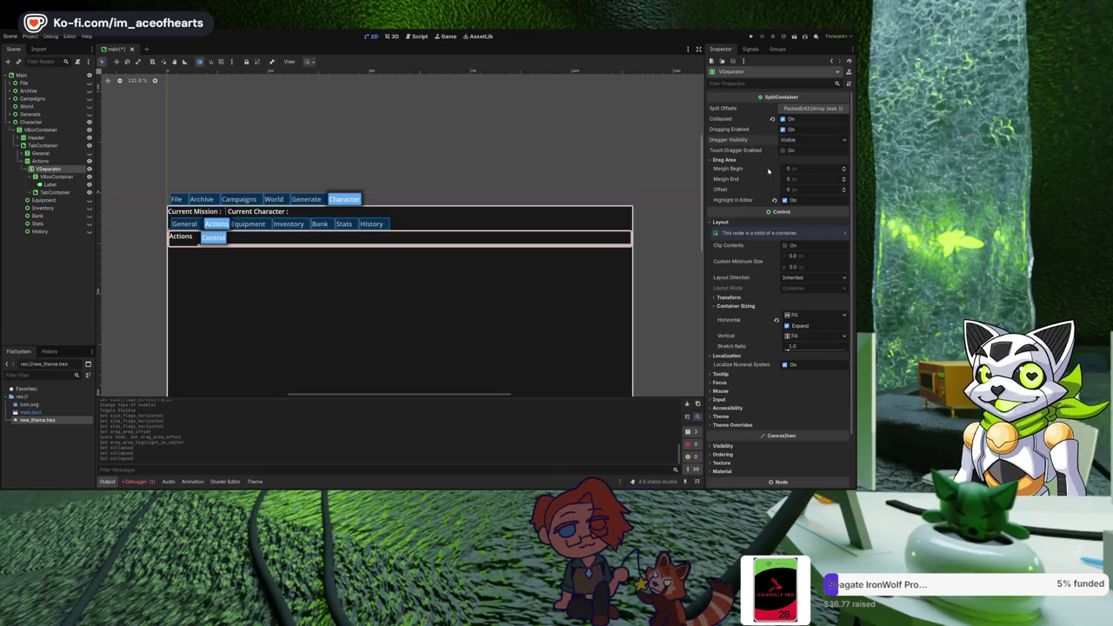
pyautogui.click(730, 385)
pyautogui.click(731, 385)
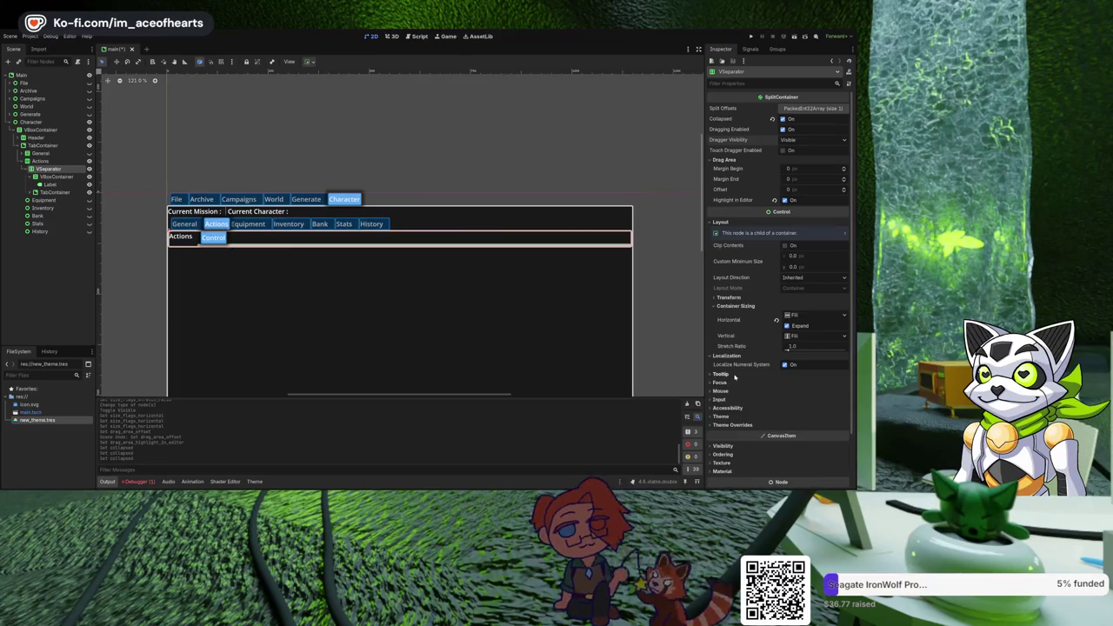
pyautogui.click(733, 453)
pyautogui.scroll(-3, 746, 438)
pyautogui.click(723, 361)
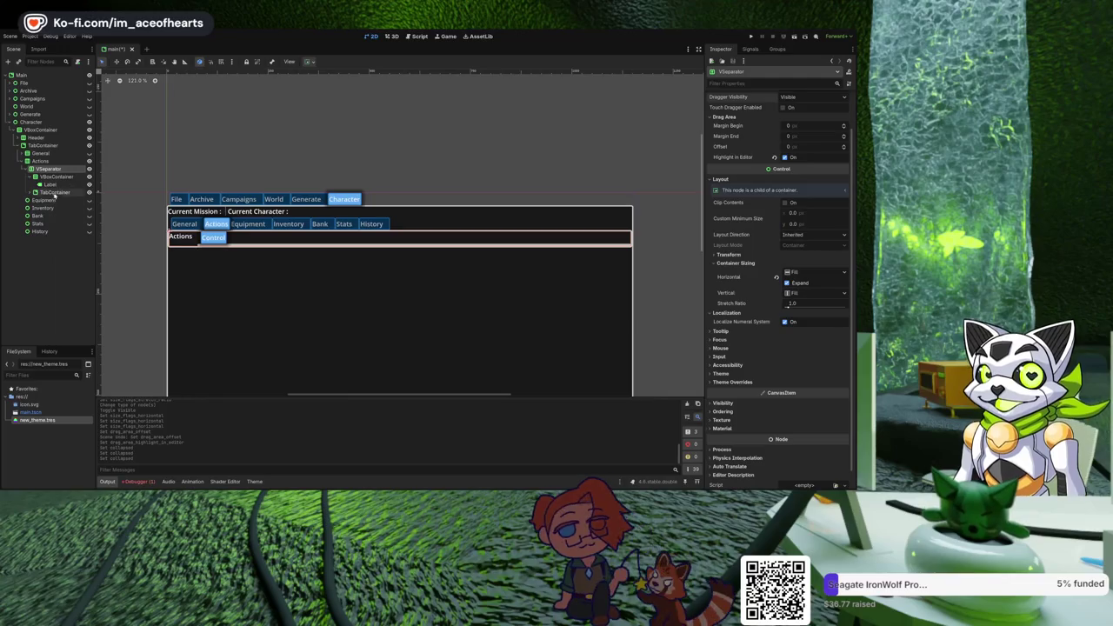
# Expand the TabContainer and rename its Control child node to Grip1.
pyautogui.click(29, 193)
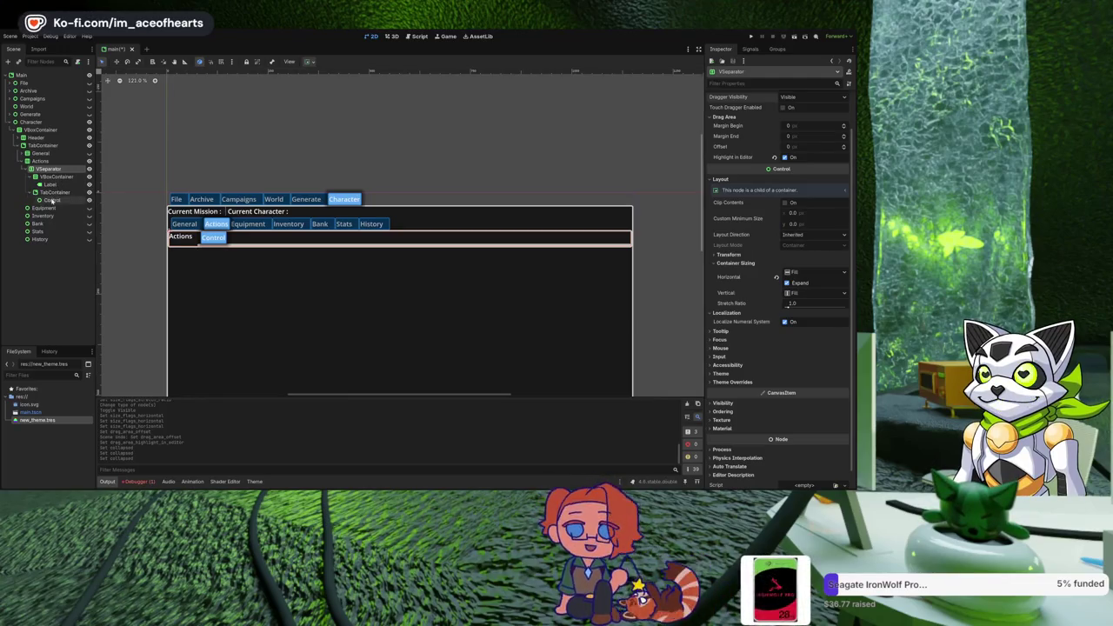
pyautogui.click(52, 200)
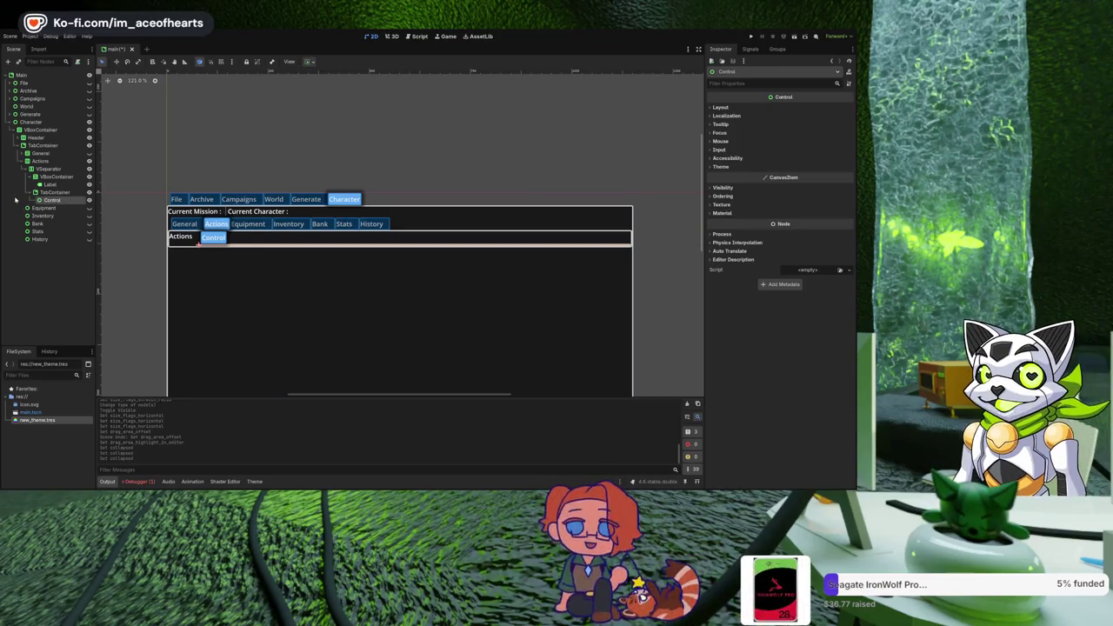
pyautogui.write('Grip1')
pyautogui.press('Return')
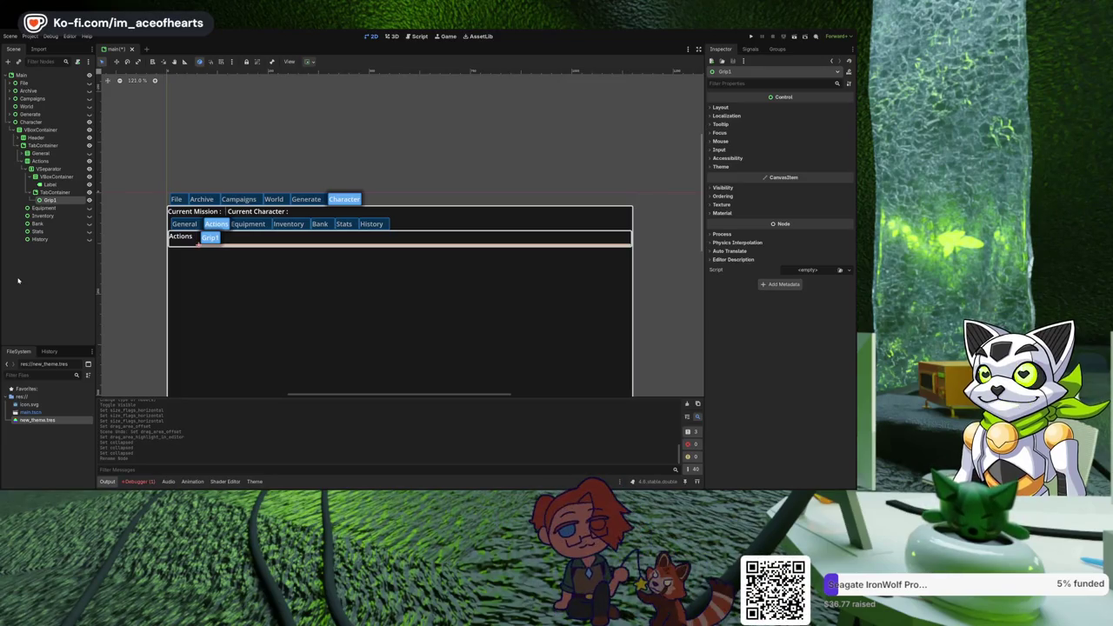
pyautogui.click(17, 280)
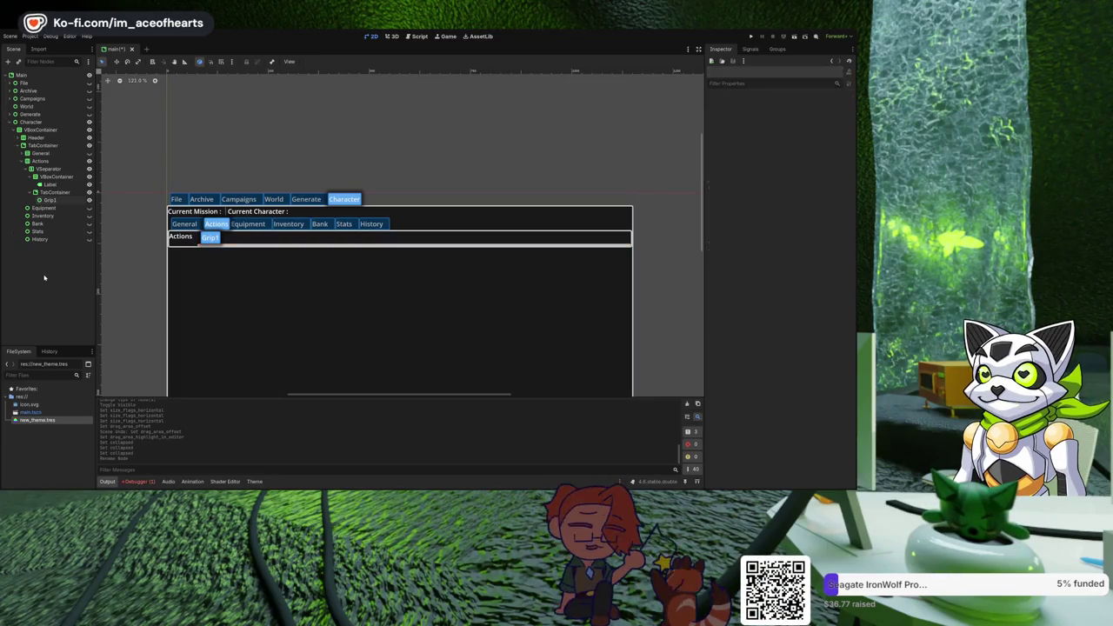
# Replace the Label's Inspector text 'Actions' with 'Stance'.
pyautogui.click(50, 184)
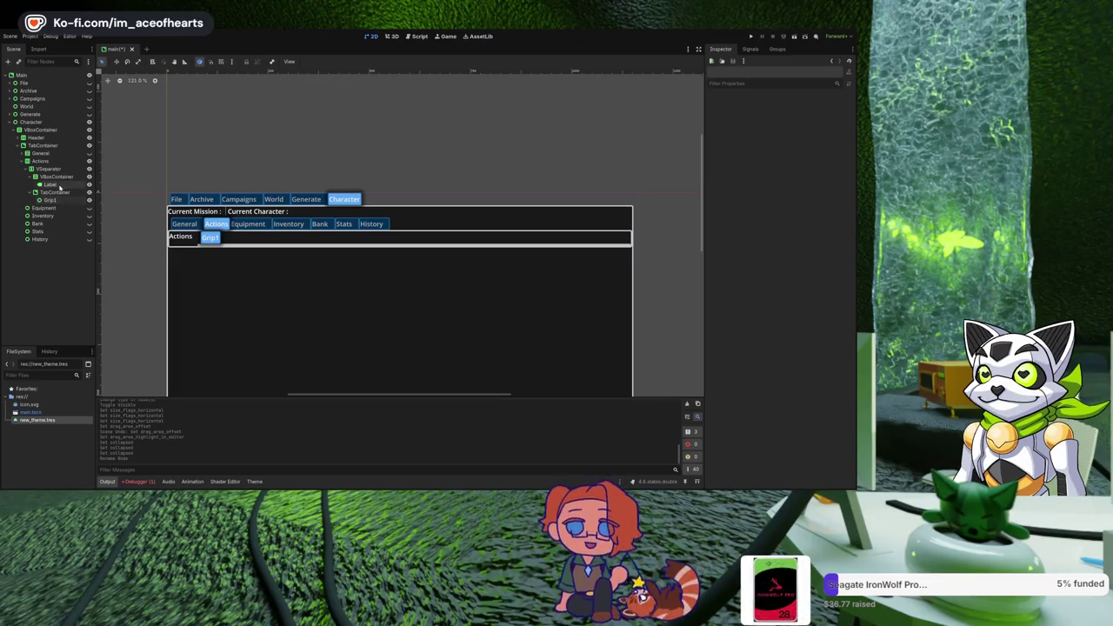
pyautogui.click(757, 121)
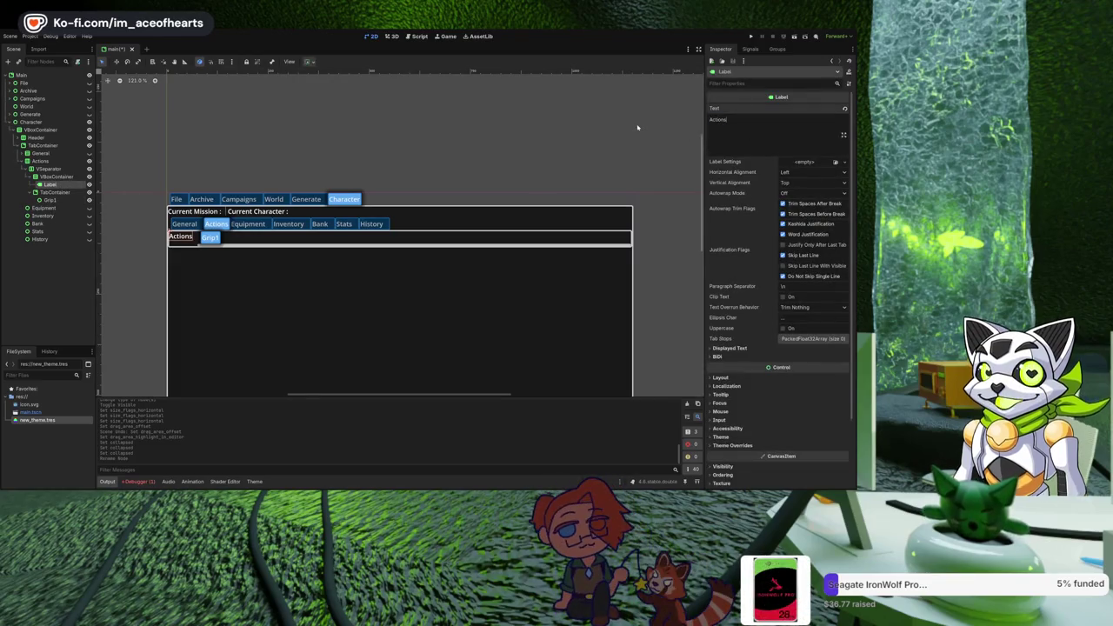
pyautogui.hotkey('ctrl', 'a')
pyautogui.write('Stance')
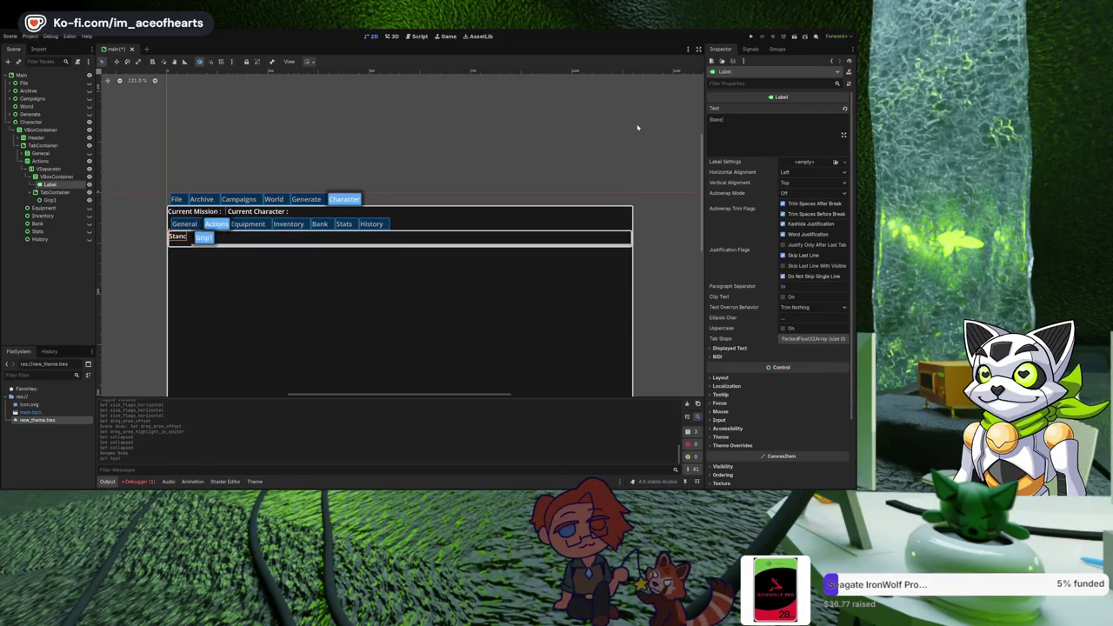
pyautogui.click(51, 287)
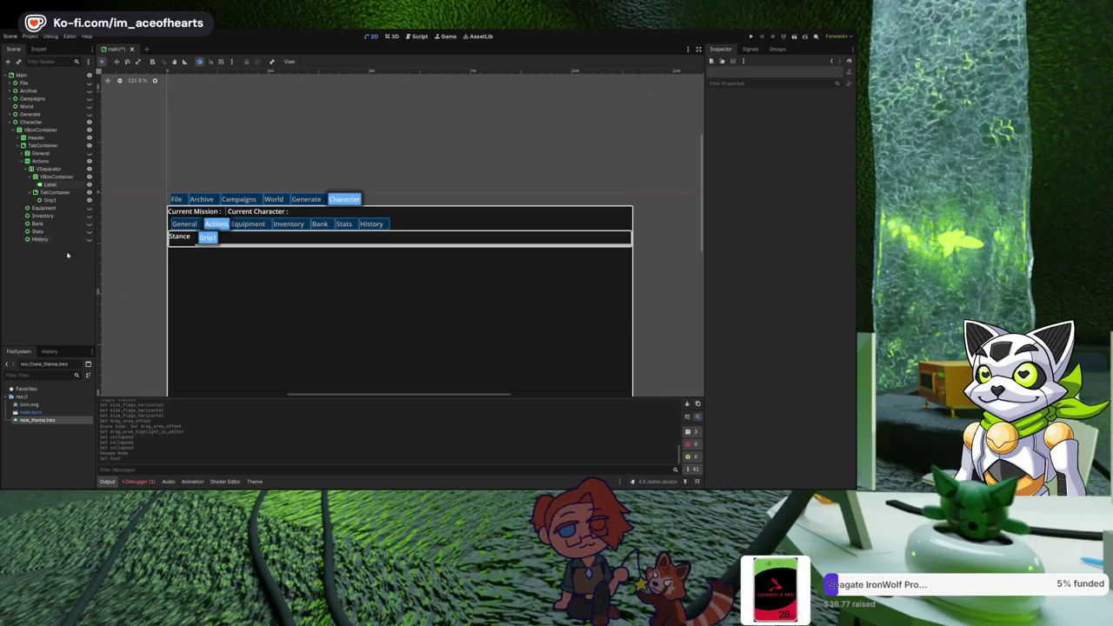
pyautogui.click(56, 177)
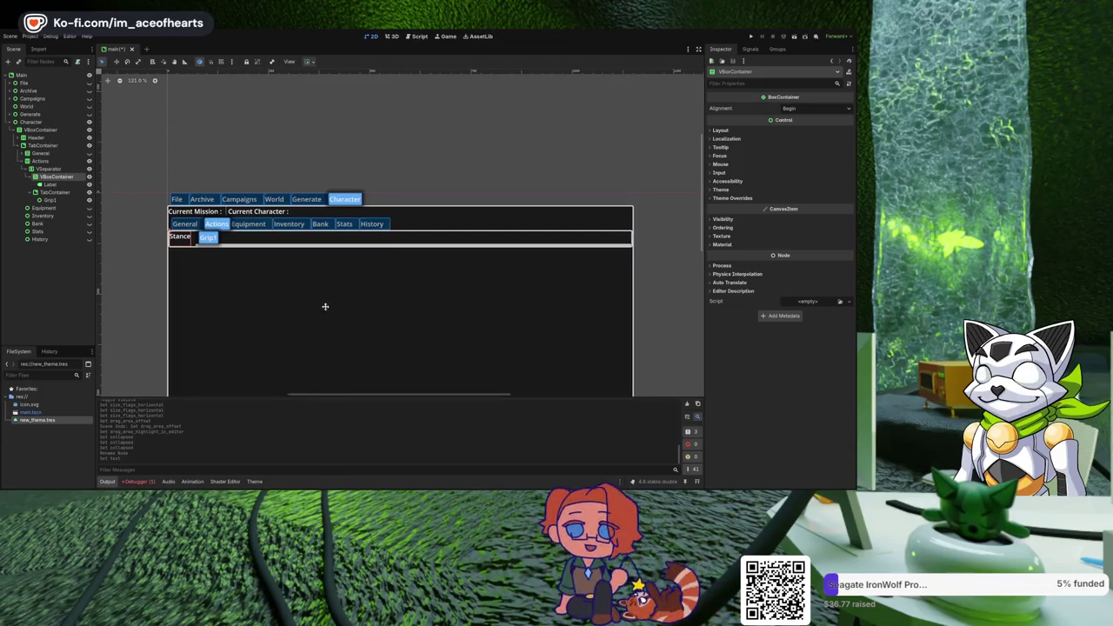
# Pan and zoom the canvas to 177% so the Stance label and Grip1 tab fill the view.
pyautogui.moveTo(325, 305); pyautogui.dragTo(400, 310)
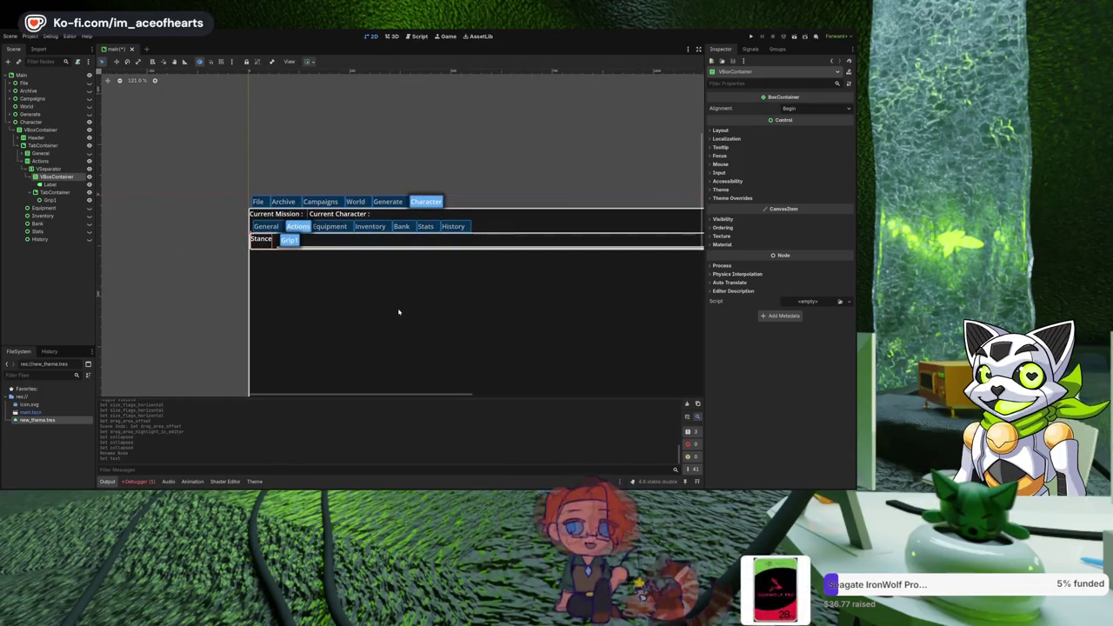
pyautogui.scroll(4, 356, 308)
pyautogui.moveTo(320, 303); pyautogui.dragTo(348, 305)
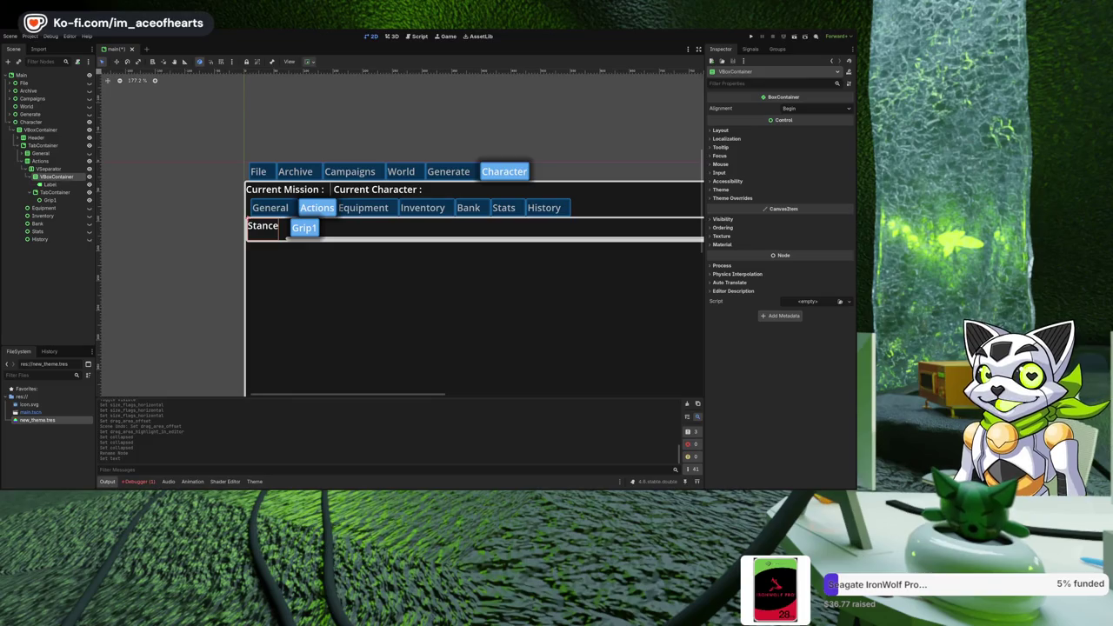
# Scroll down to review the Actions tab's nested VBoxContainer holding the Stance label.
pyautogui.scroll(-2, 376, 238)
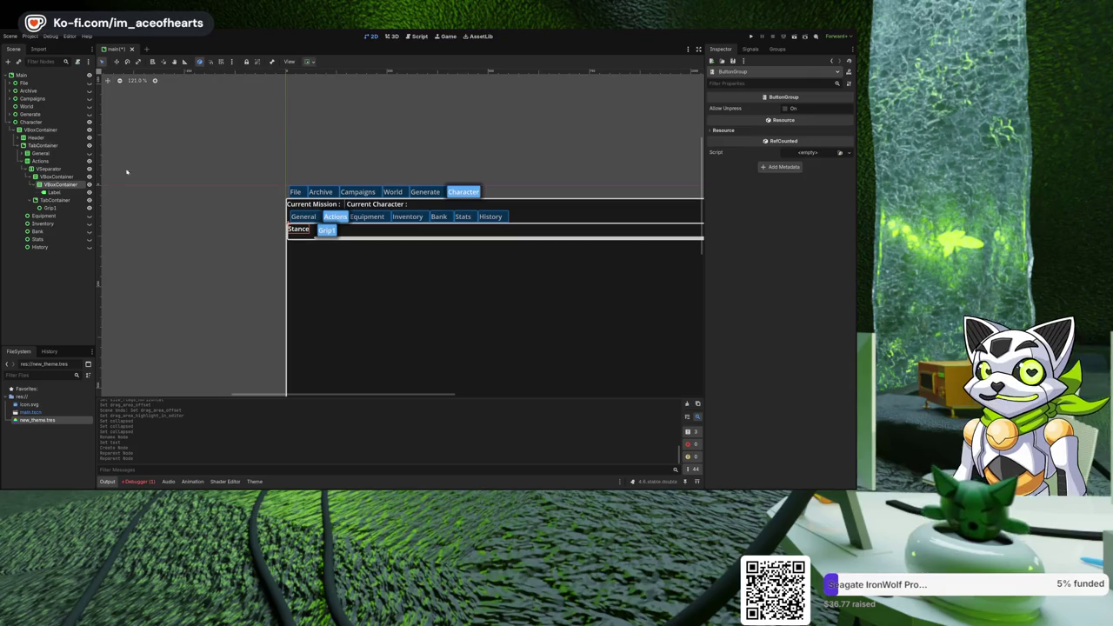
# Add a CheckBox to the Stance VBoxContainer and set its text to 'Stand'.
pyautogui.click(53, 185)
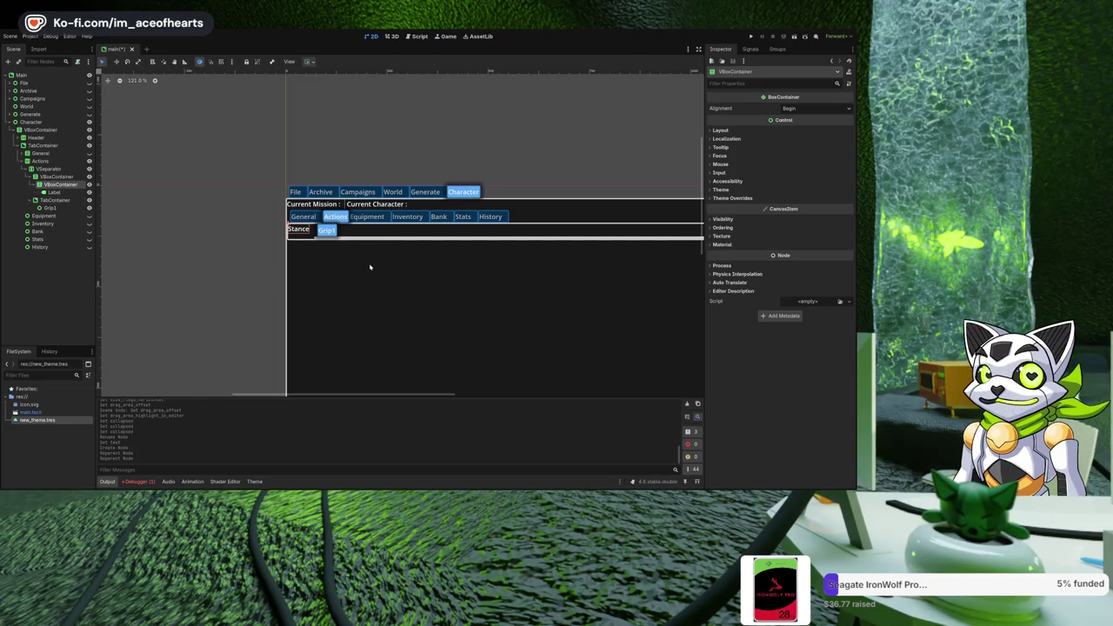
pyautogui.hotkey('ctrl', 'v')
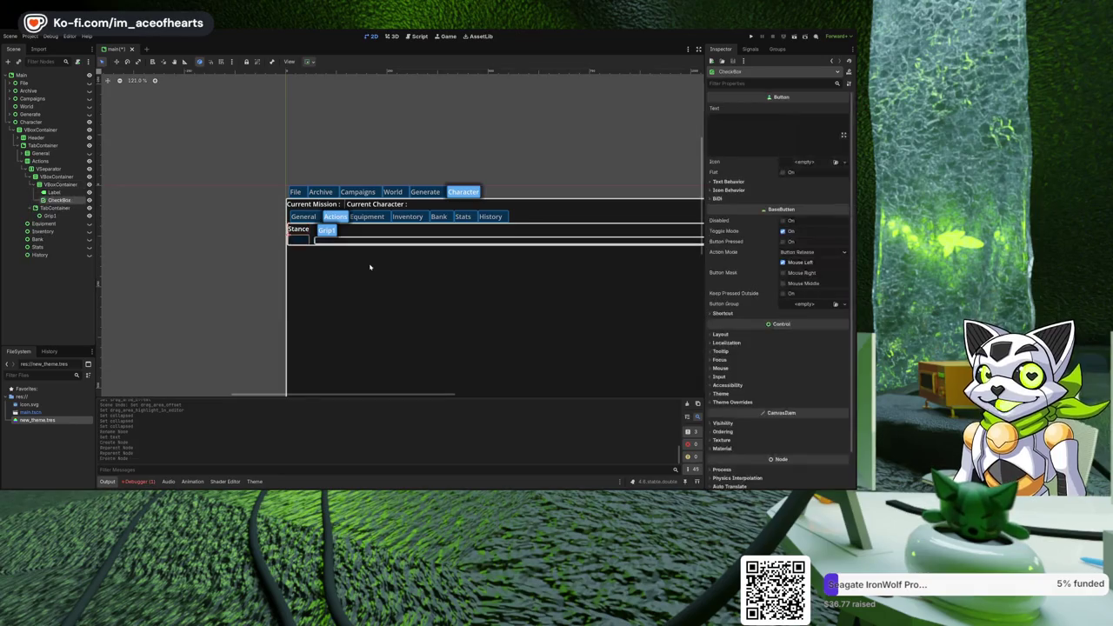
pyautogui.scroll(2, 370, 267)
pyautogui.scroll(2, 454, 263)
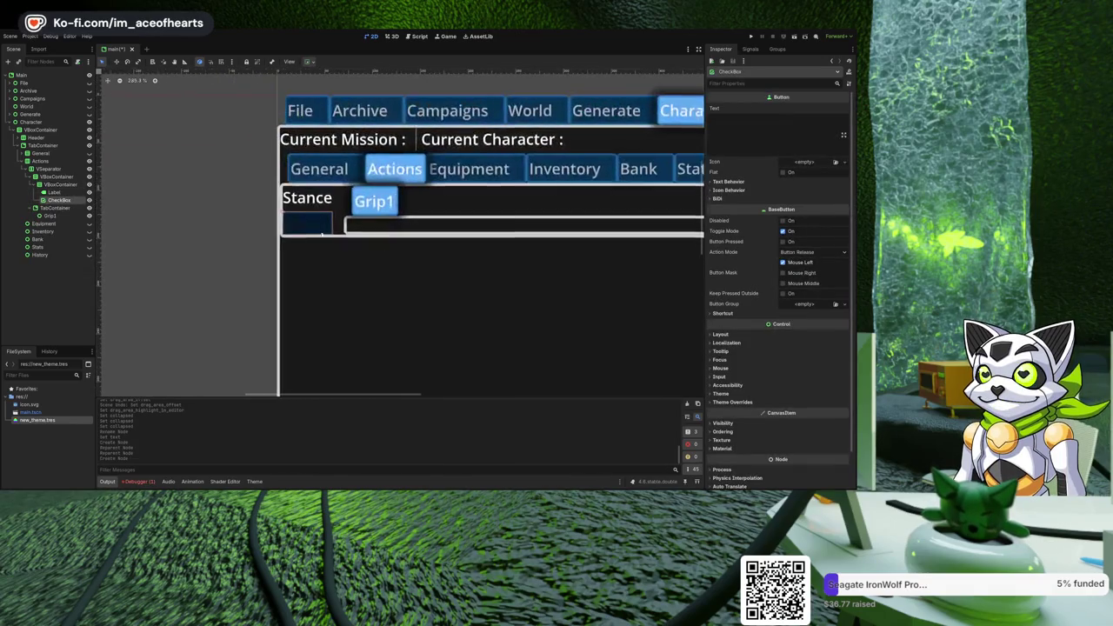
pyautogui.click(744, 145)
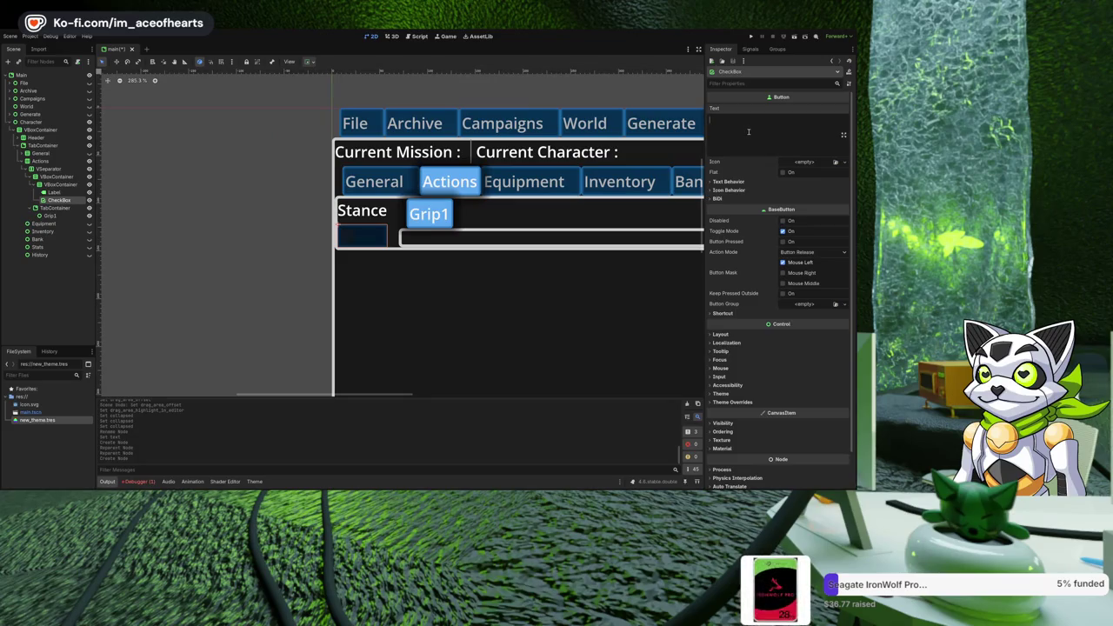
pyautogui.write('Stand')
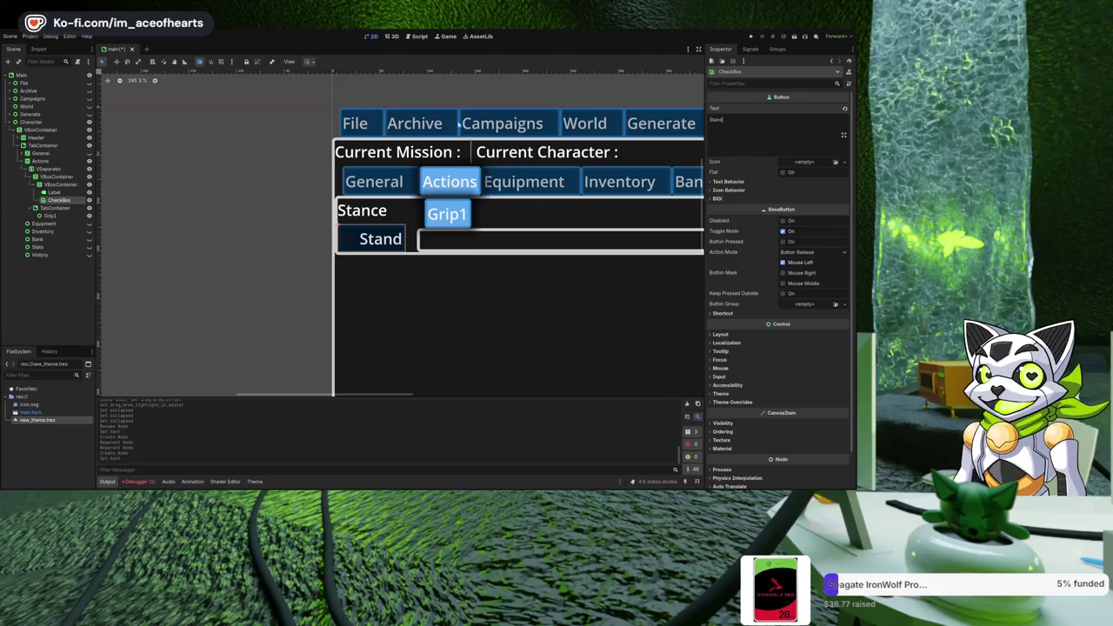
# Undo the accidental nested pastes and duplicate the Stand checkbox into seven stance checkboxes.
pyautogui.click(304, 156)
pyautogui.click(59, 200)
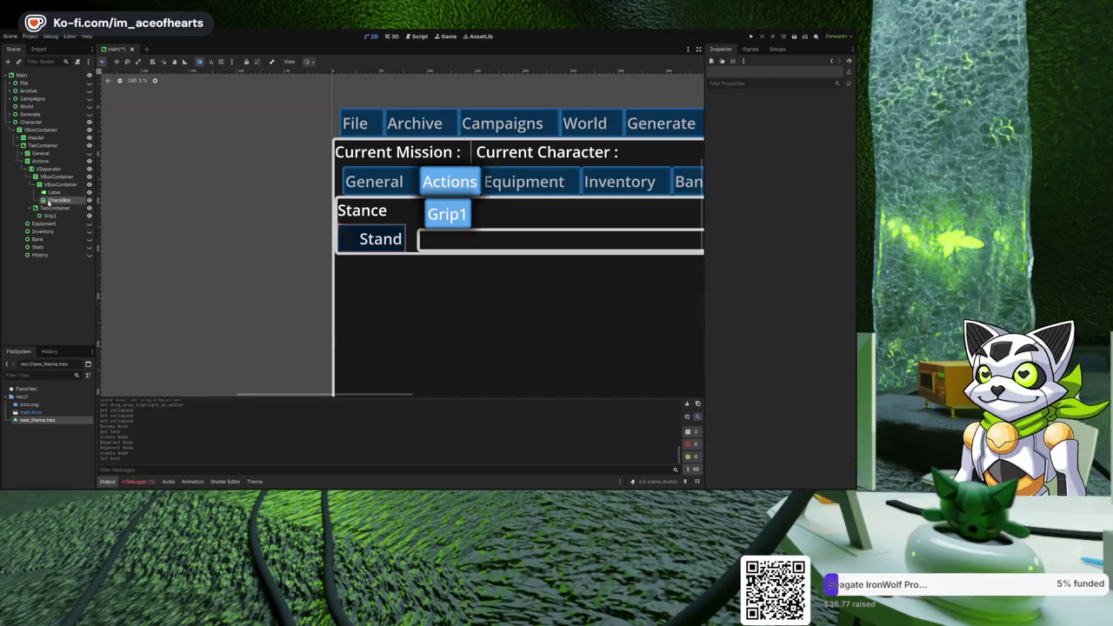
pyautogui.hotkey('ctrl', 'c')
pyautogui.hotkey('ctrl', 'v')
pyautogui.hotkey('ctrl', 'v')
pyautogui.hotkey('ctrl', 'v')
pyautogui.hotkey('ctrl', 'z')
pyautogui.hotkey('ctrl', 'z')
pyautogui.hotkey('ctrl', 'z')
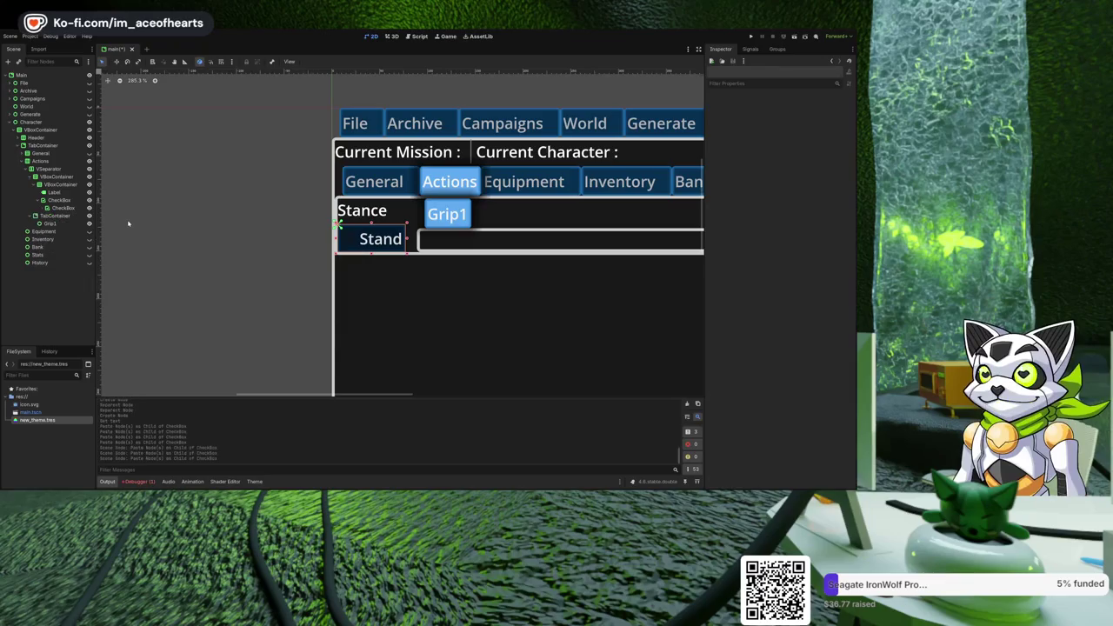
pyautogui.click(69, 201)
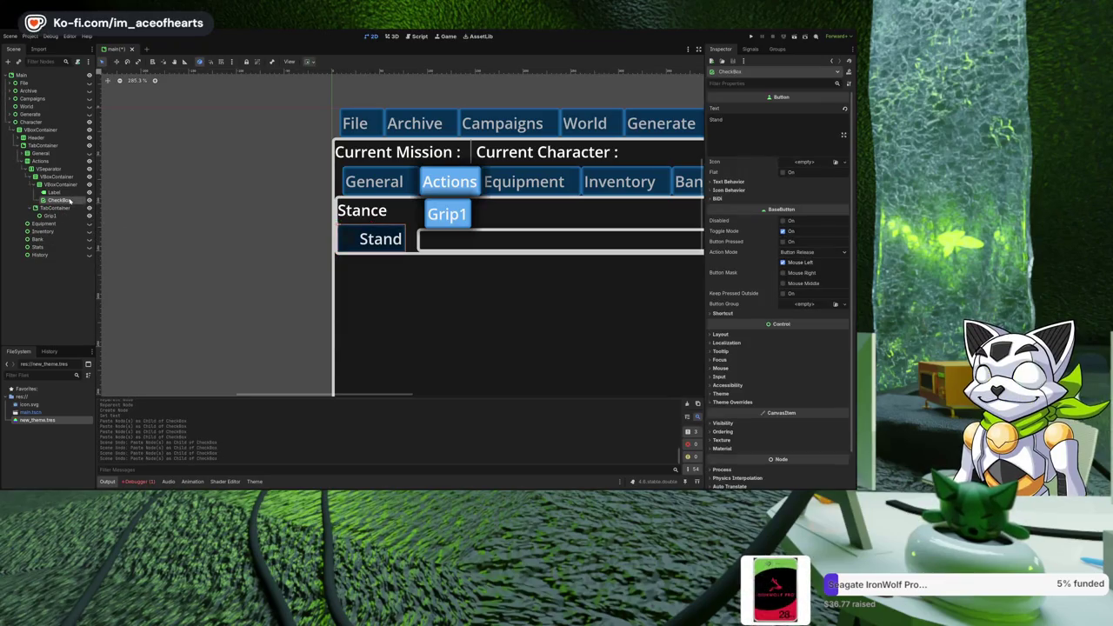
pyautogui.hotkey('ctrl', 'd')
pyautogui.hotkey('ctrl', 'd')
pyautogui.hotkey('ctrl', 'd')
pyautogui.scroll(-3, 192, 208)
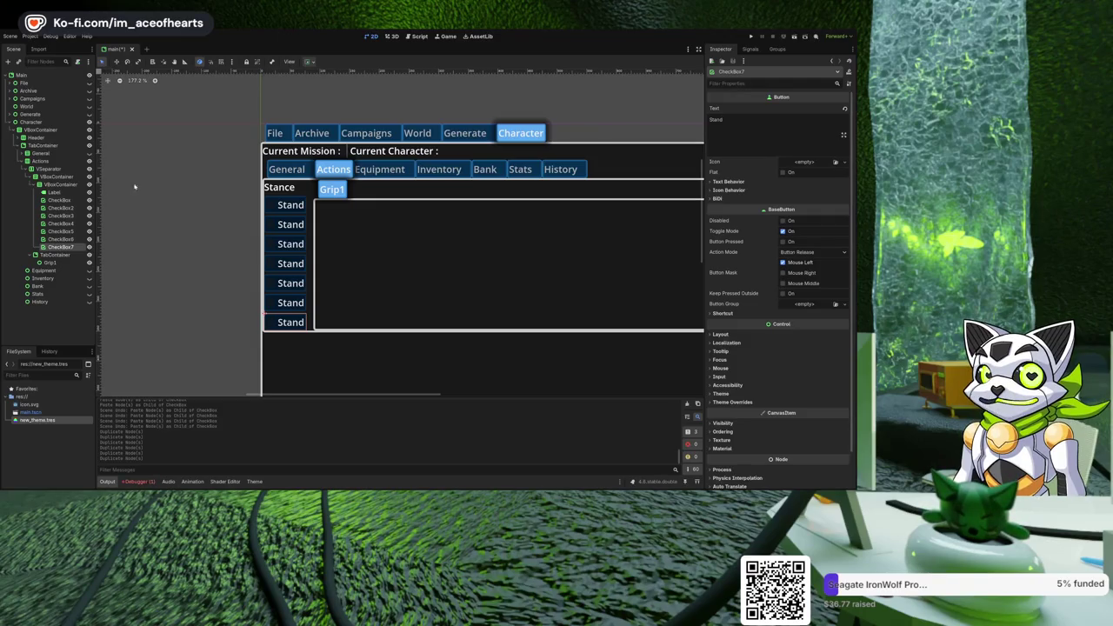
# Relabel the second and third stance checkboxes 'Lying' and 'Crouch'.
pyautogui.click(61, 208)
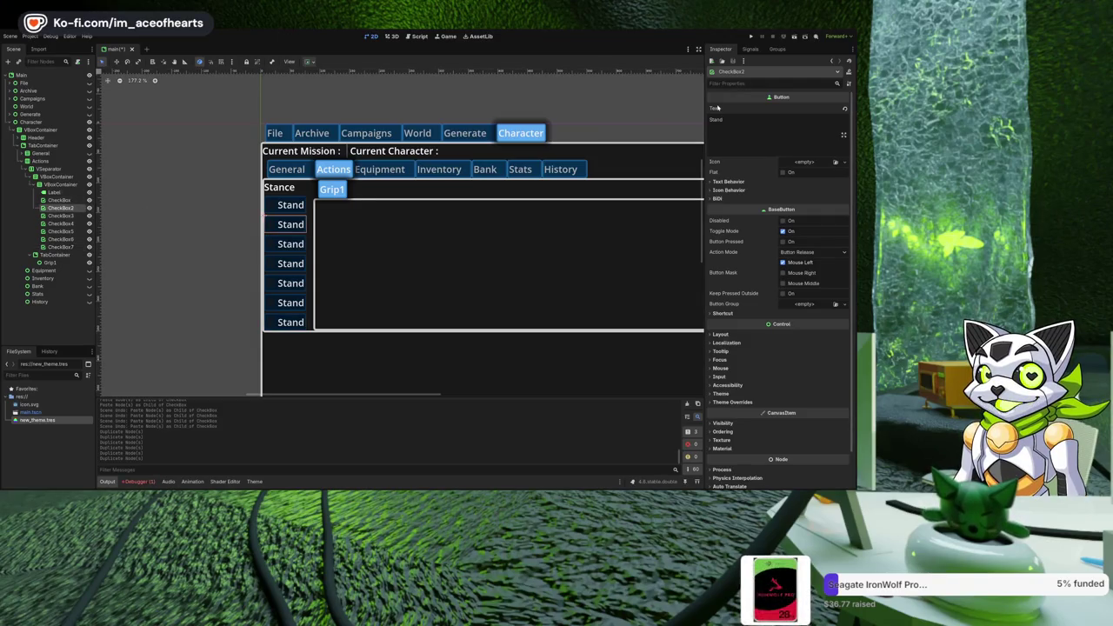
pyautogui.write('Lying')
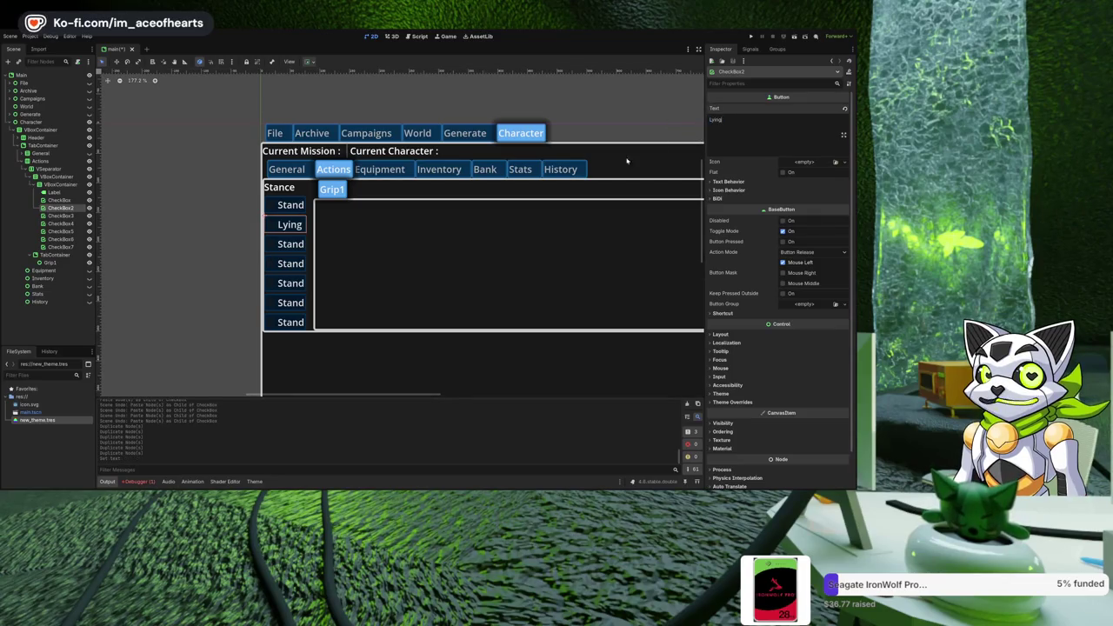
pyautogui.click(60, 215)
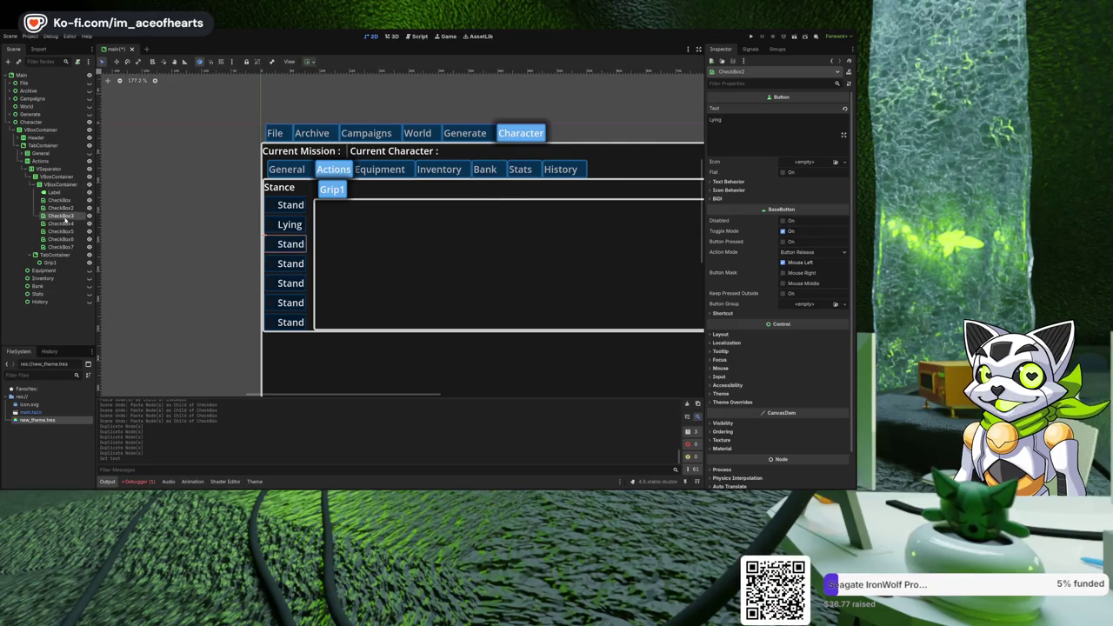
pyautogui.press('BackSpace')
pyautogui.press('BackSpace')
pyautogui.press('BackSpace')
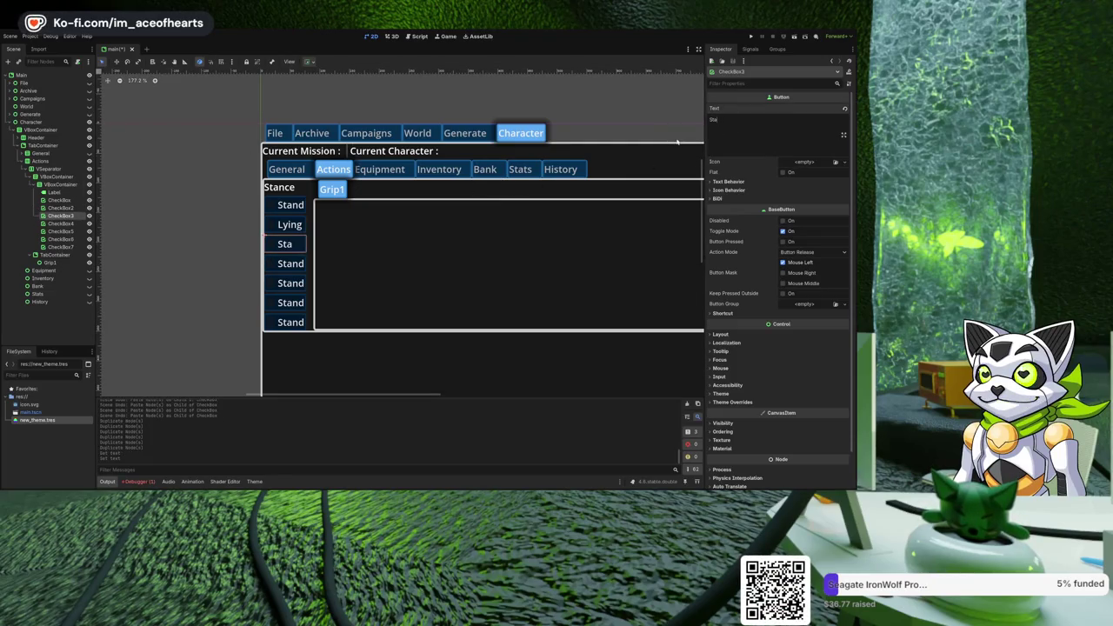
pyautogui.write('Crouch')
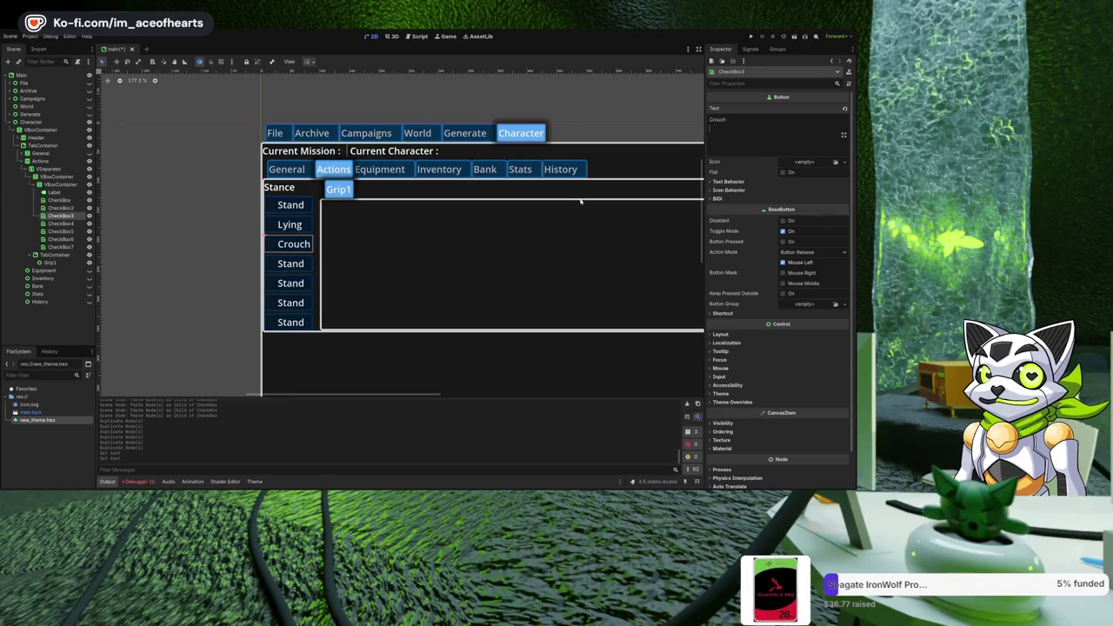
# Relabel the fourth and fifth checkboxes 'Prone' and 'Flying', and select the sixth's text.
pyautogui.click(56, 223)
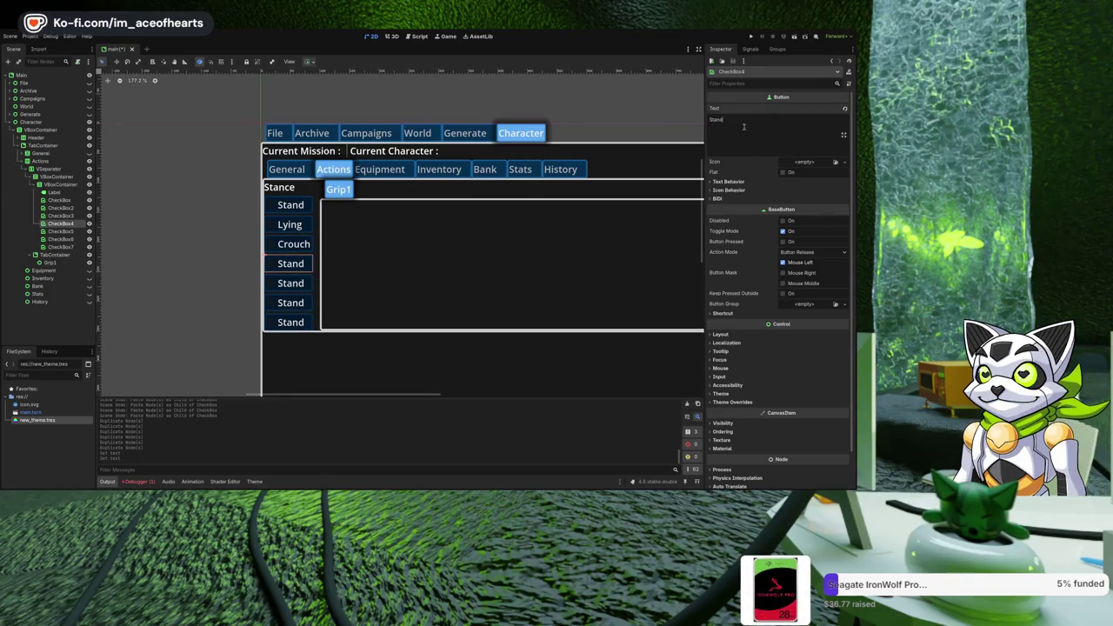
pyautogui.write('Prone')
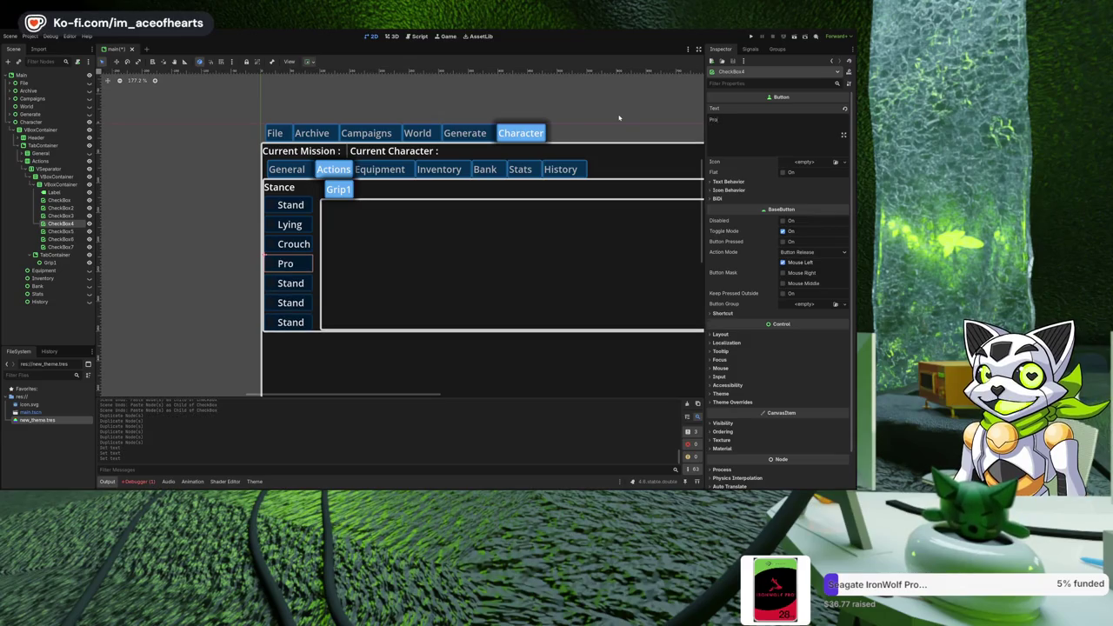
pyautogui.click(64, 232)
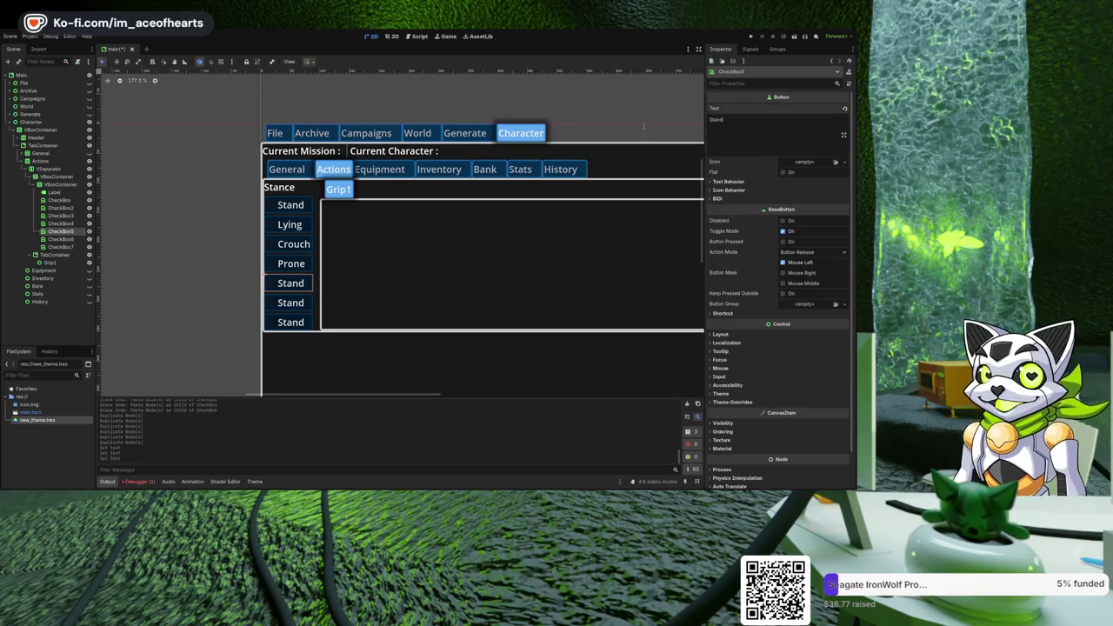
pyautogui.write('Flying')
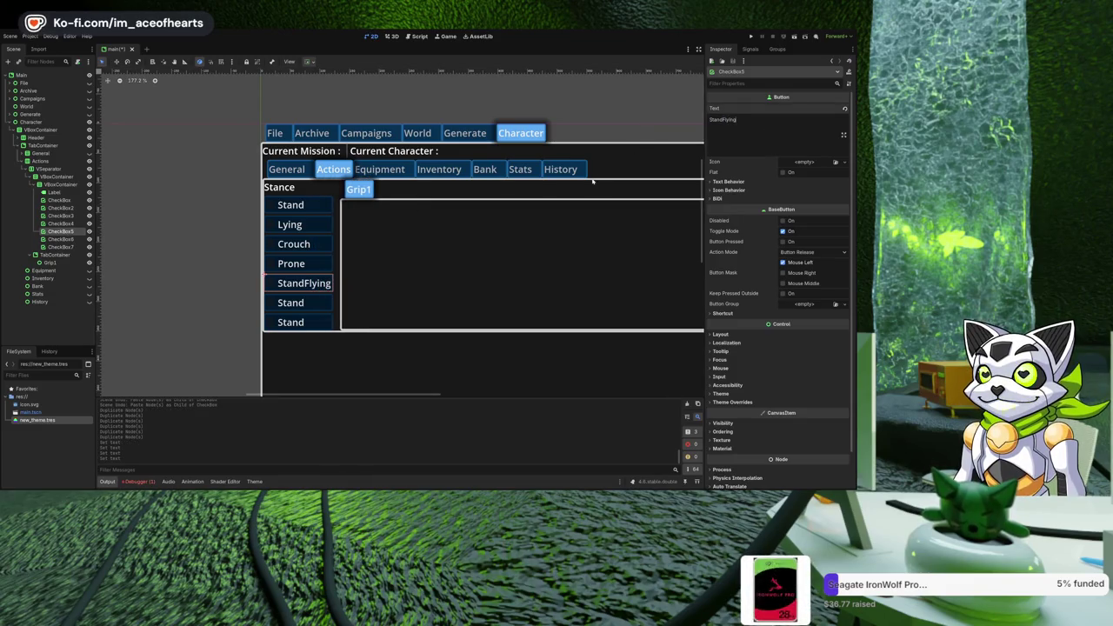
pyautogui.press('BackSpace')
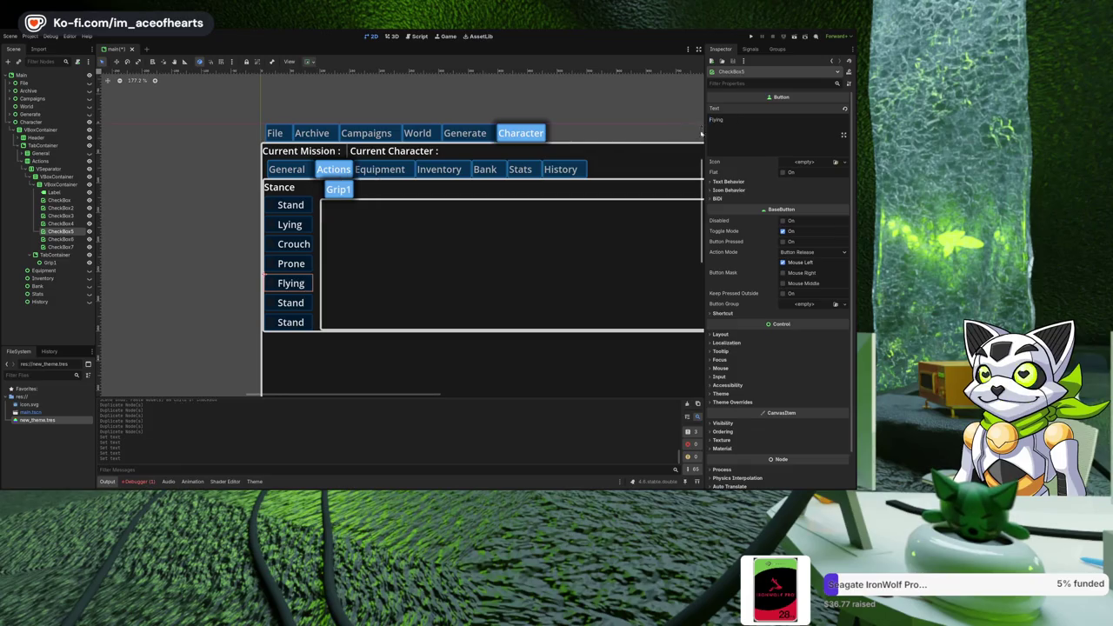
pyautogui.click(61, 239)
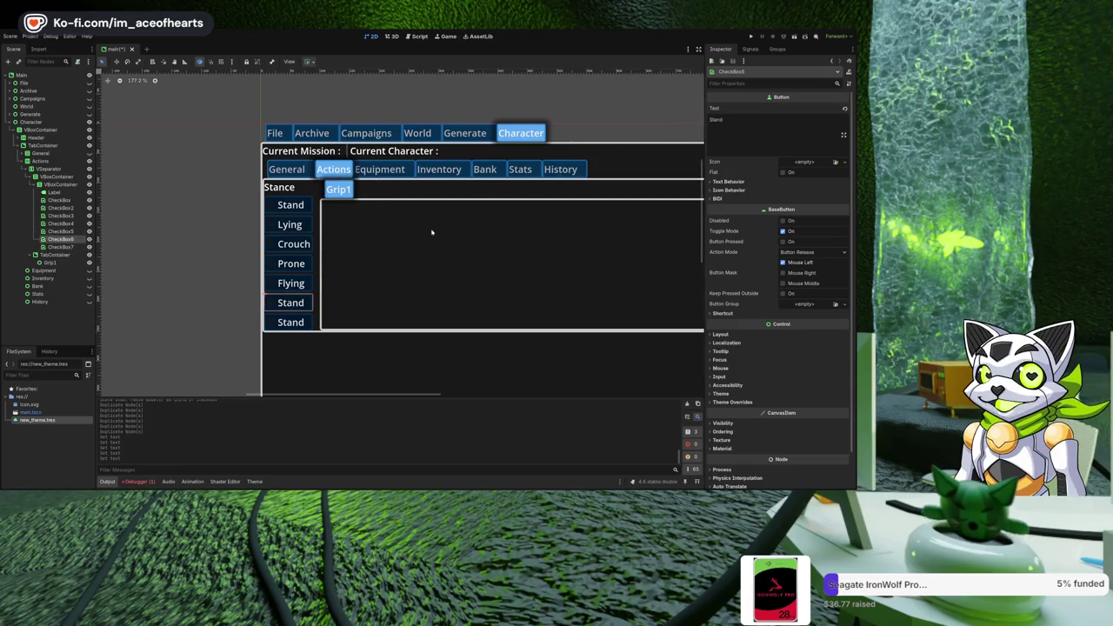
pyautogui.doubleClick(767, 122)
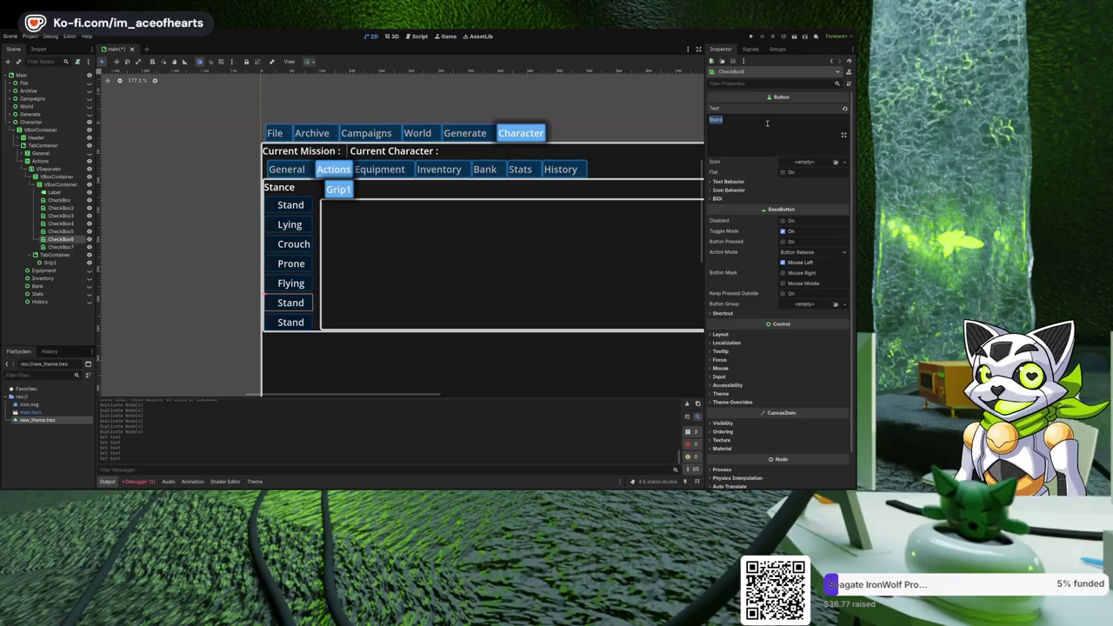
# Label the sixth stance checkbox 'Falling' and the seventh 'Sitting'.
pyautogui.write('Falling')
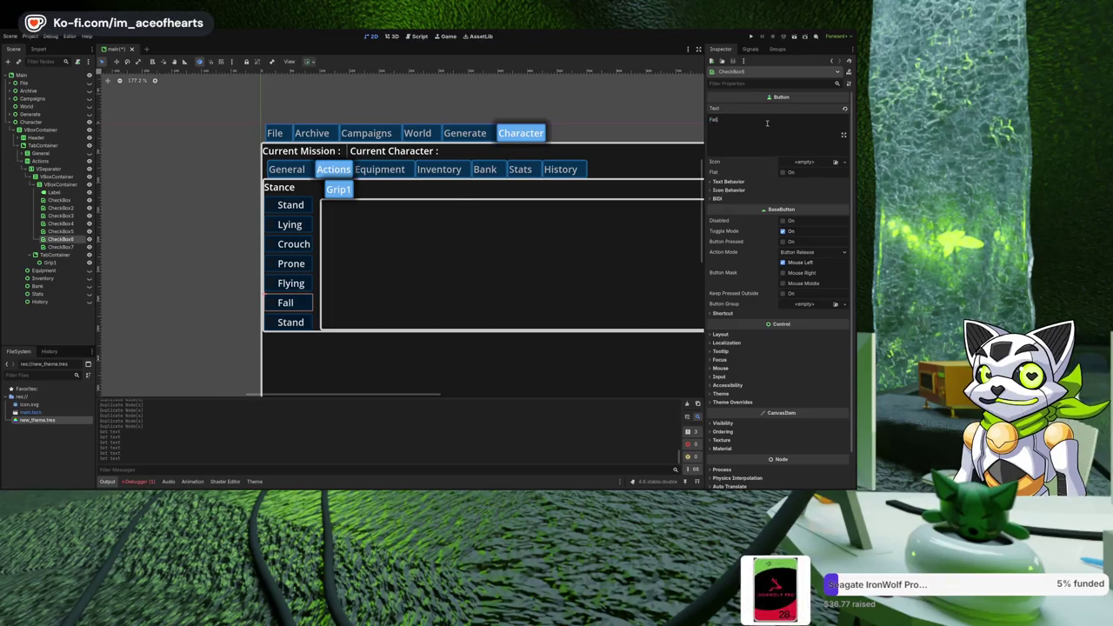
pyautogui.click(76, 247)
pyautogui.doubleClick(753, 135)
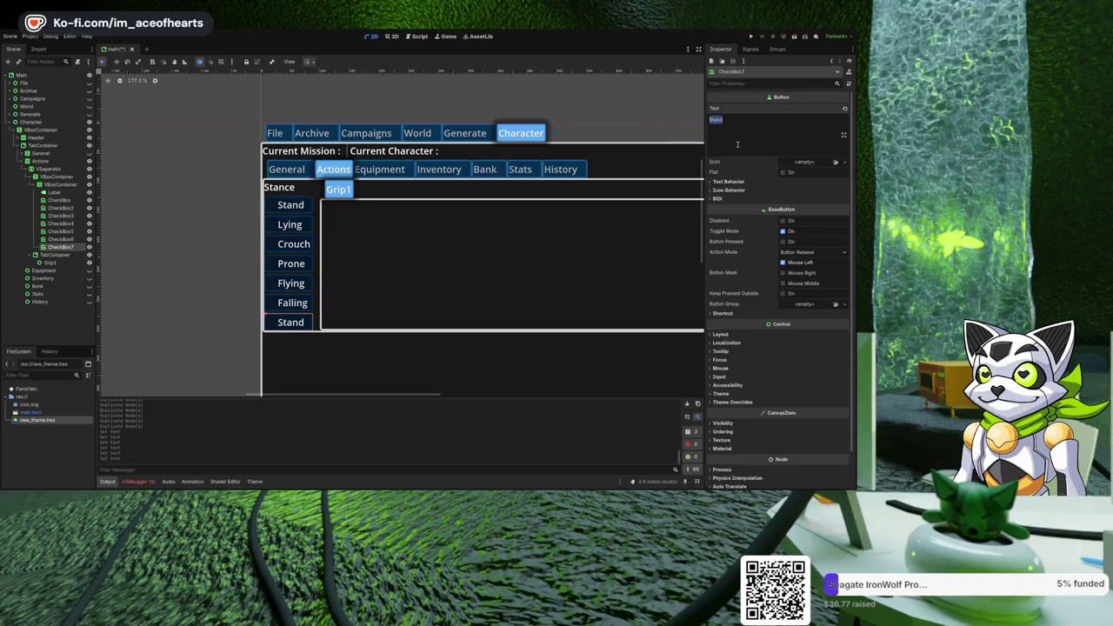
pyautogui.write('In Vehicle')
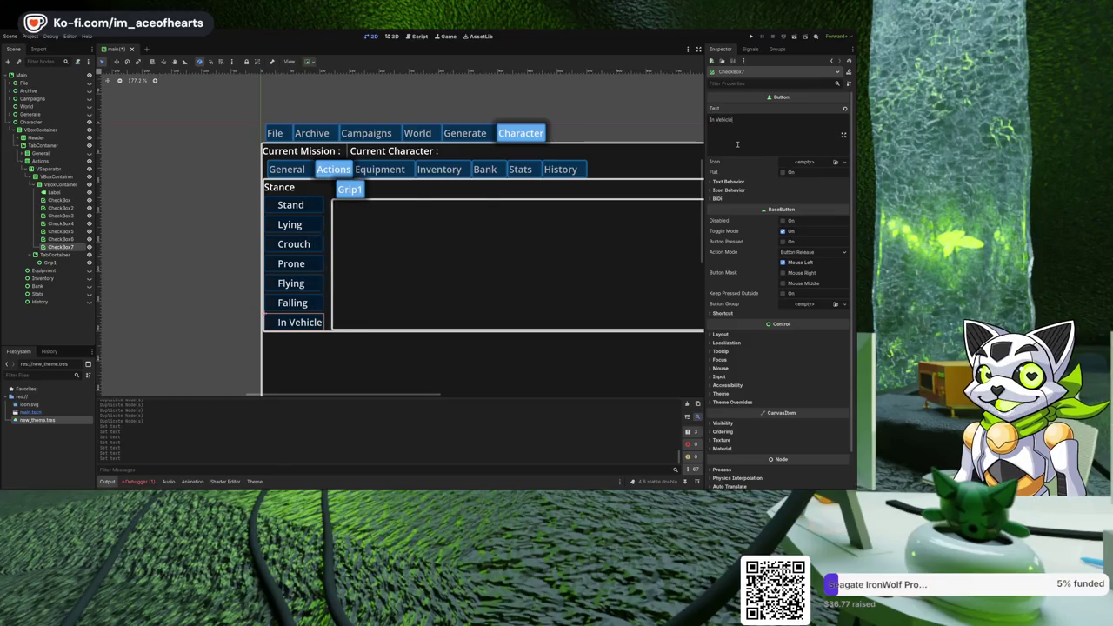
pyautogui.hotkey('ctrl', 'a')
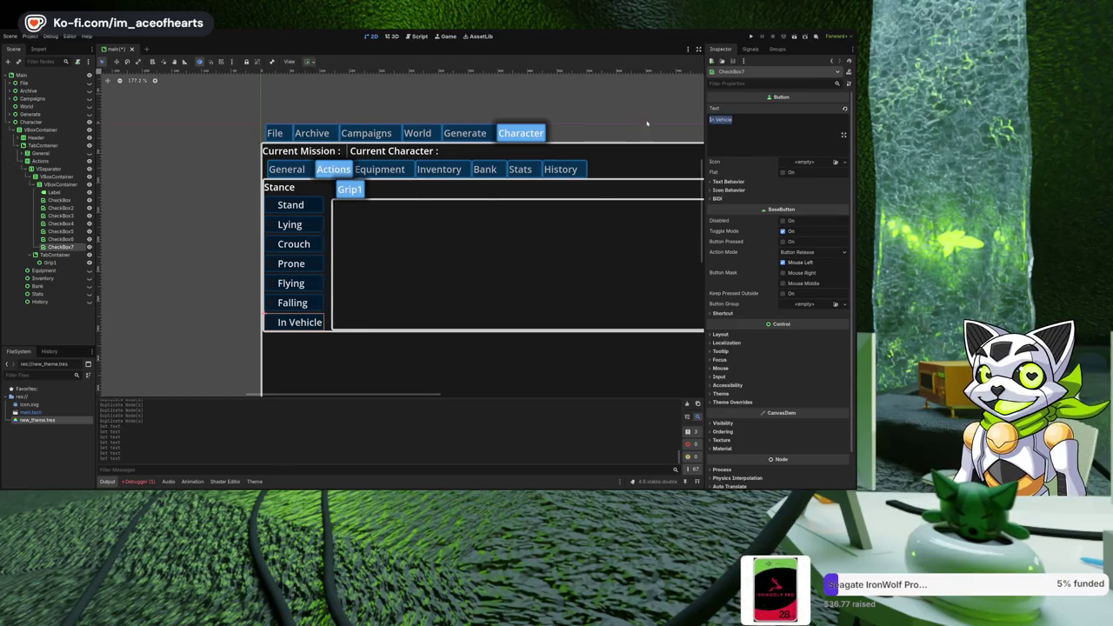
pyautogui.write('Sitting')
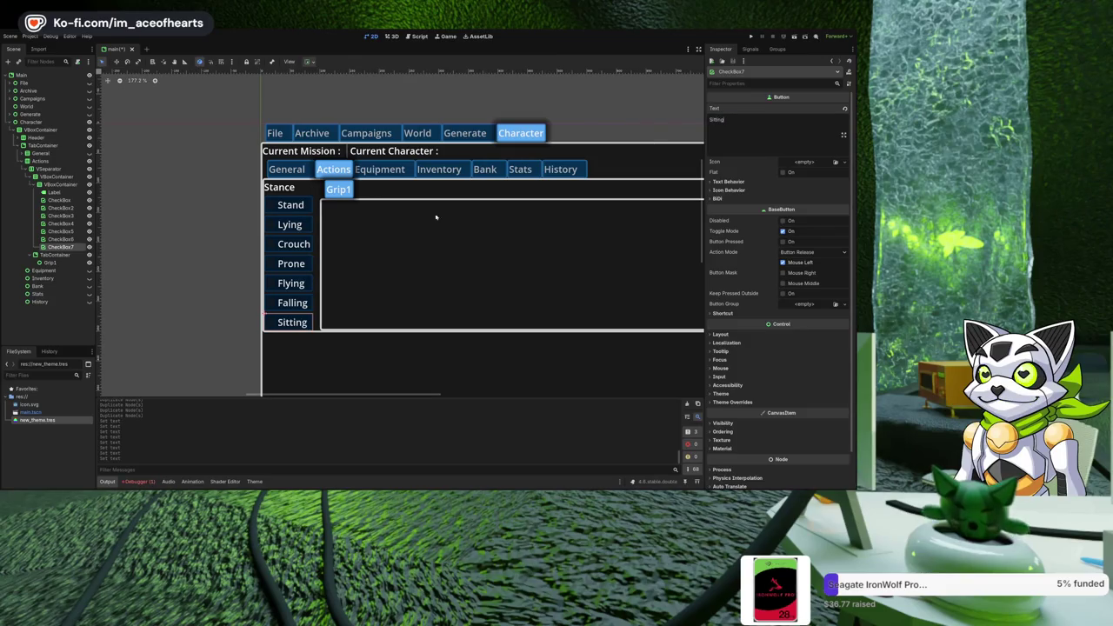
pyautogui.click(290, 323)
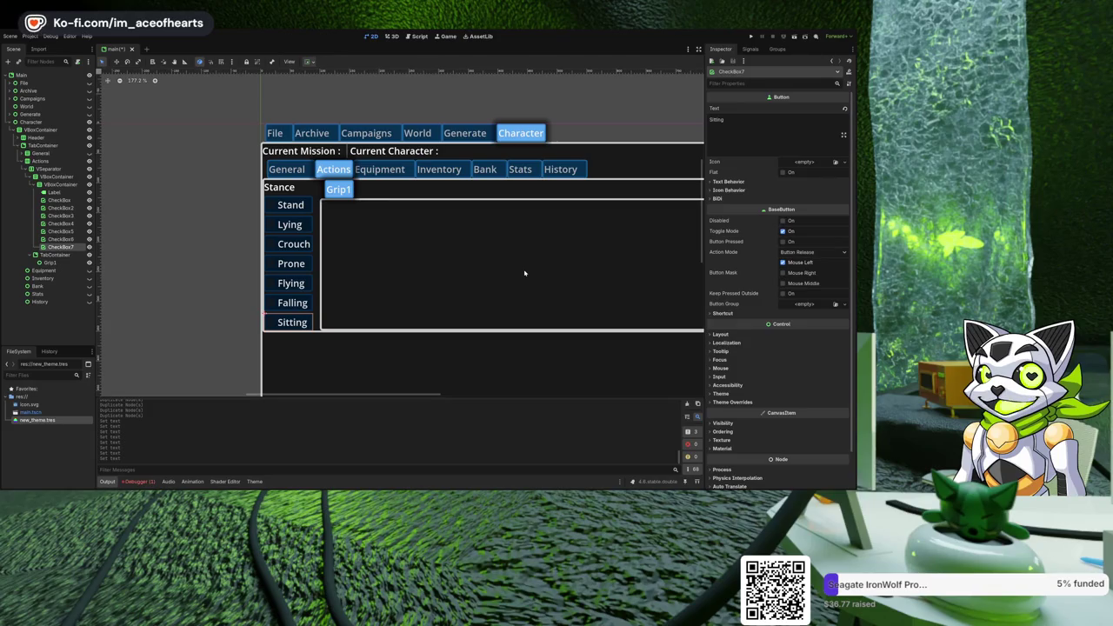
# Run the project to test the stance column, stop it with F8, and collapse the checkbox container.
pyautogui.scroll(-2, 156, 243)
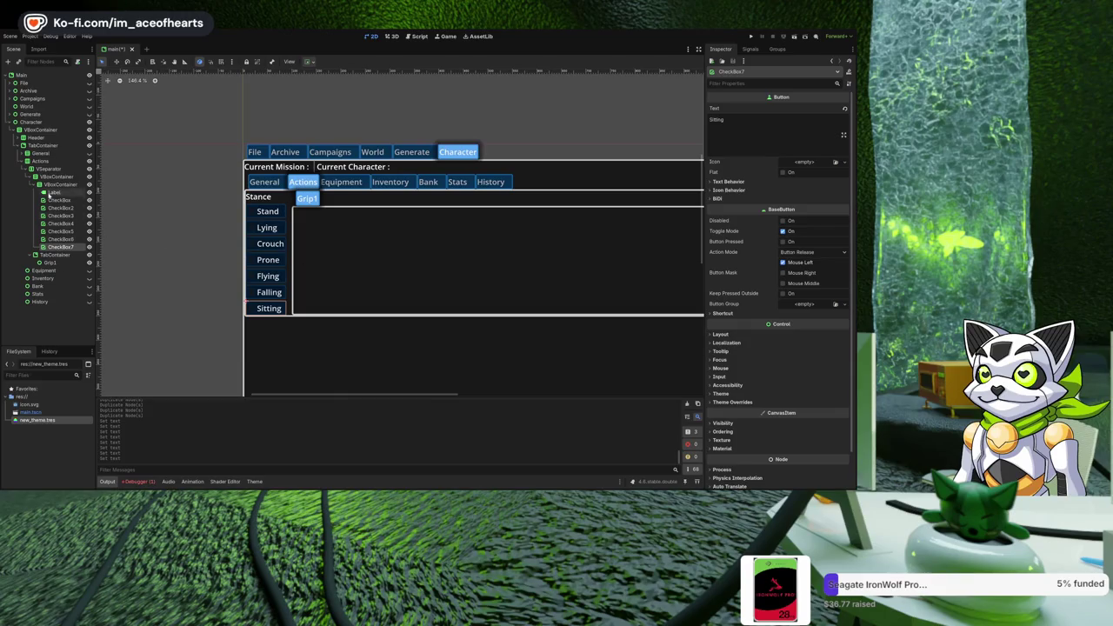
pyautogui.scroll(2, 301, 295)
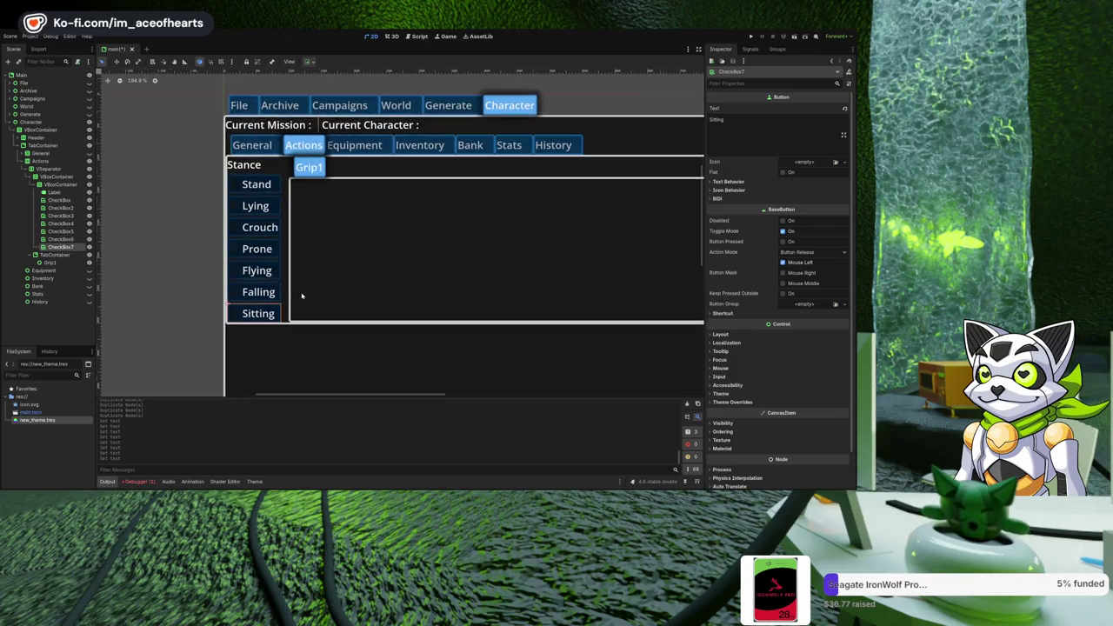
pyautogui.click(749, 36)
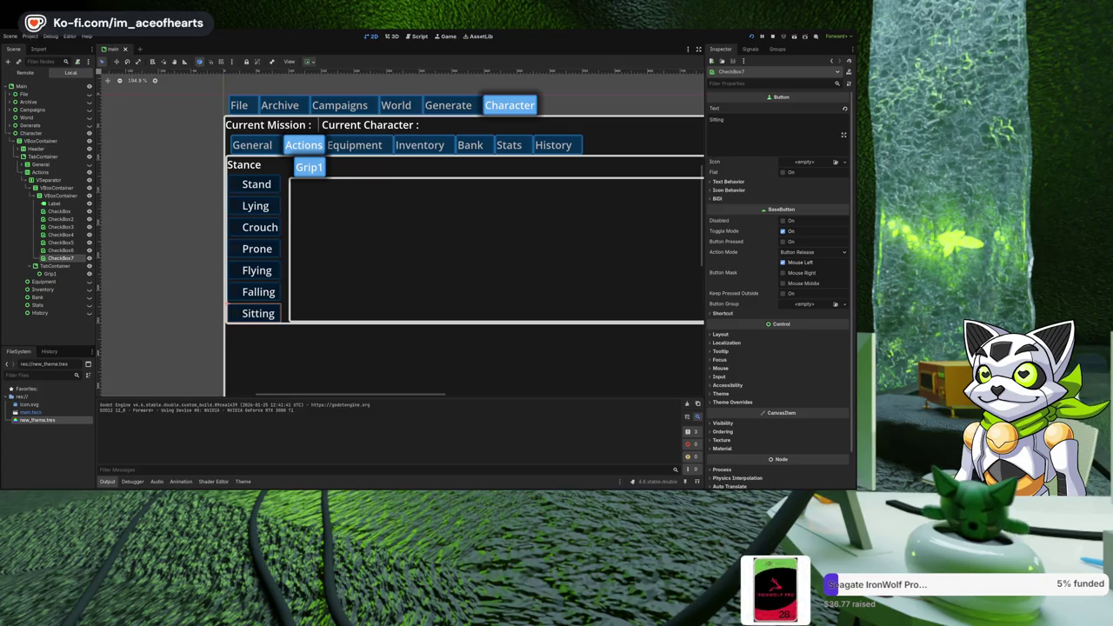
pyautogui.press('F8')
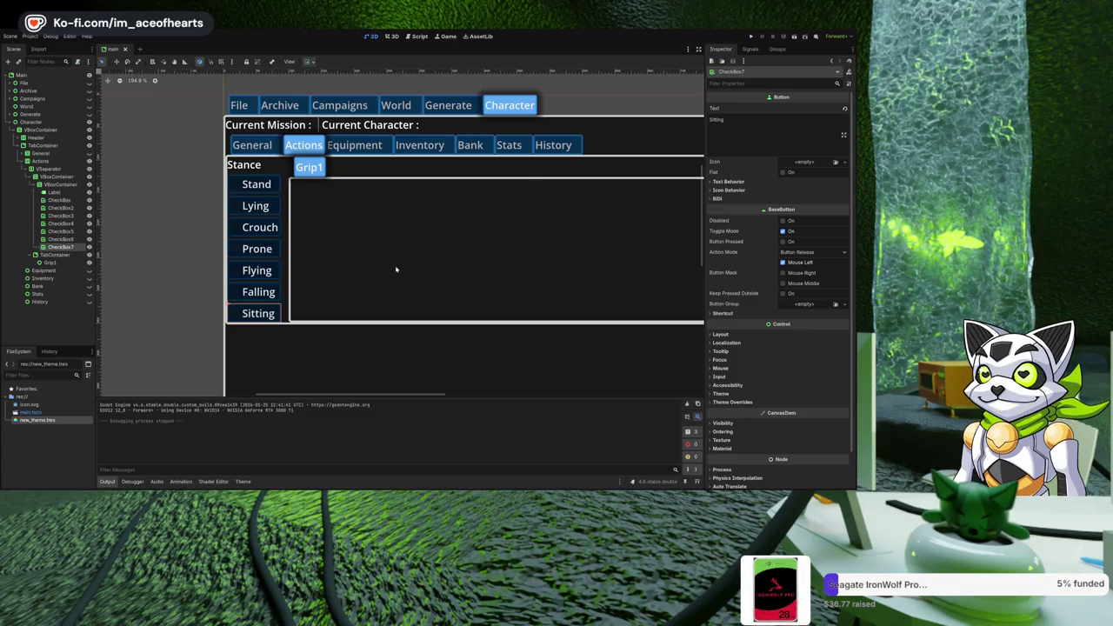
pyautogui.scroll(-3, 353, 261)
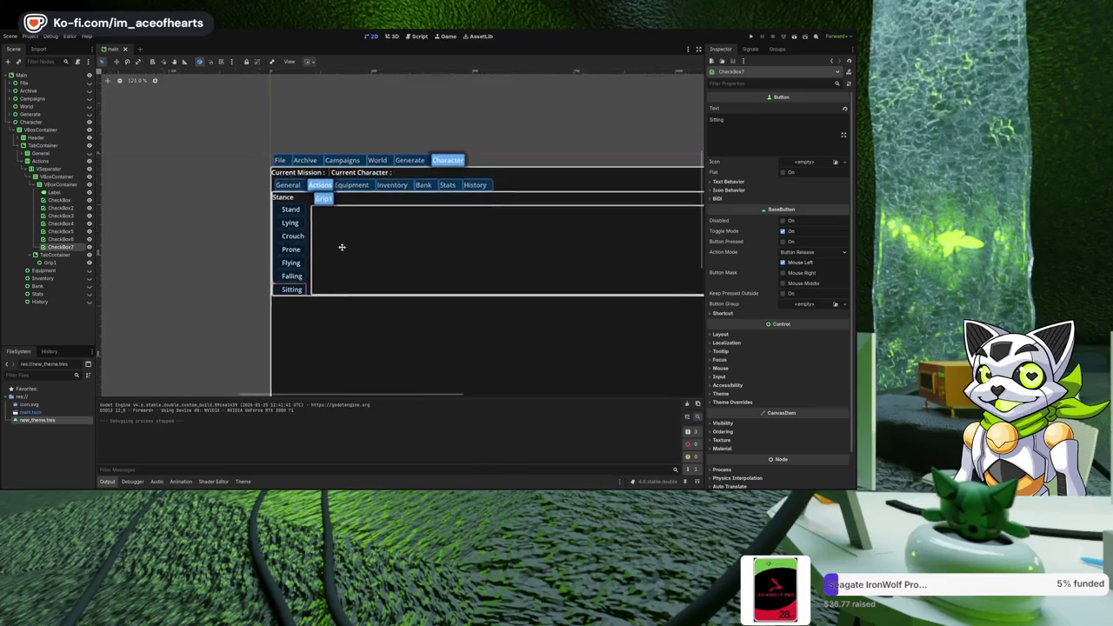
pyautogui.scroll(-1, 287, 248)
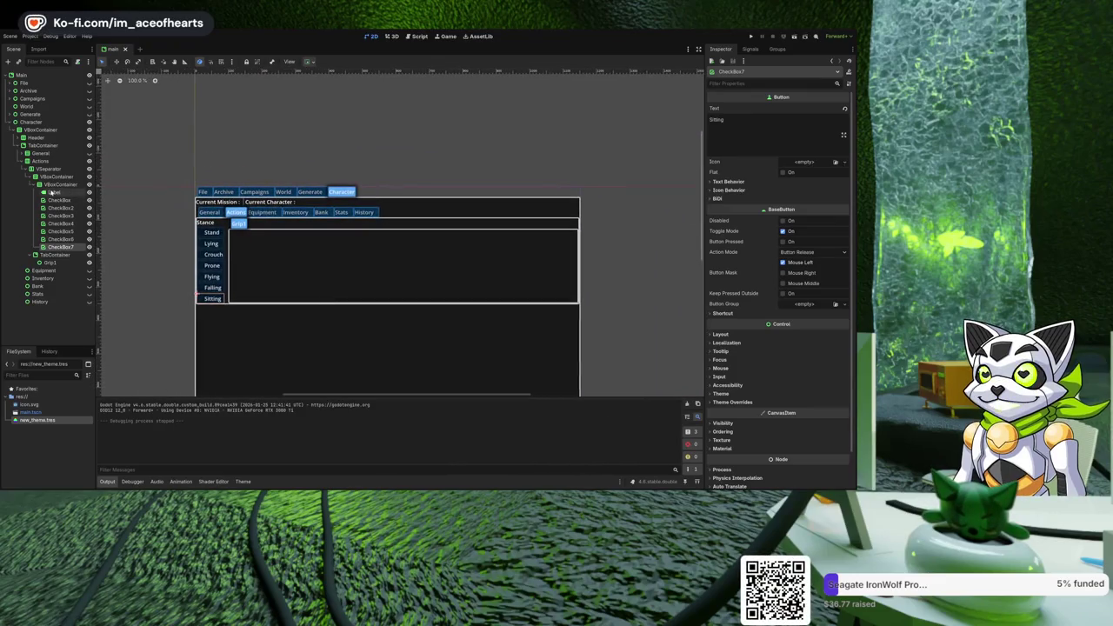
pyautogui.click(35, 176)
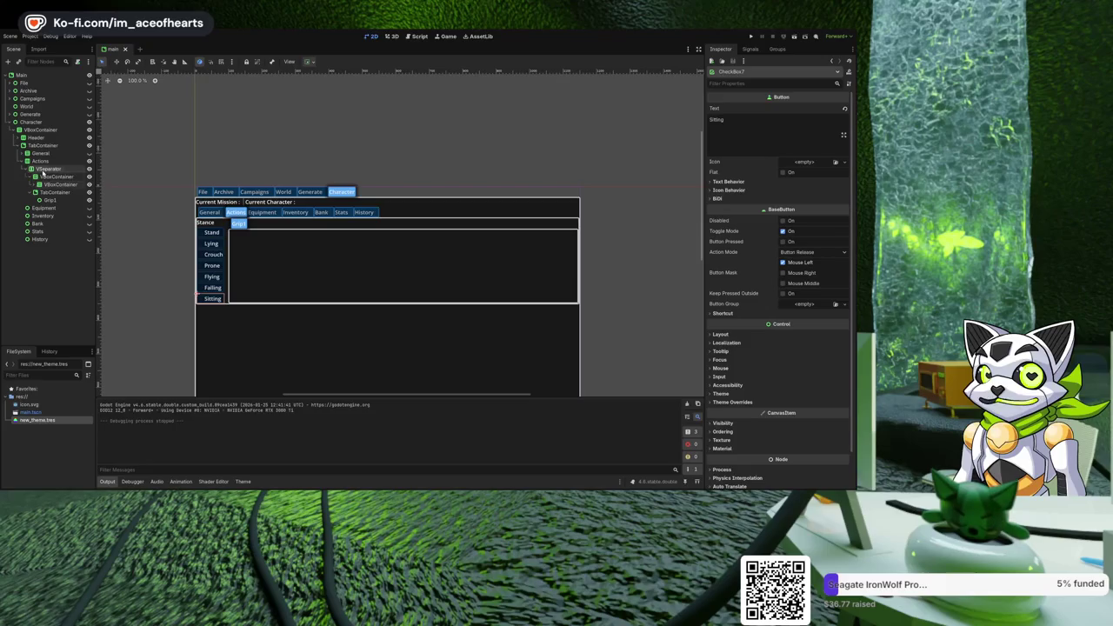
pyautogui.click(45, 170)
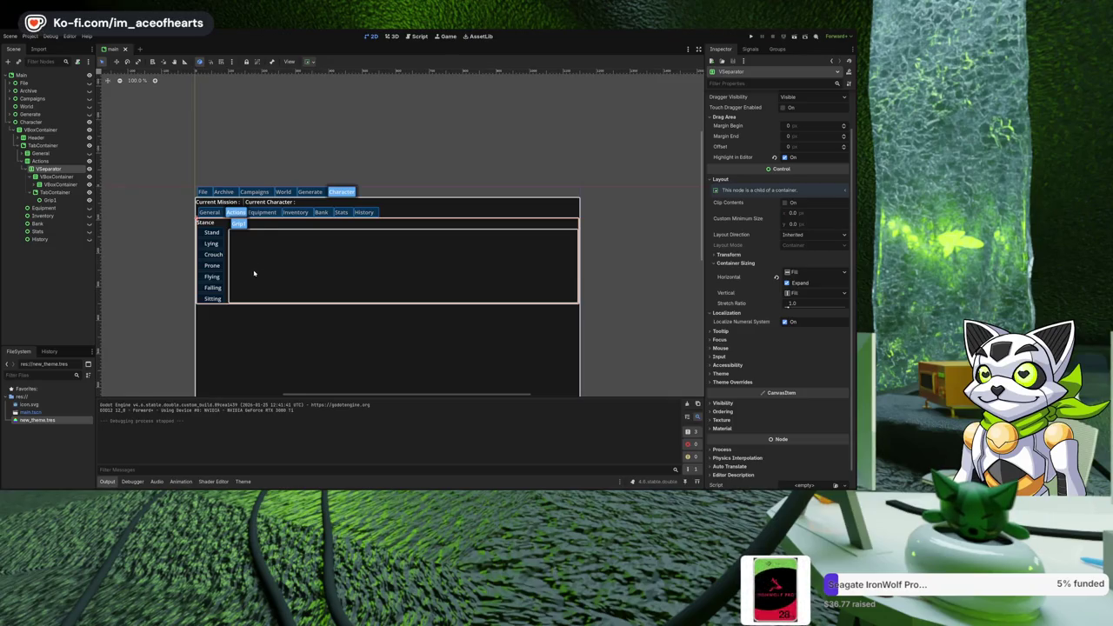
pyautogui.click(48, 285)
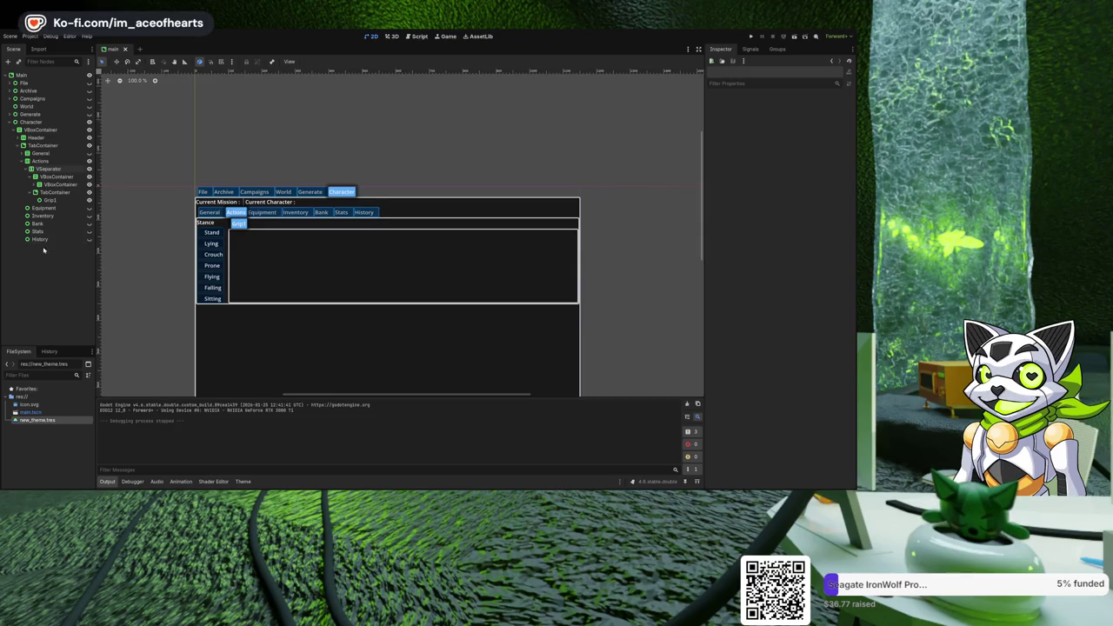
# Expand VSeparator's Split Offsets, add then undo a second element, and recentre the canvas.
pyautogui.click(67, 168)
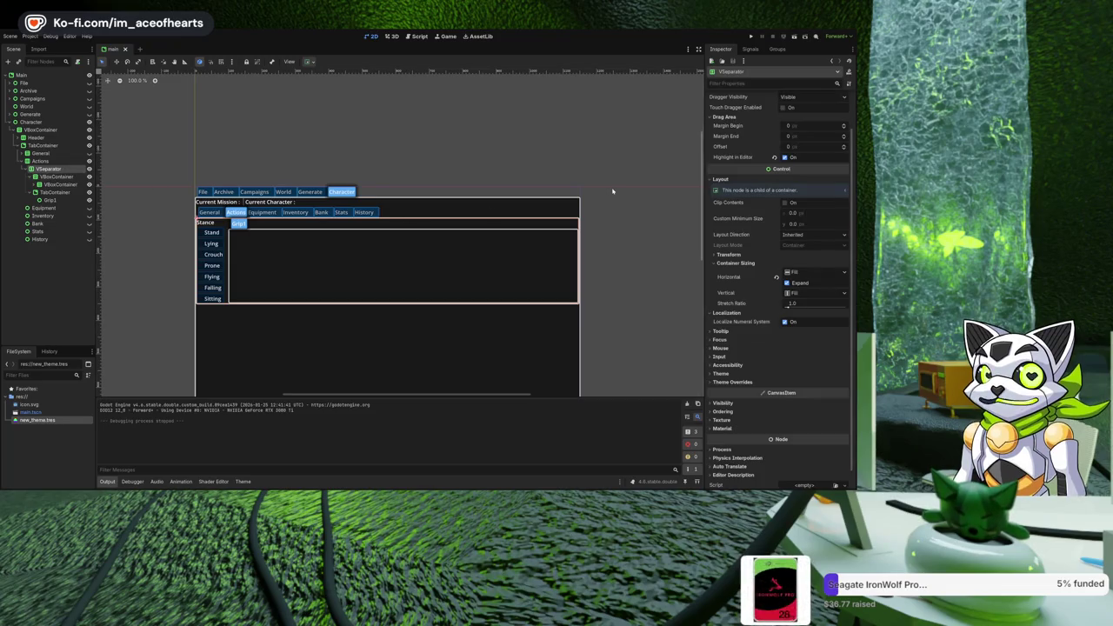
pyautogui.scroll(2, 757, 128)
pyautogui.click(798, 108)
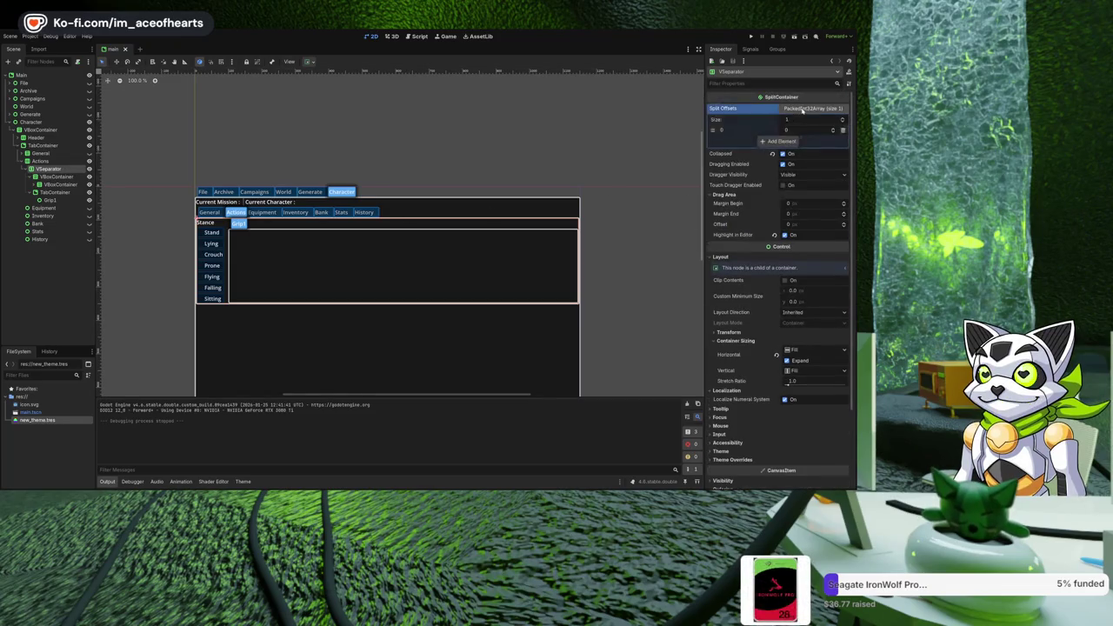
pyautogui.click(778, 141)
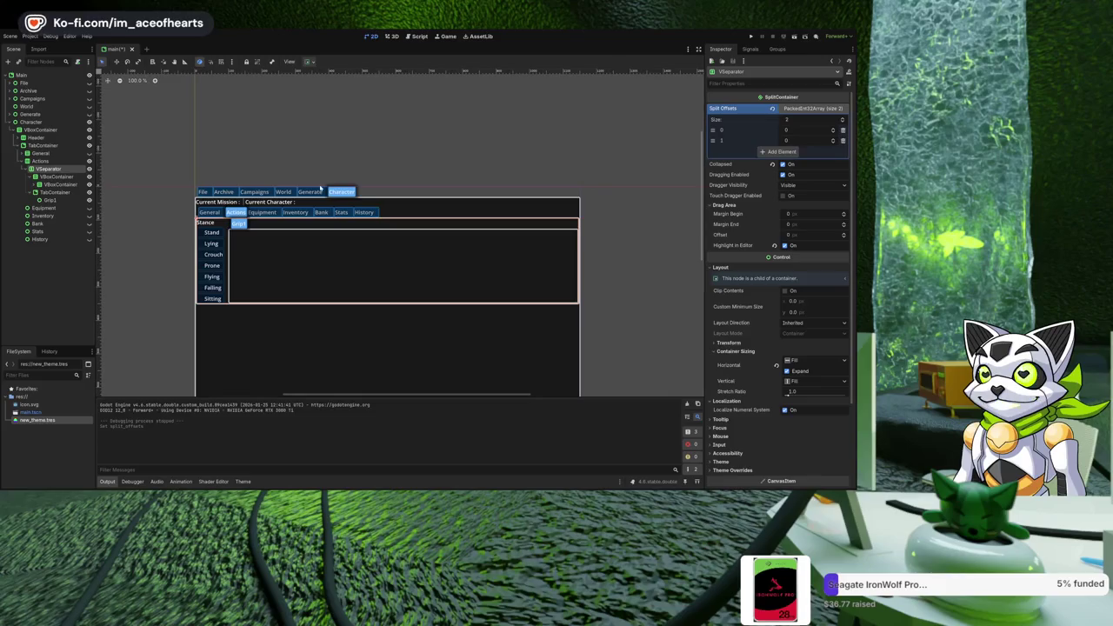
pyautogui.hotkey('ctrl', 'z')
pyautogui.scroll(1, 334, 188)
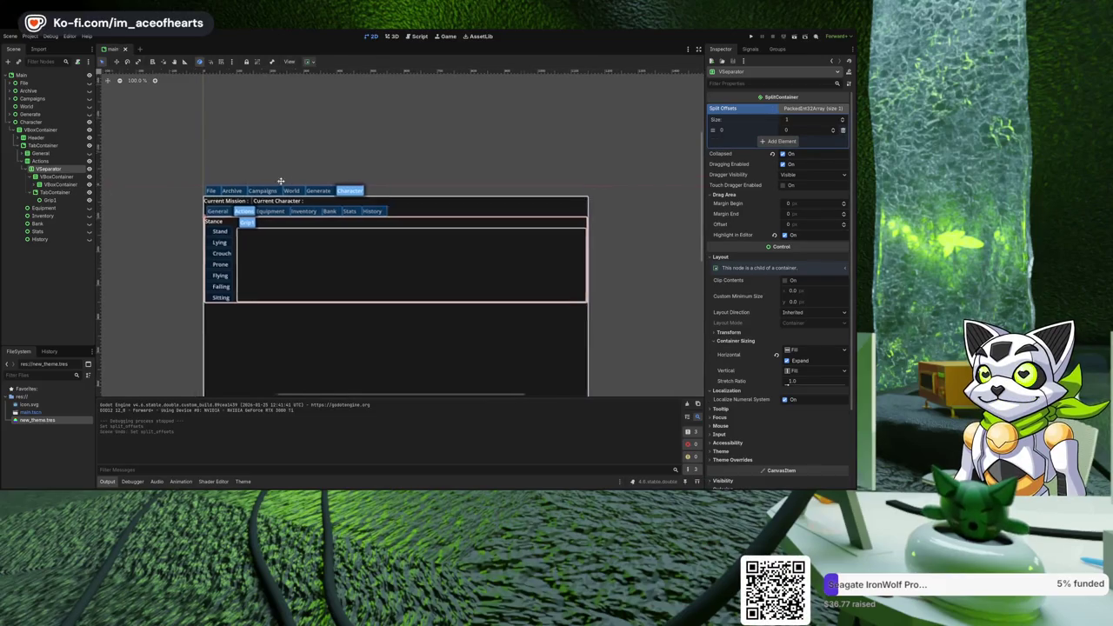
pyautogui.scroll(1, 214, 189)
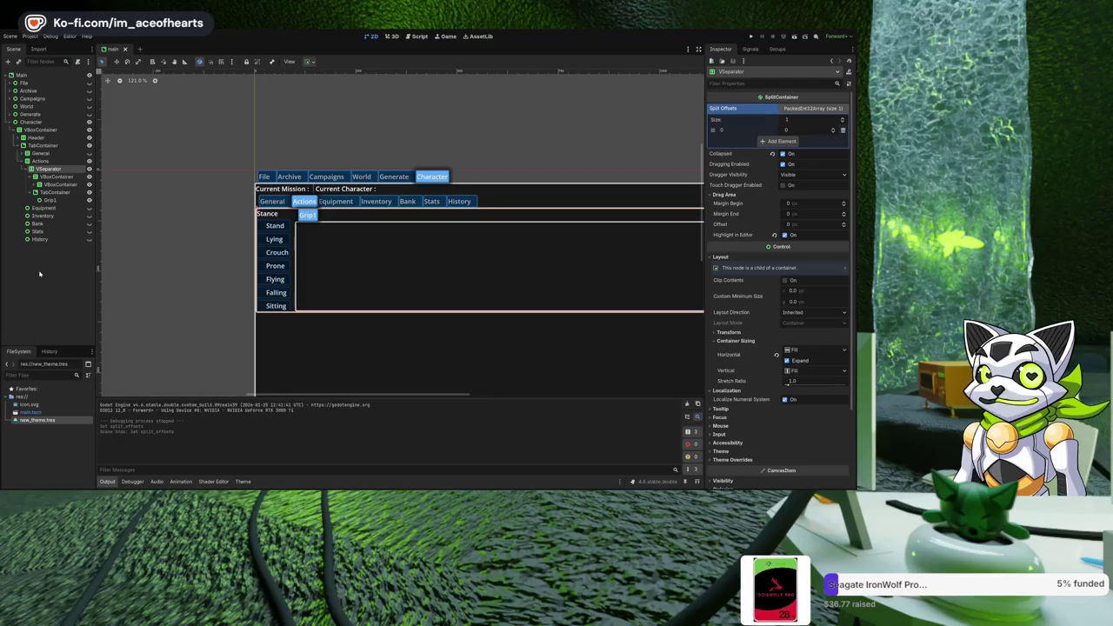
pyautogui.click(31, 178)
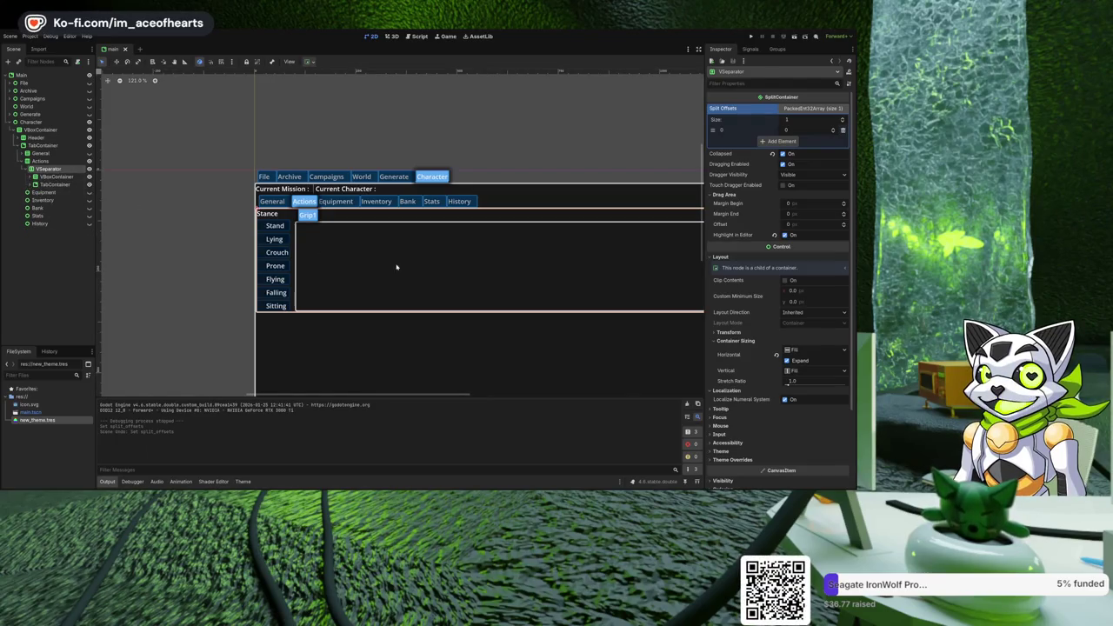
pyautogui.moveTo(397, 266); pyautogui.dragTo(249, 248)
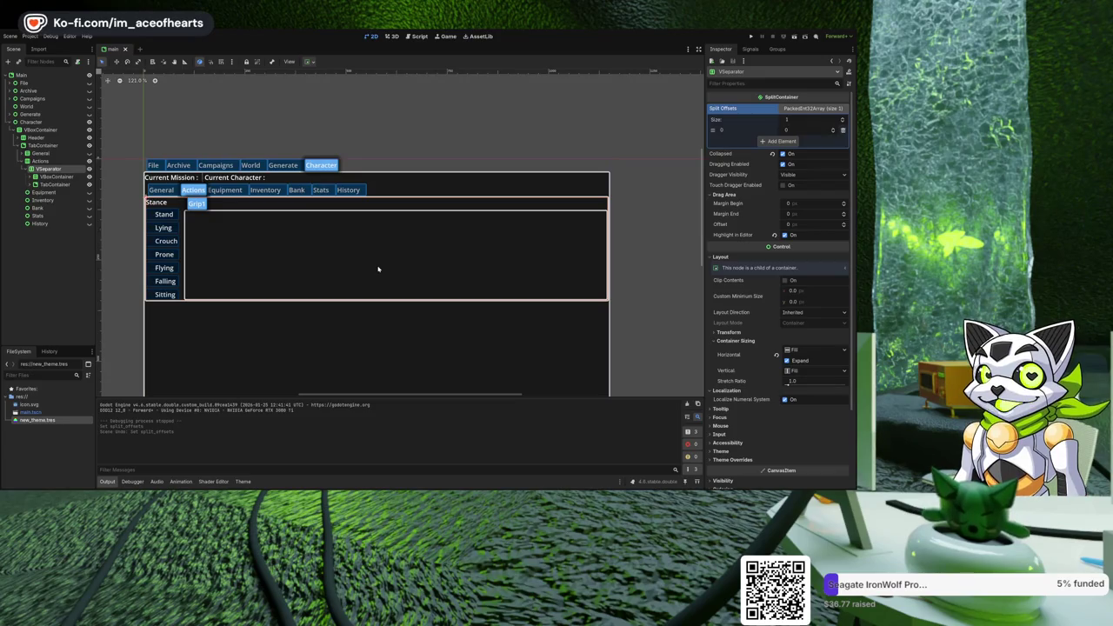
# Create VBoxContainer2 and VBoxContainer3 under VSeparator and move the Grip TabContainer into VBoxContainer2.
pyautogui.hotkey('ctrl', 'a')
pyautogui.press('Return')
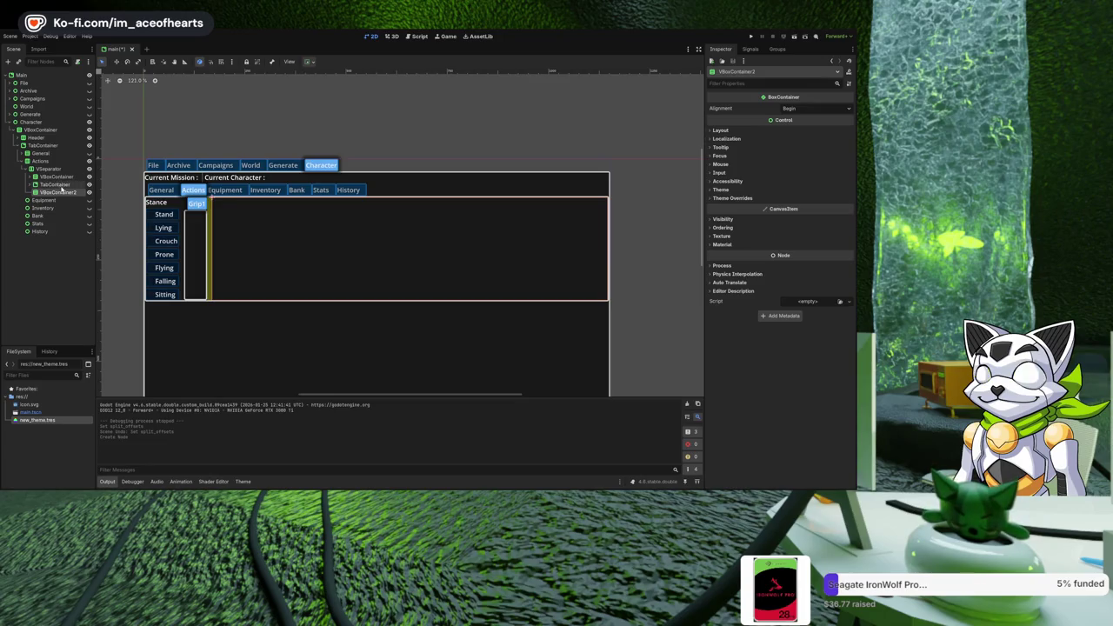
pyautogui.hotkey('ctrl', 'd')
pyautogui.moveTo(63, 186); pyautogui.dragTo(62, 201)
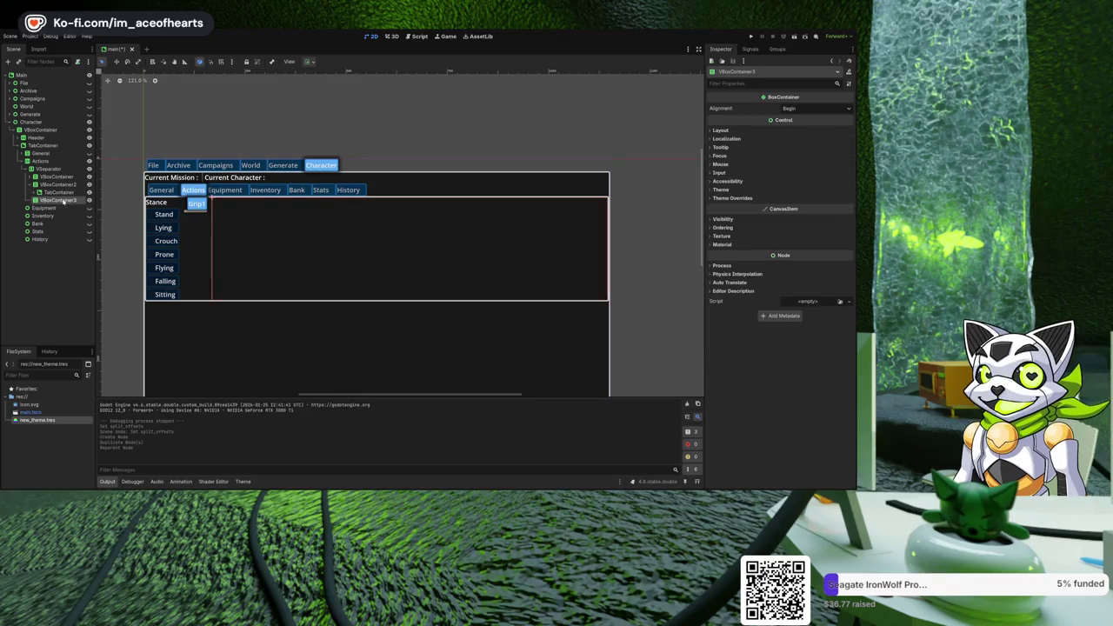
pyautogui.click(273, 196)
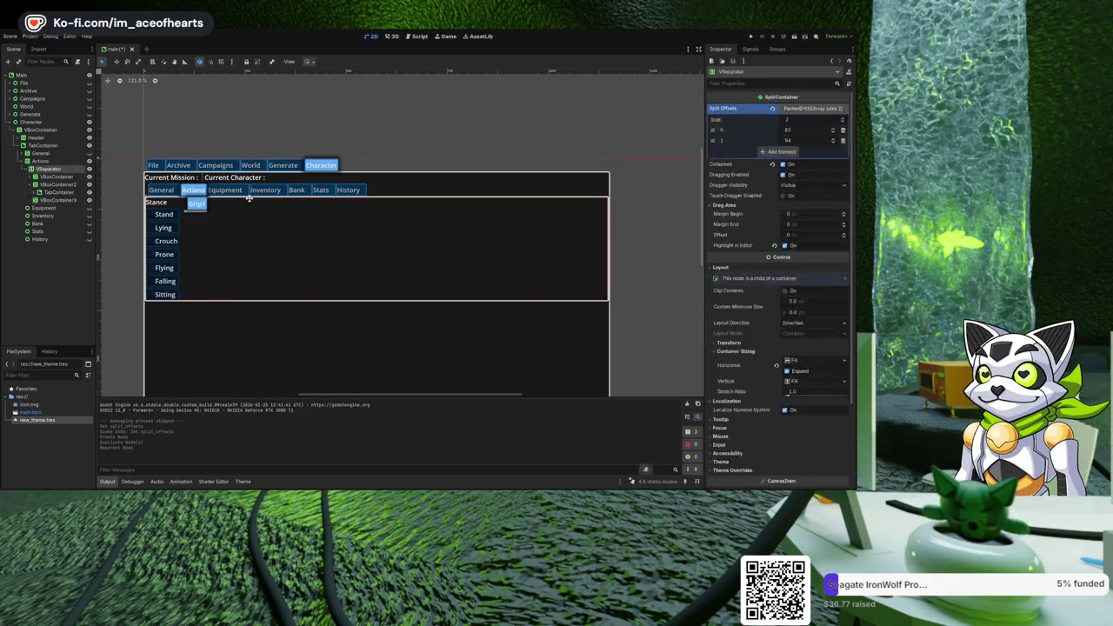
pyautogui.hotkey('ctrl', 'z')
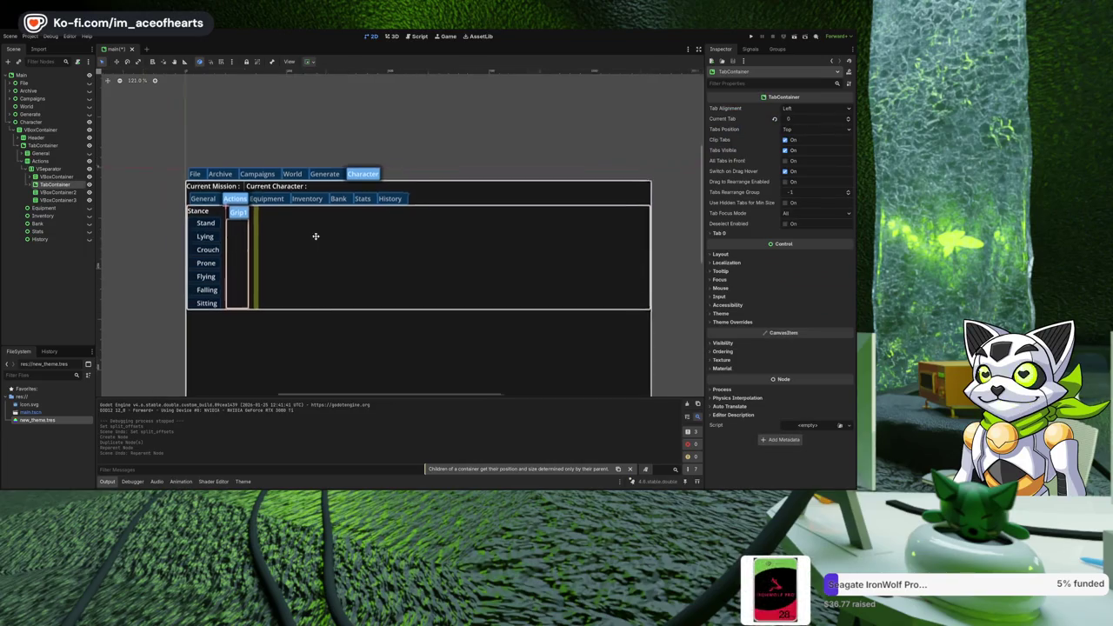
pyautogui.click(68, 200)
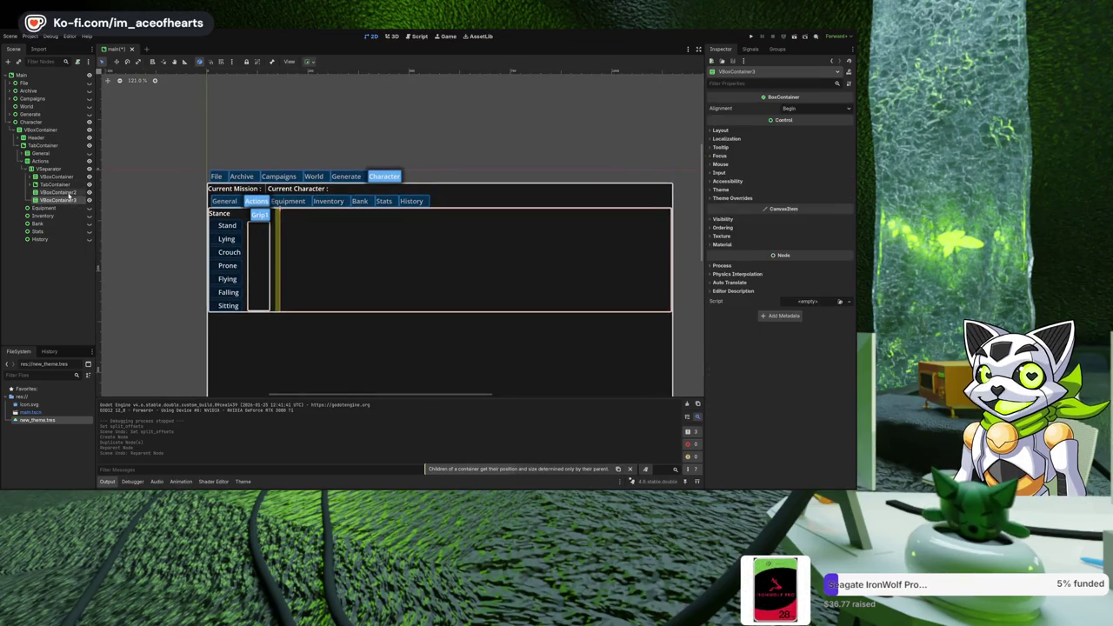
pyautogui.moveTo(70, 196); pyautogui.dragTo(62, 194)
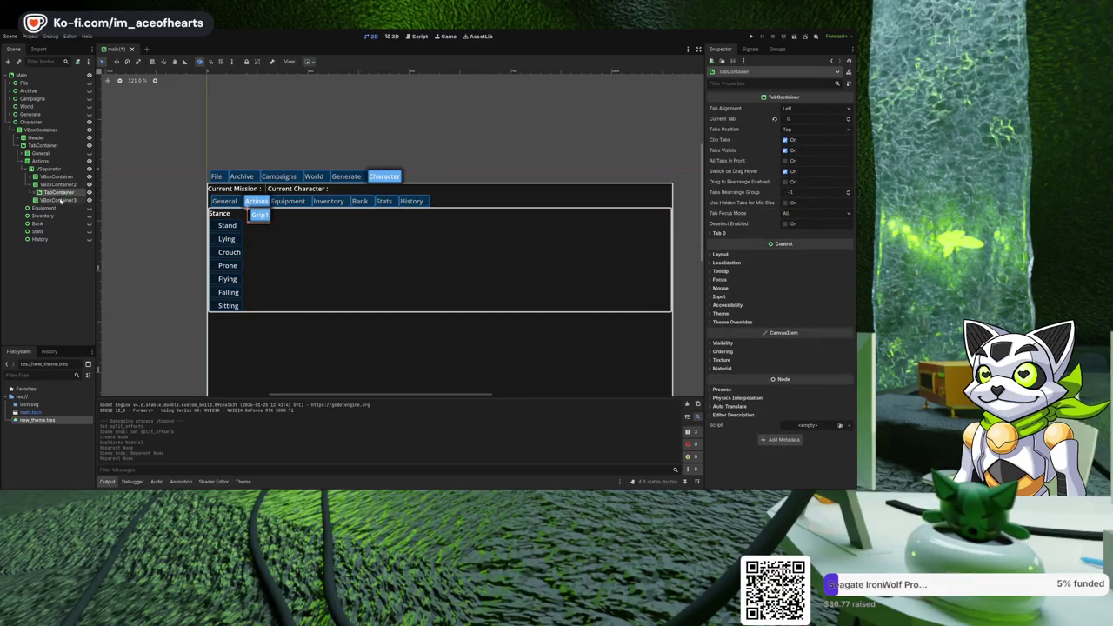
# Compare the new containers' layout widths, then add a Label inside VBoxContainer3.
pyautogui.scroll(2, 282, 236)
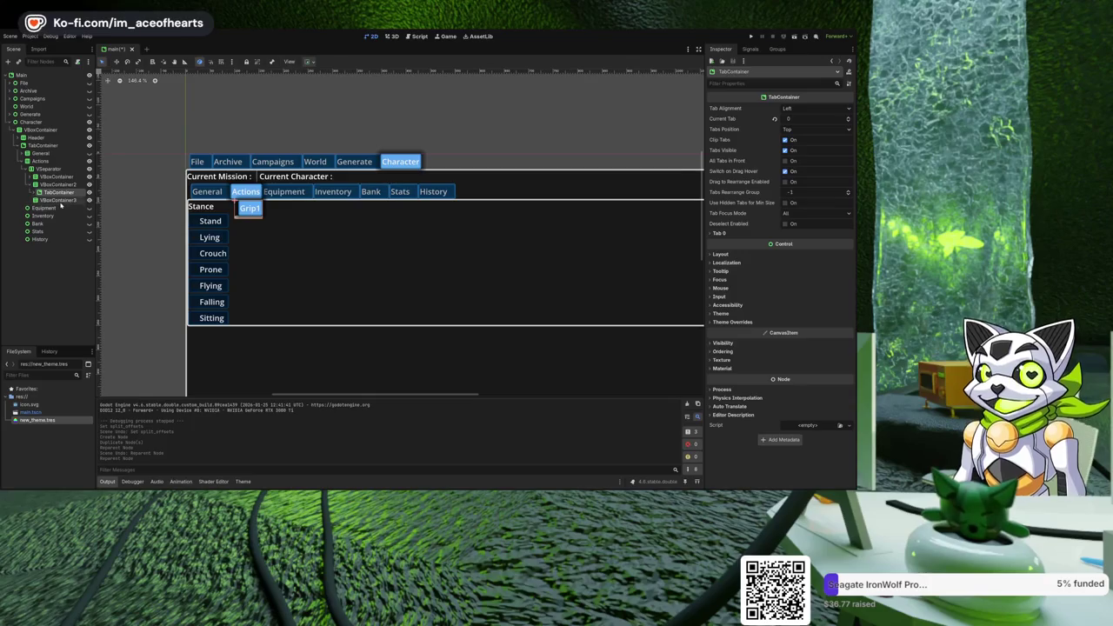
pyautogui.click(57, 200)
pyautogui.hscroll(5, 293, 246)
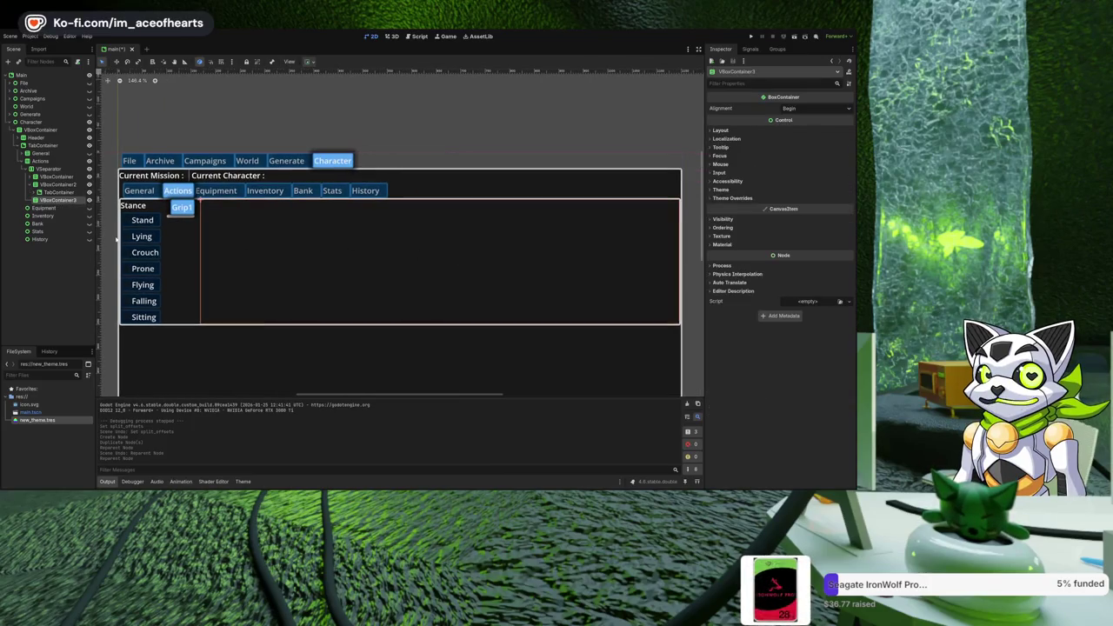
pyautogui.click(54, 185)
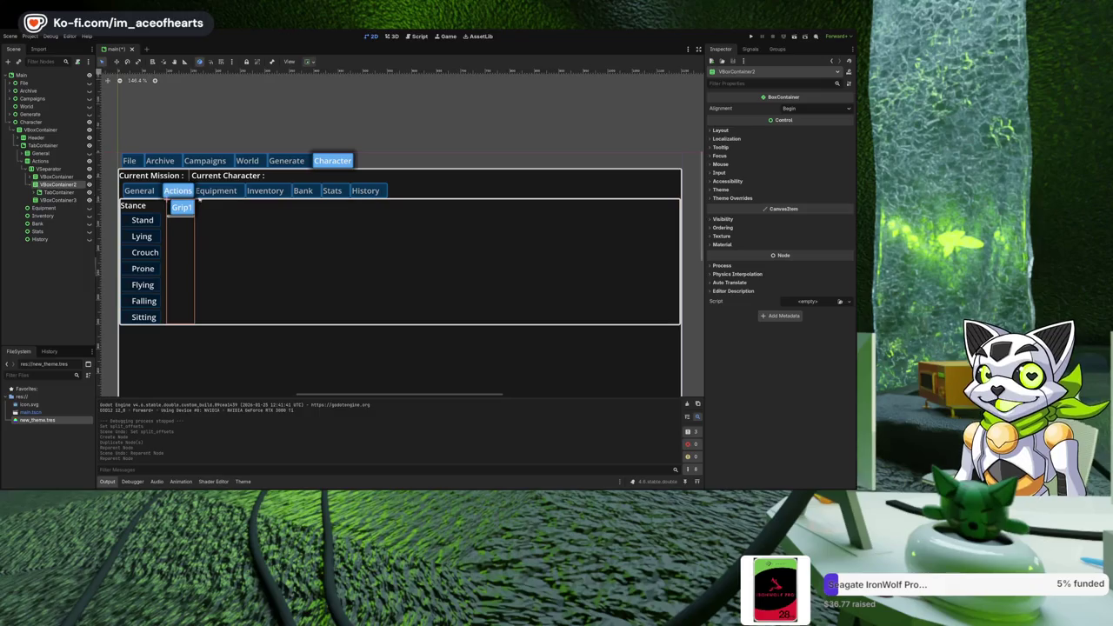
pyautogui.click(739, 130)
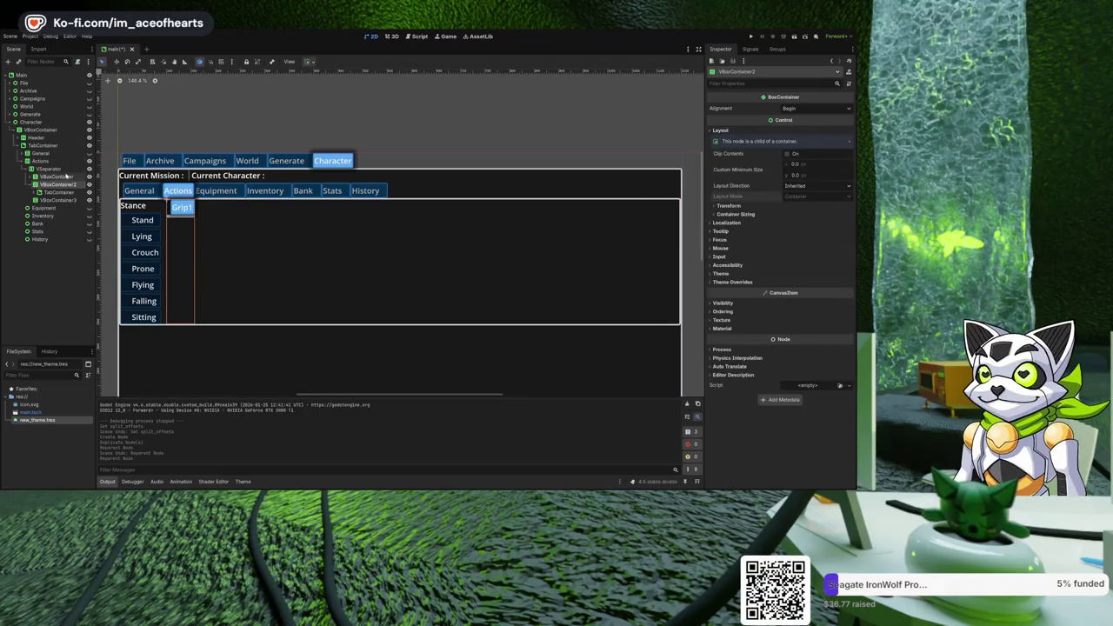
pyautogui.click(57, 176)
pyautogui.click(57, 170)
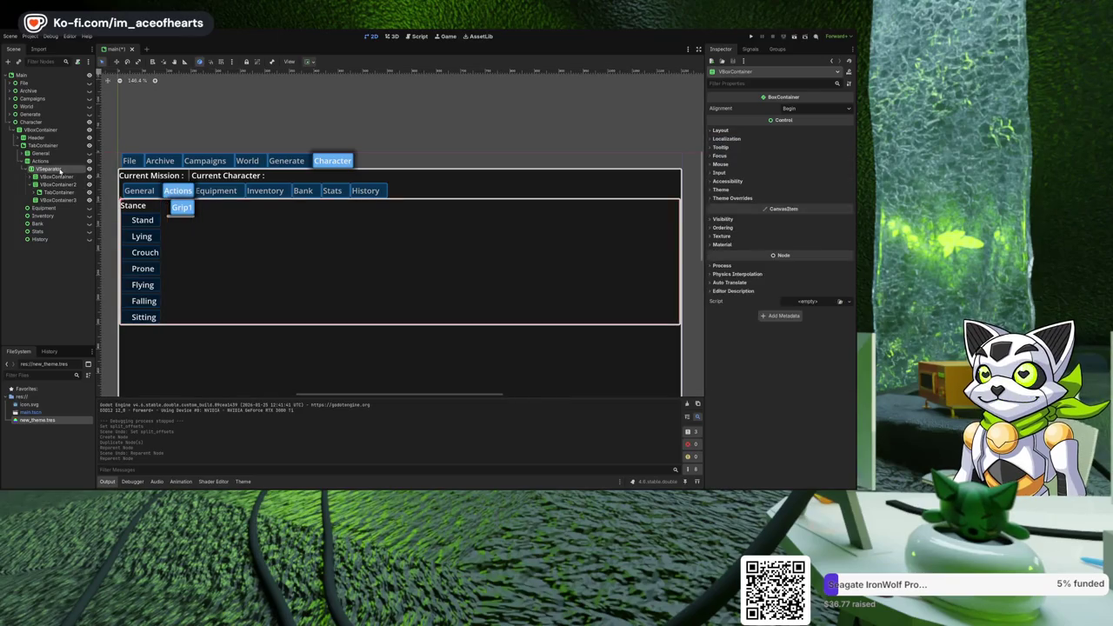
pyautogui.click(55, 200)
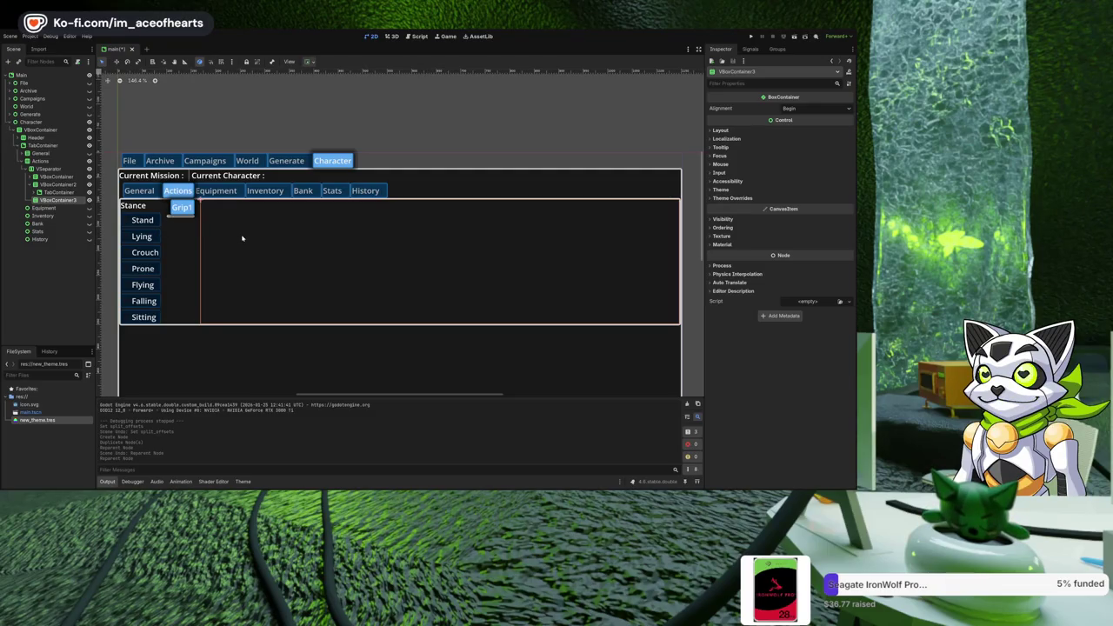
pyautogui.hotkey('ctrl', 'a')
pyautogui.press('Return')
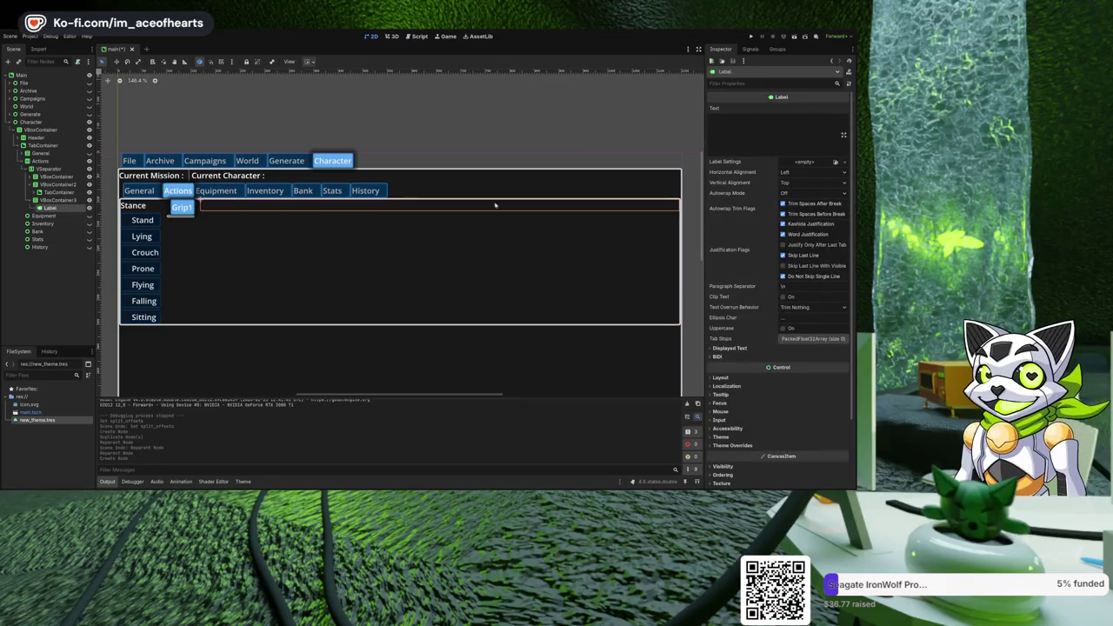
# Set VBoxContainer3's Label to 'Actions' and add a ScrollContainer beneath it.
pyautogui.write('Actions')
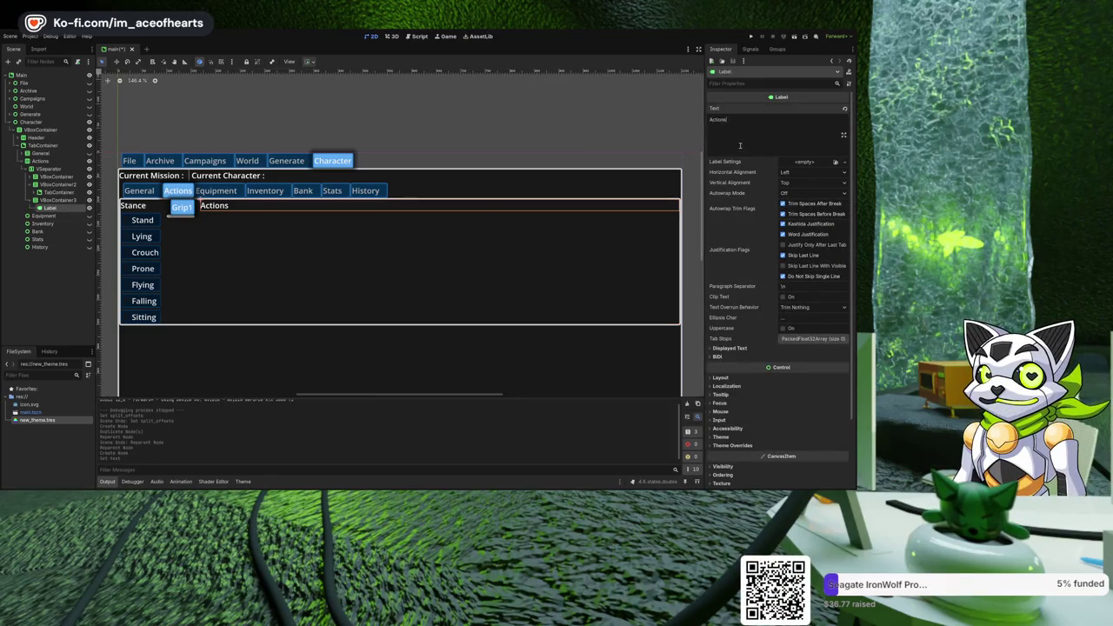
pyautogui.click(52, 201)
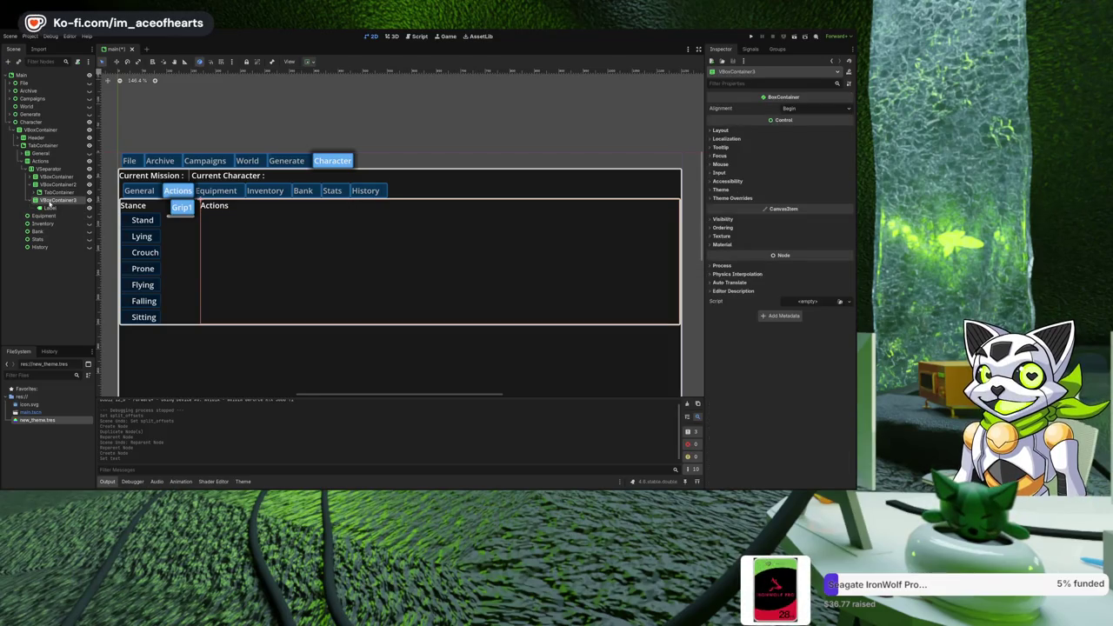
pyautogui.press('Return')
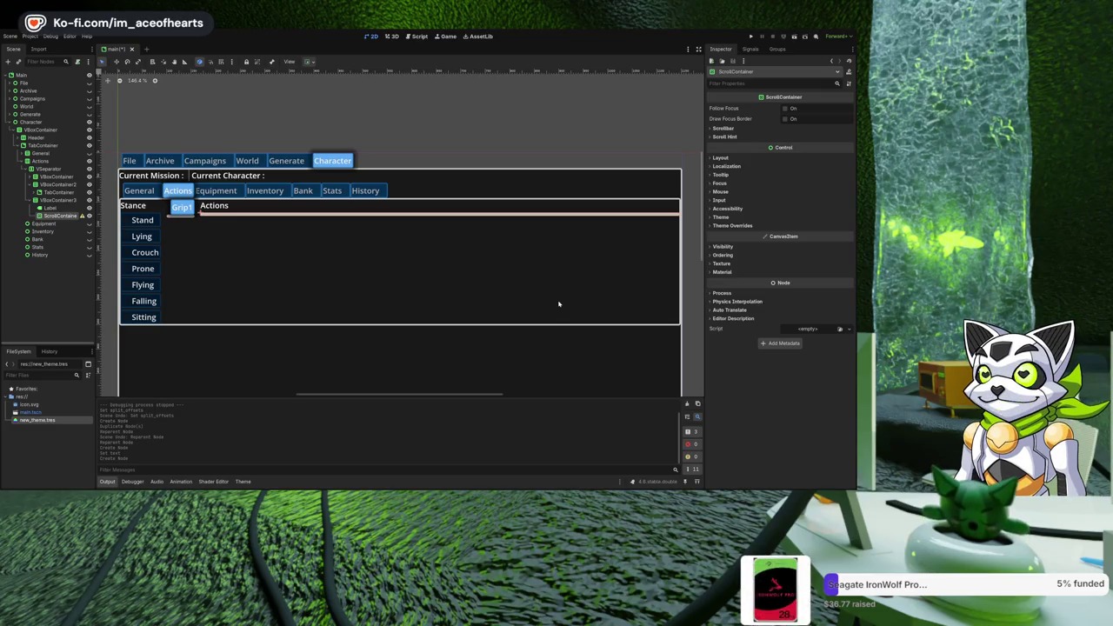
# Add a Button inside the ScrollContainer, trying then reverting its Layout Direction to Inherited.
pyautogui.press('Return')
pyautogui.click(59, 216)
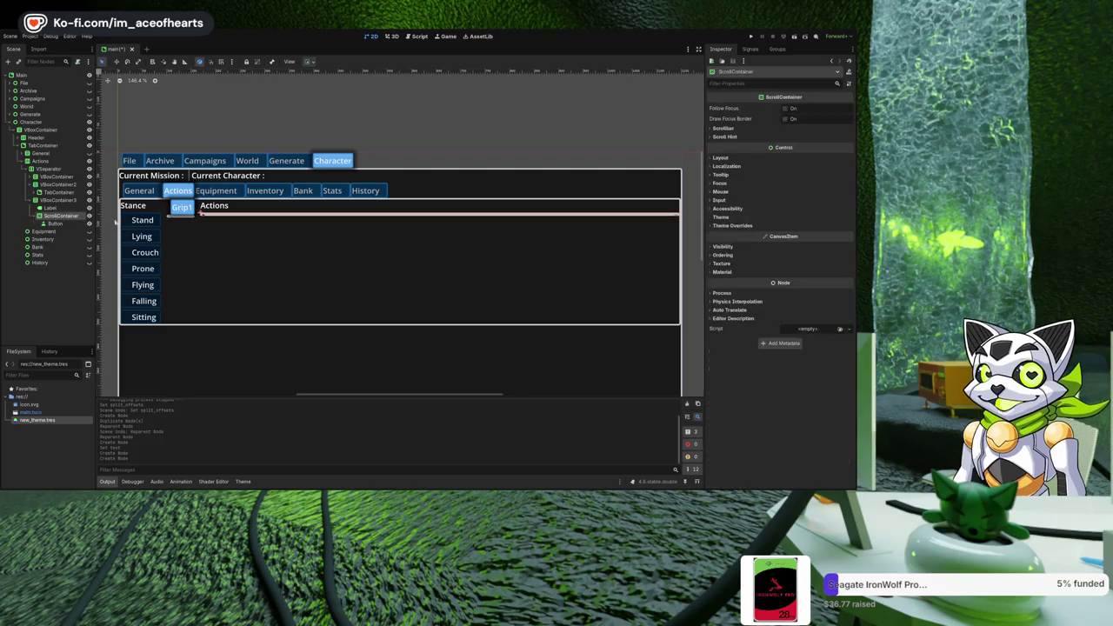
pyautogui.click(733, 159)
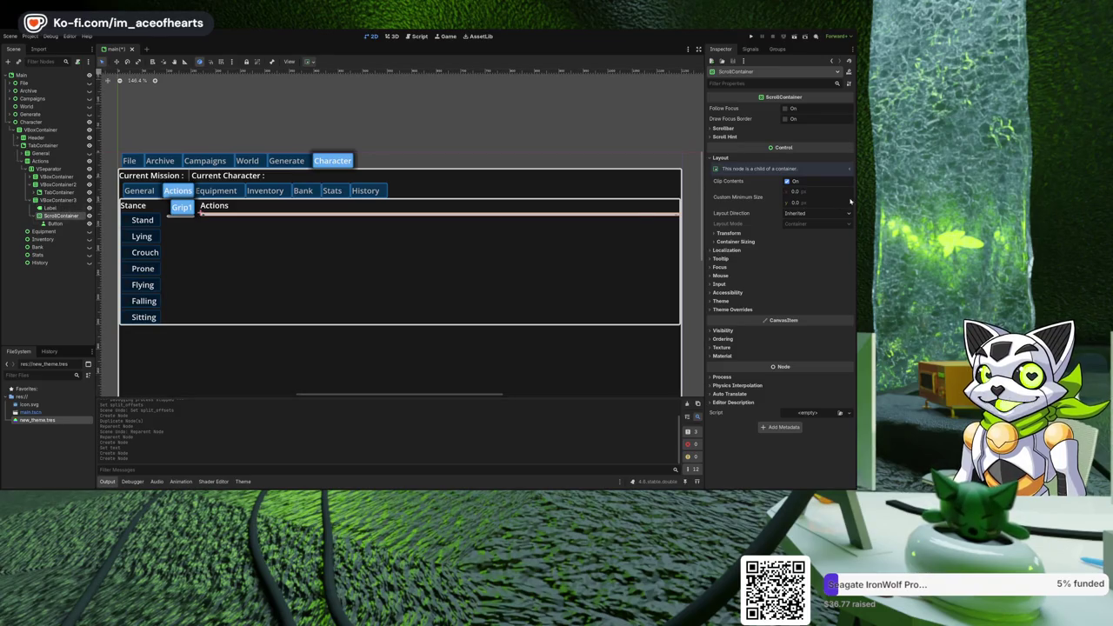
pyautogui.click(818, 213)
pyautogui.click(825, 252)
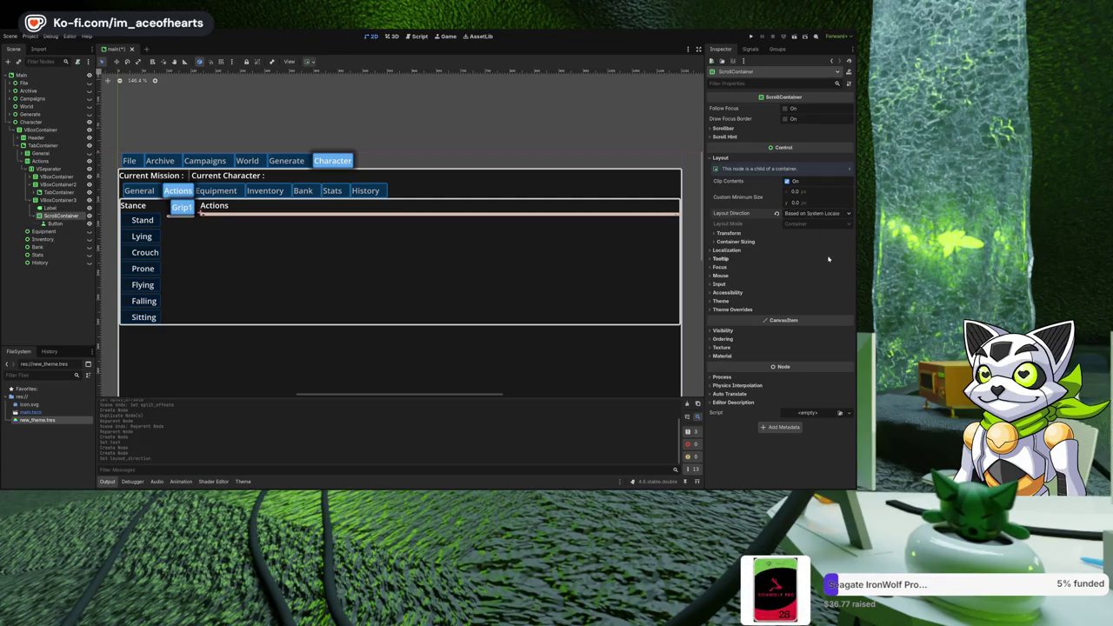
pyautogui.click(776, 213)
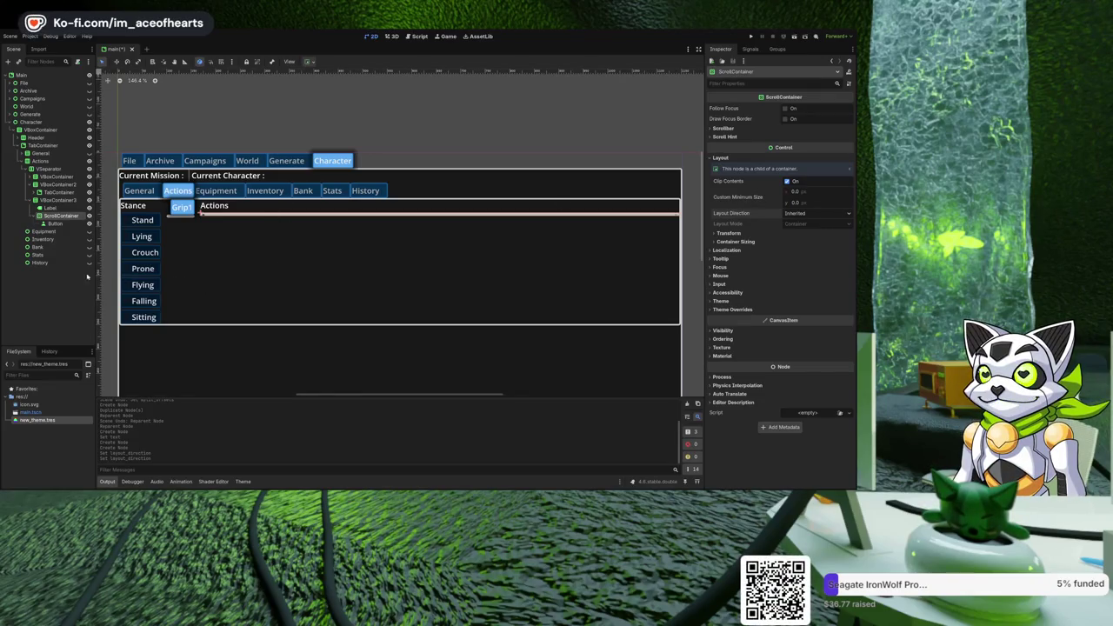
# Inspect the layout settings of the Button, VBoxContainer3, VSeparator and TabContainer.
pyautogui.click(65, 223)
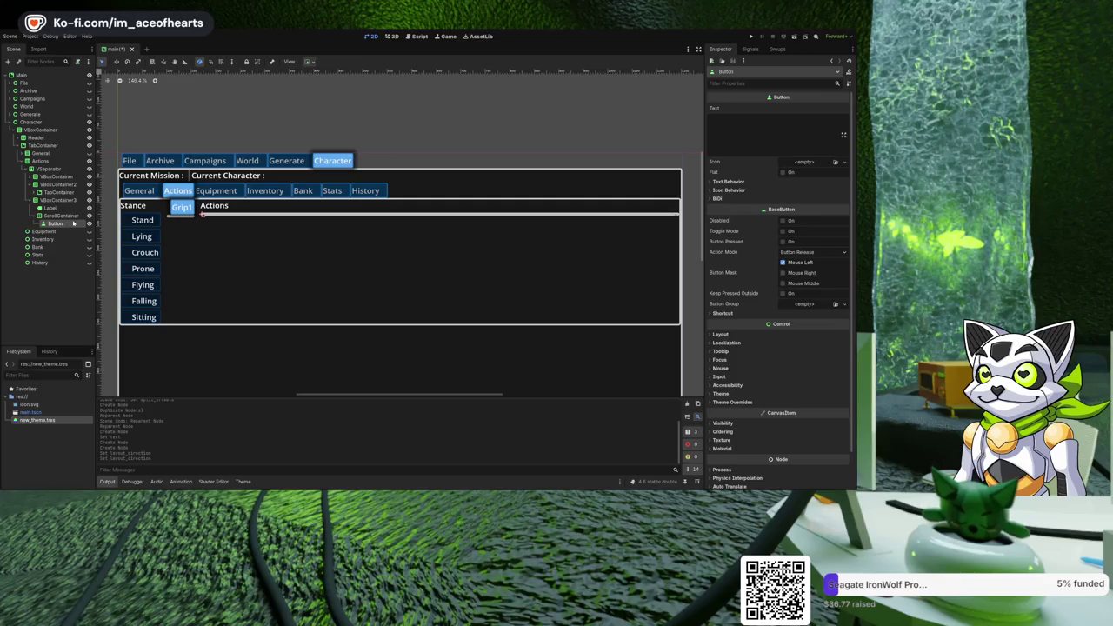
pyautogui.scroll(2, 320, 235)
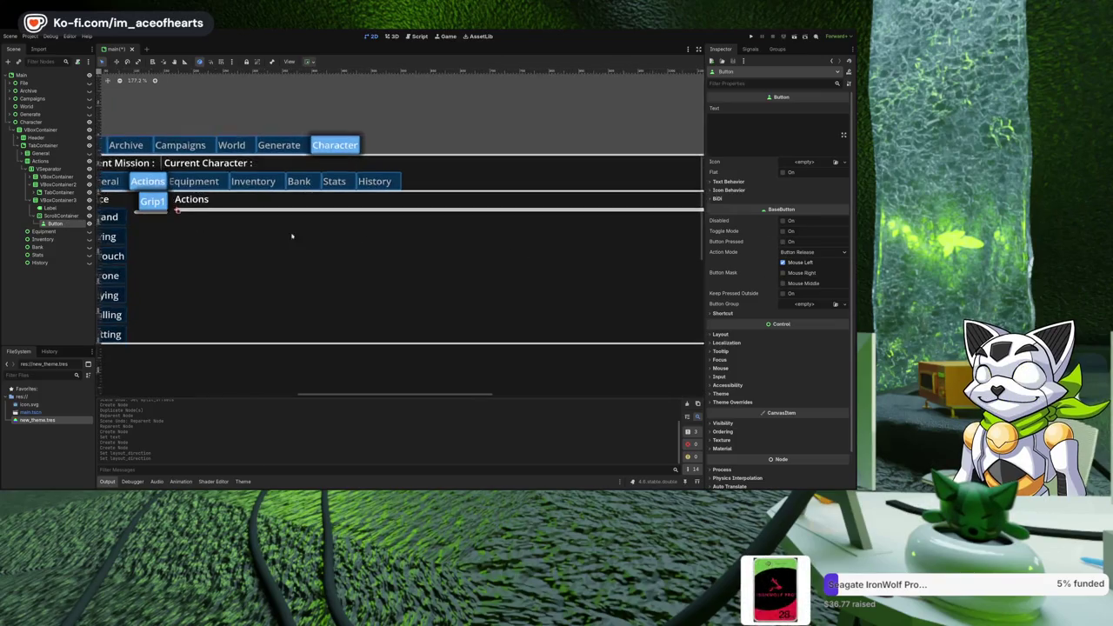
pyautogui.click(54, 200)
pyautogui.scroll(-3, 411, 253)
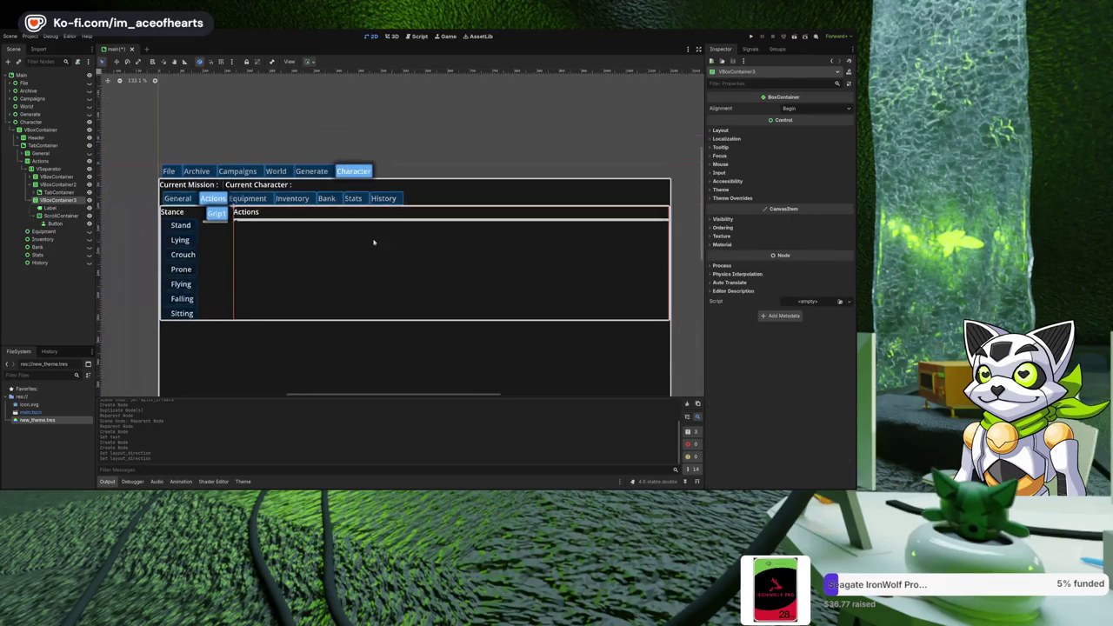
pyautogui.click(773, 130)
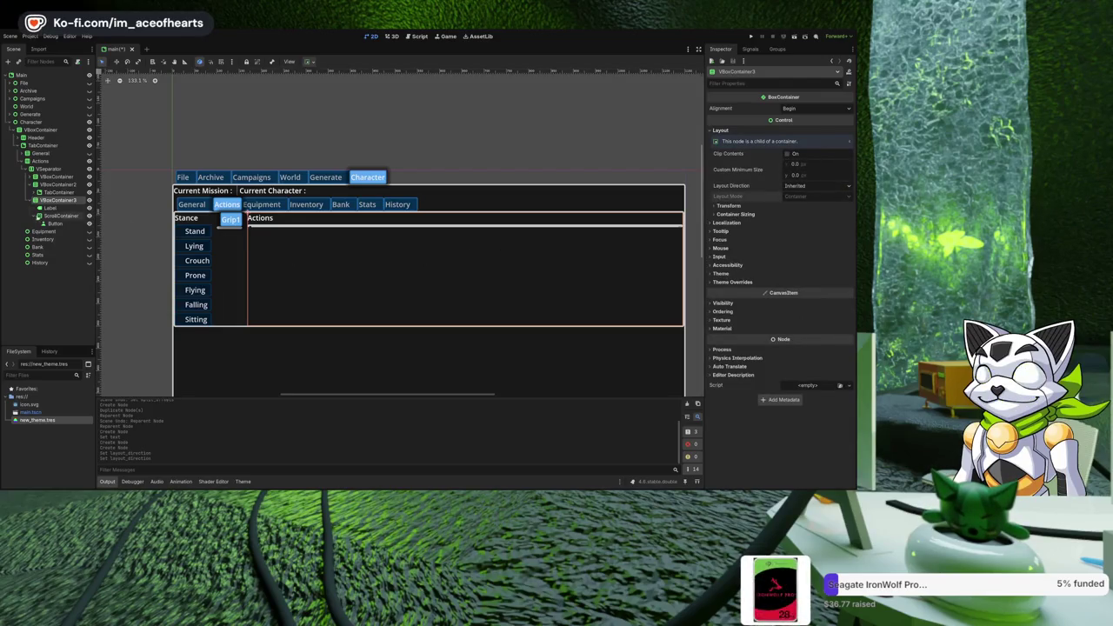
pyautogui.click(44, 169)
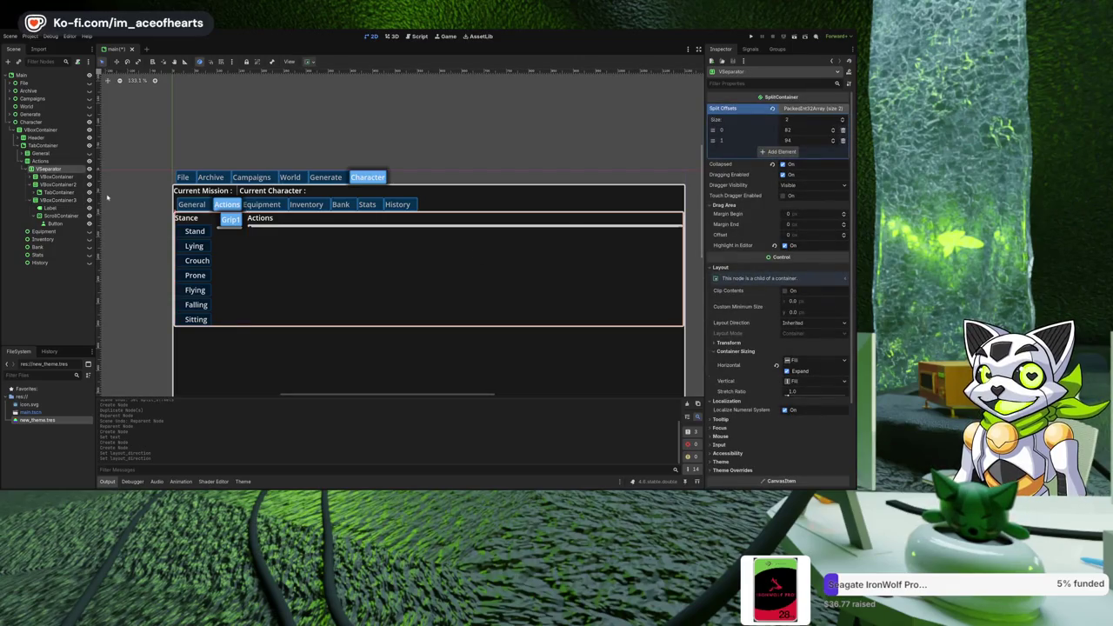
pyautogui.click(39, 160)
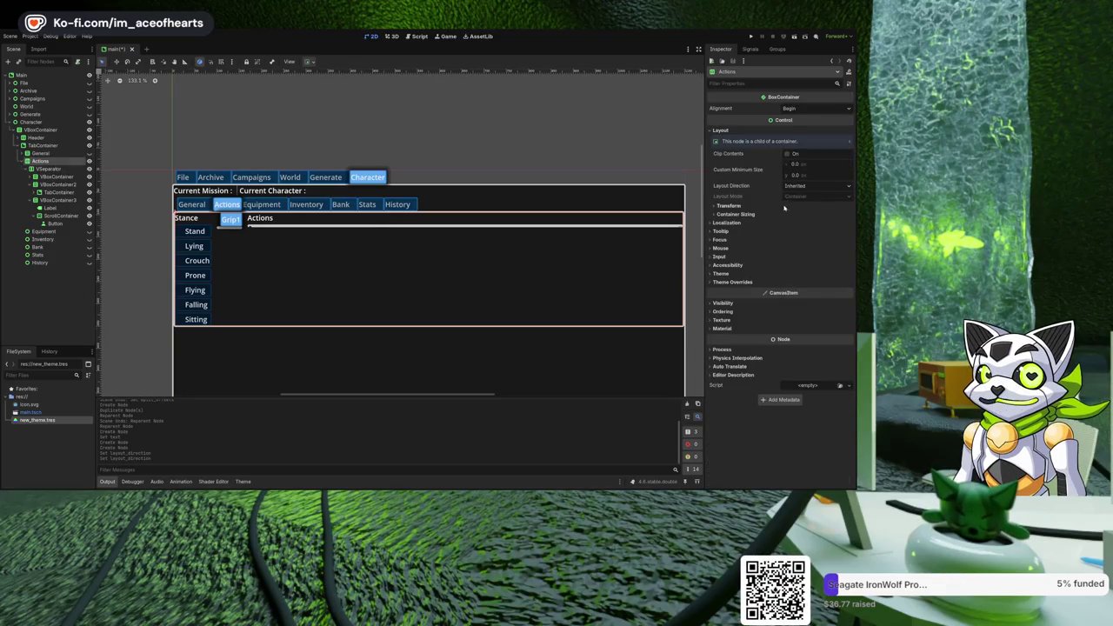
pyautogui.click(44, 145)
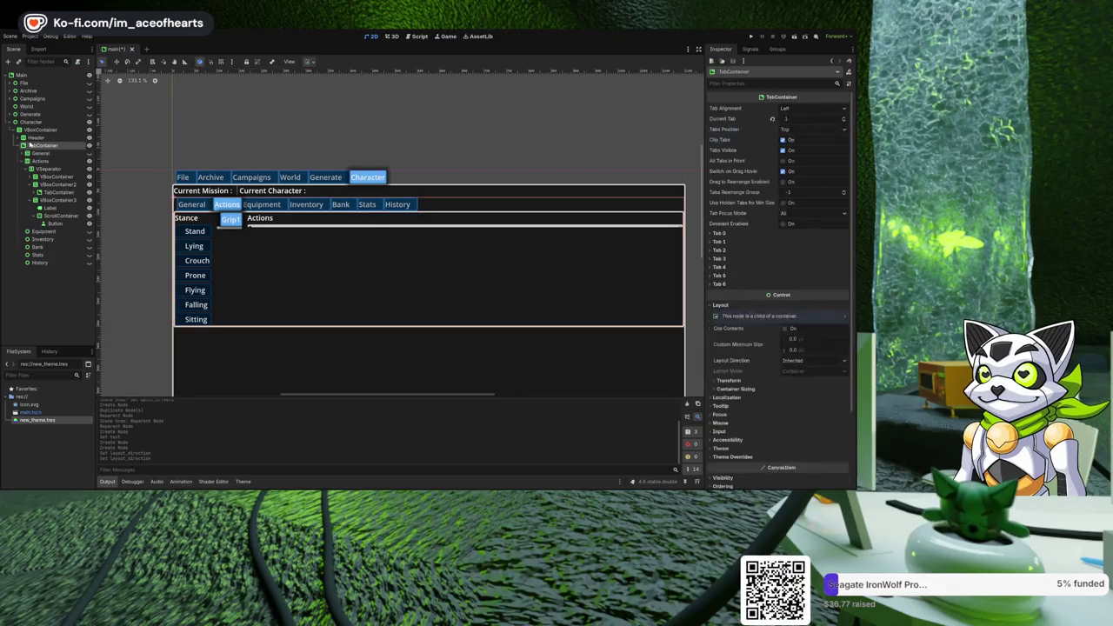
pyautogui.press('Up')
pyautogui.press('Up')
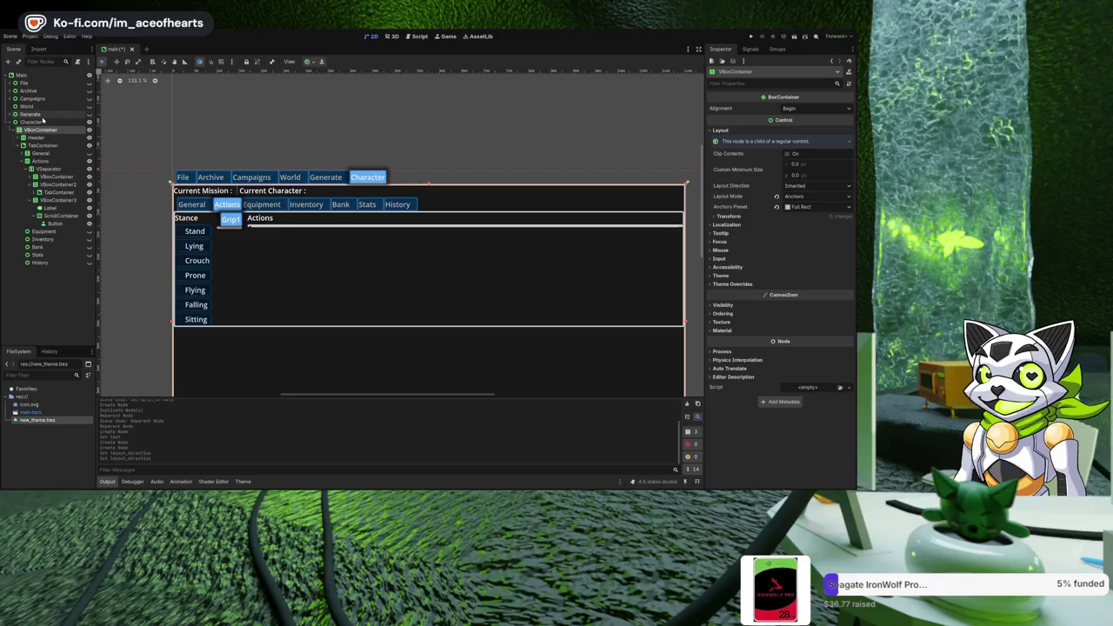
# Check the Header and Actions containers' layout, then select the Button's text for editing.
pyautogui.click(40, 122)
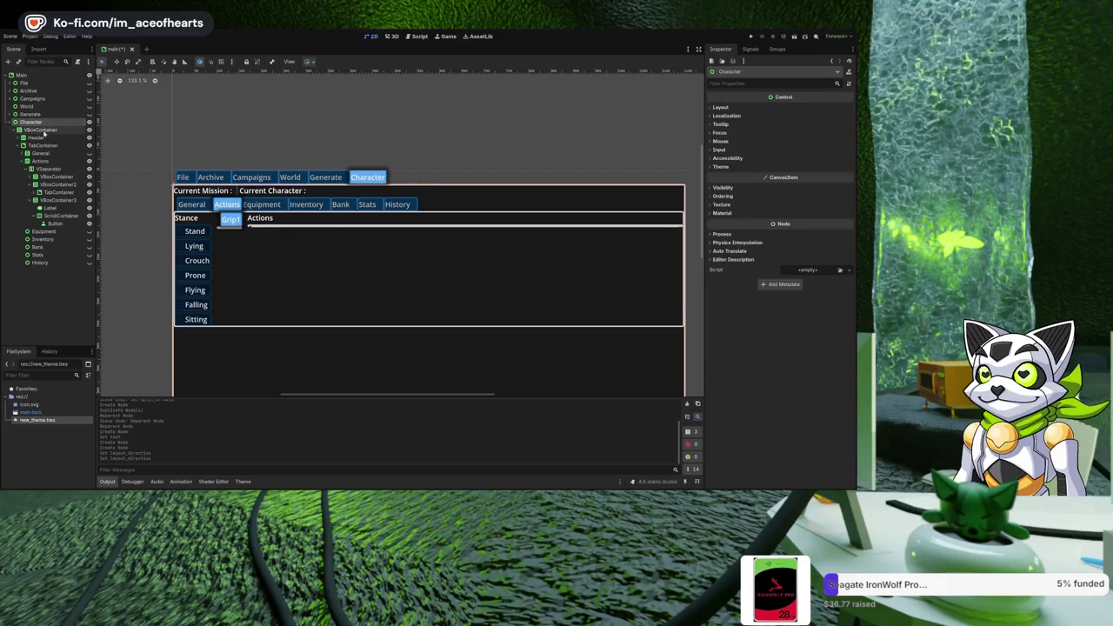
pyautogui.click(43, 129)
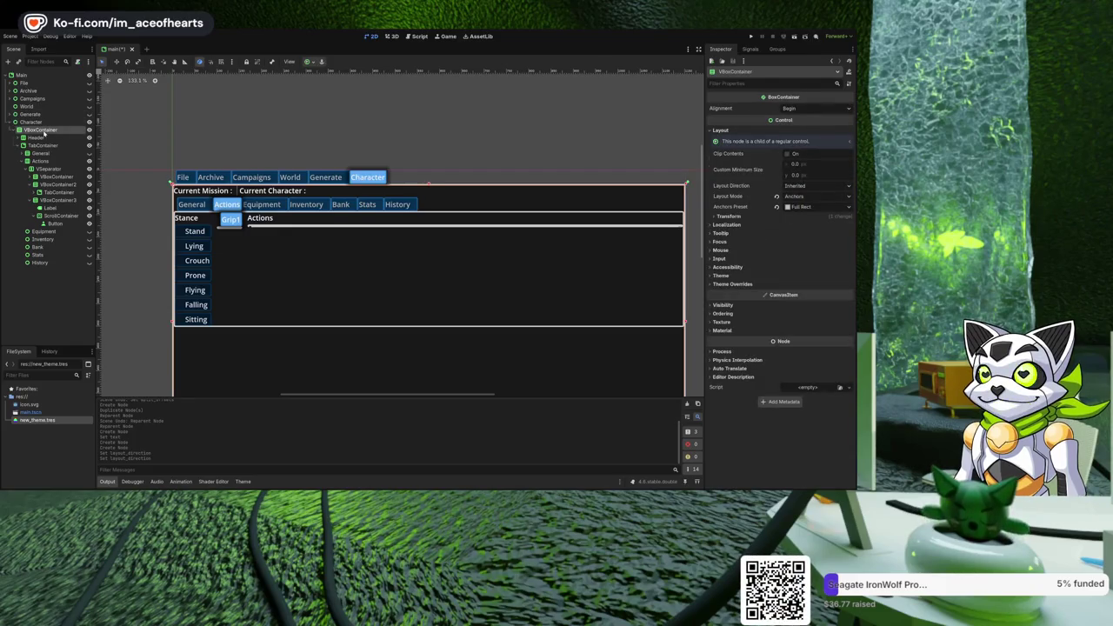
pyautogui.click(37, 138)
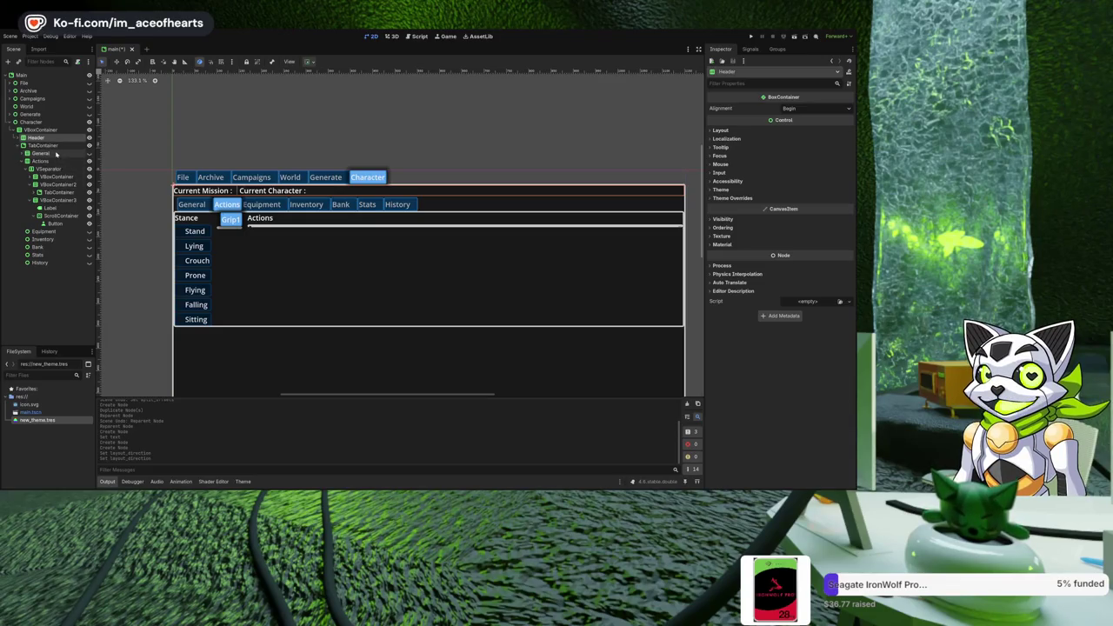
pyautogui.click(52, 160)
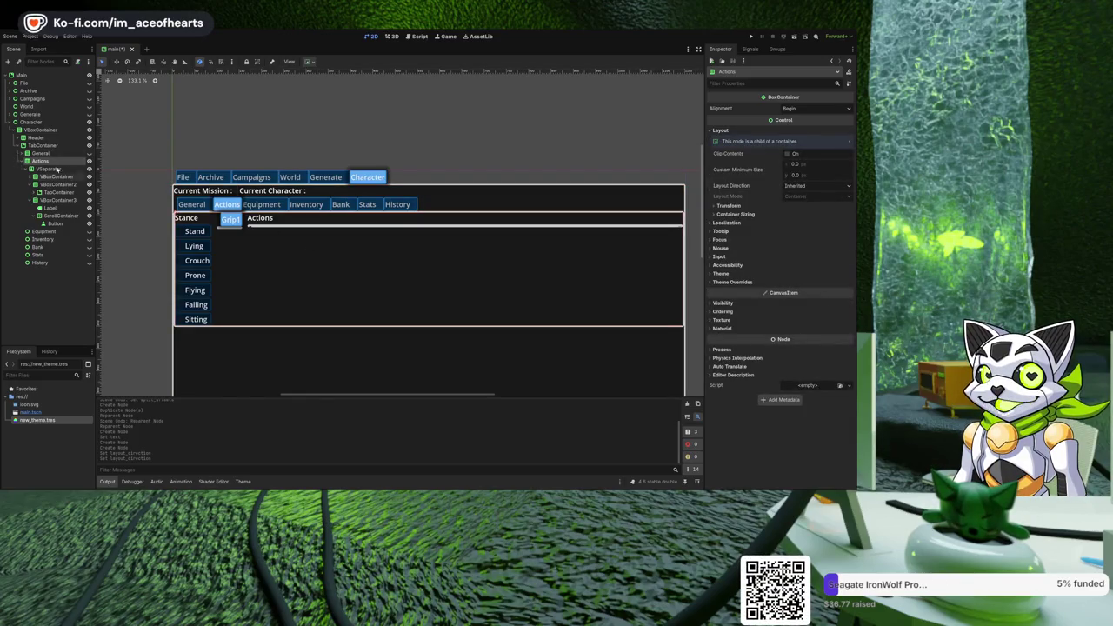
pyautogui.click(54, 224)
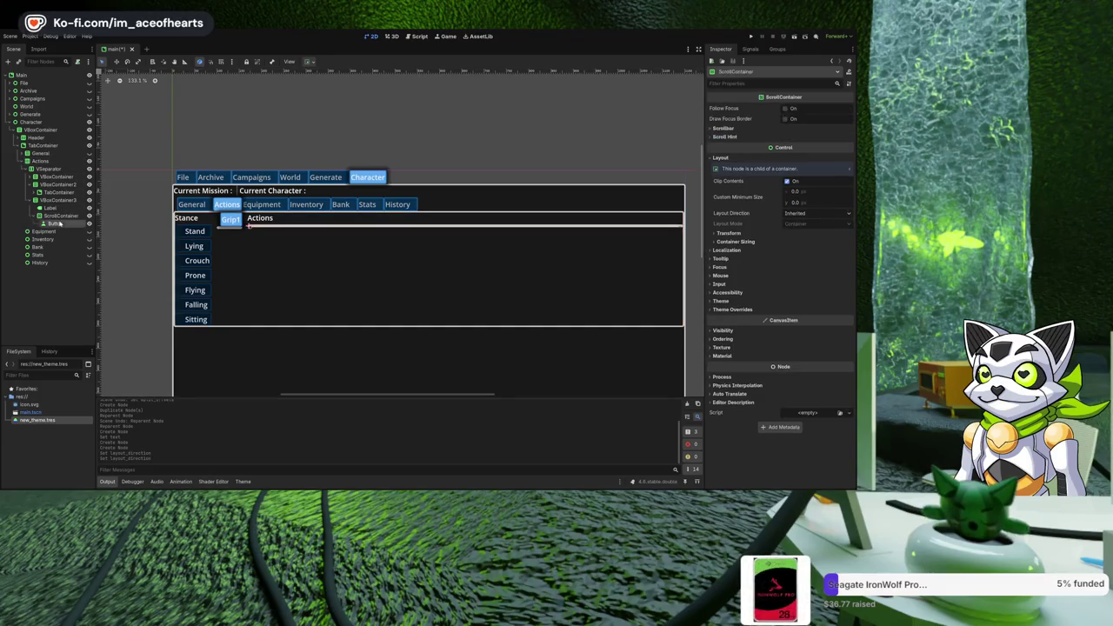
pyautogui.click(778, 134)
# Set the button's text to 'Test Action 1' and check it inside the Actions column's ScrollContainer.
pyautogui.write('Test Action 1')
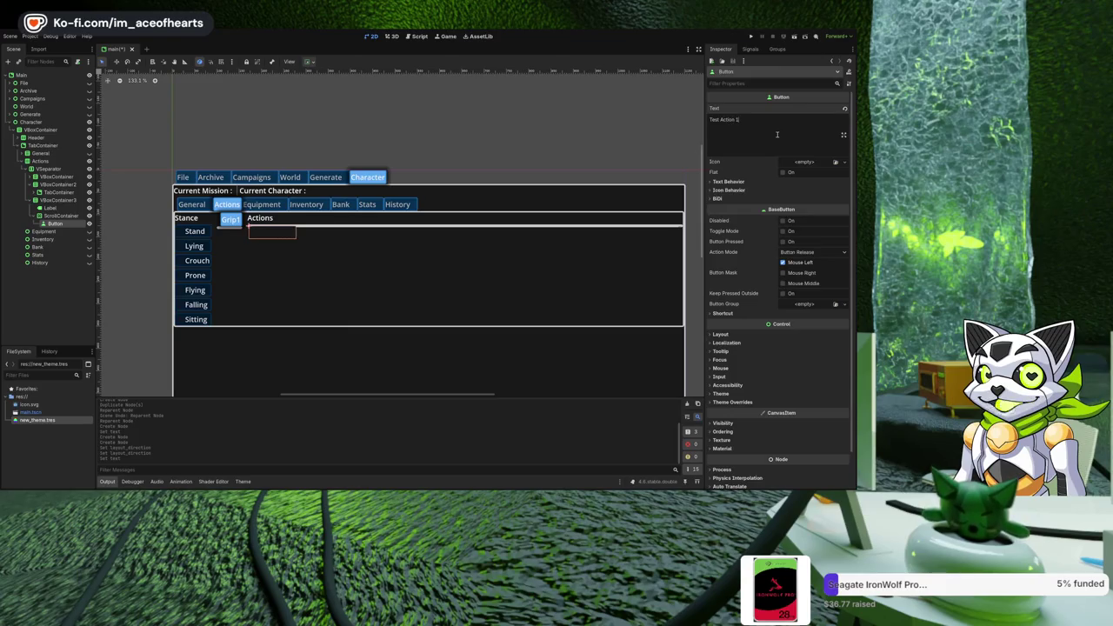
pyautogui.scroll(5, 393, 281)
pyautogui.scroll(3, 383, 287)
pyautogui.click(510, 299)
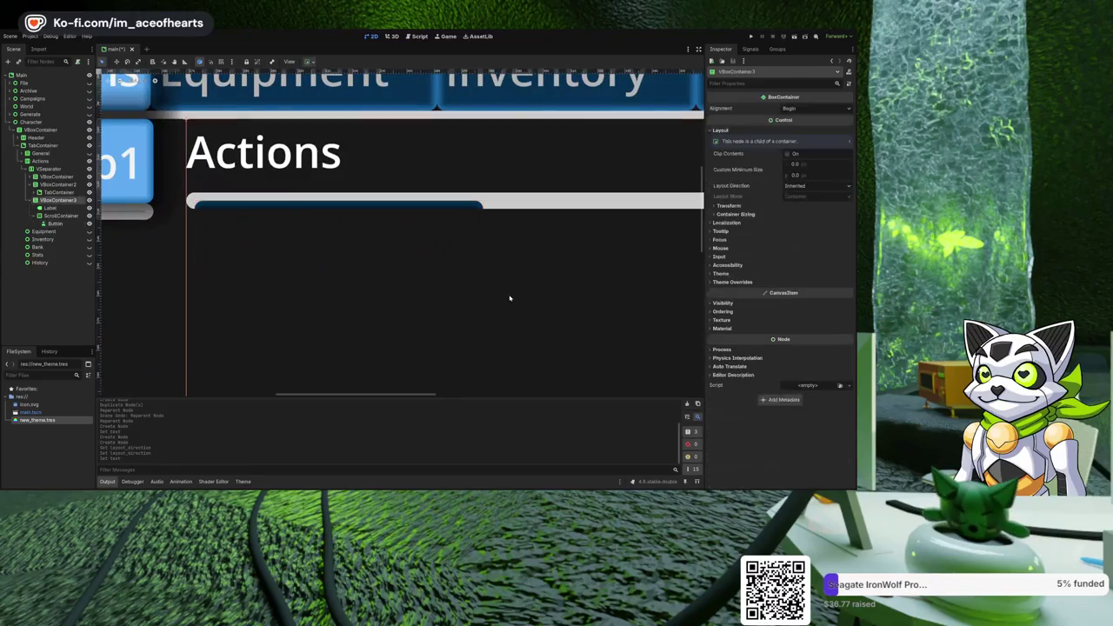
pyautogui.click(305, 214)
pyautogui.scroll(-5, 305, 212)
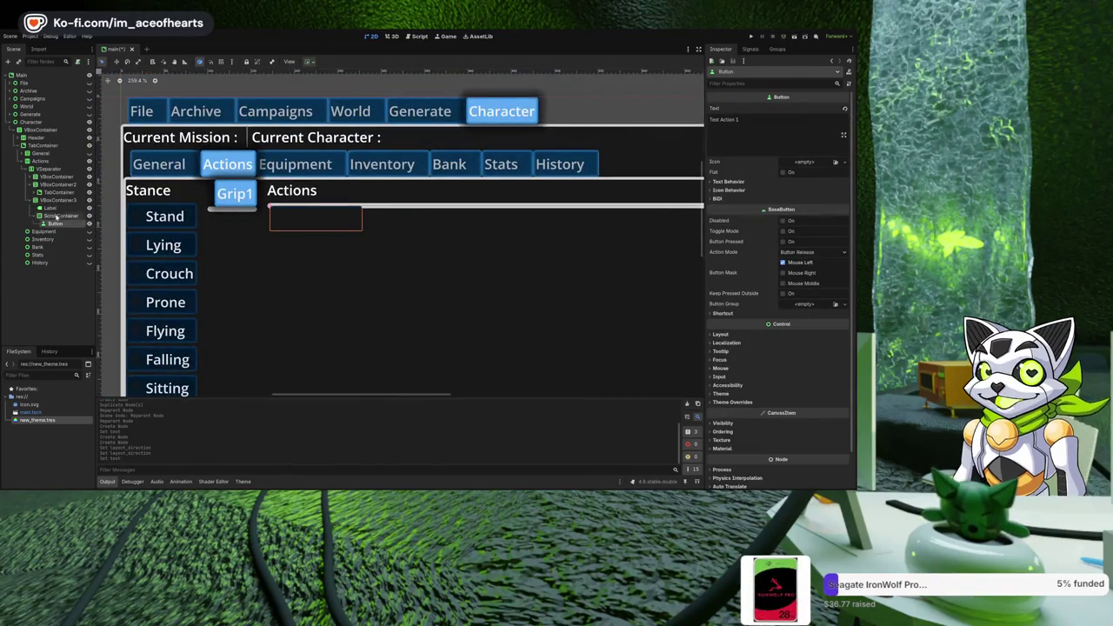
pyautogui.click(57, 216)
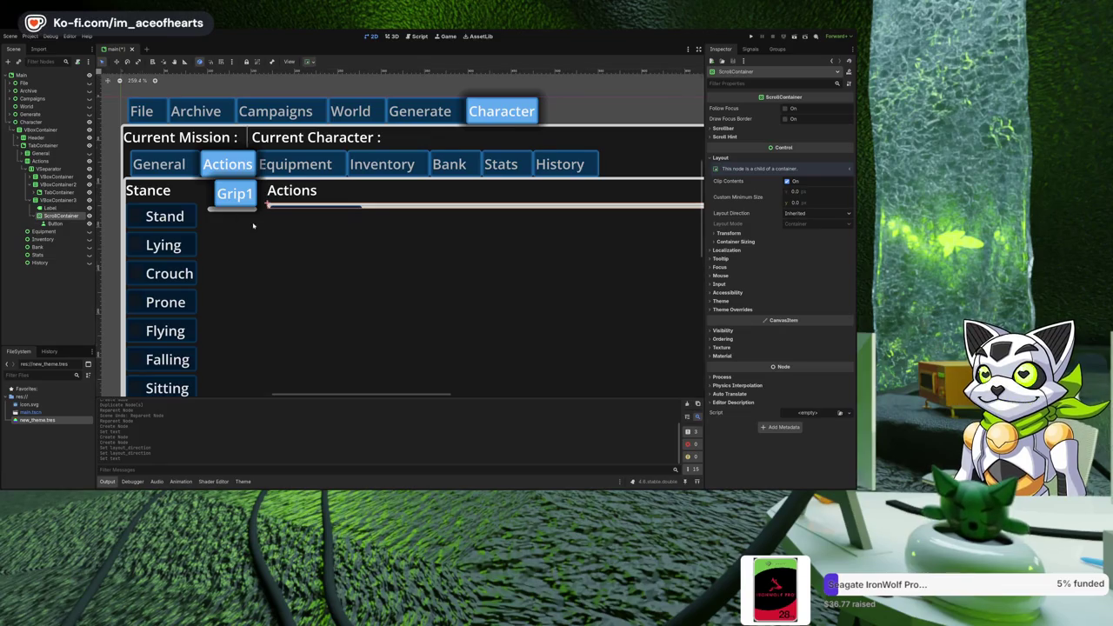
pyautogui.scroll(-3, 247, 235)
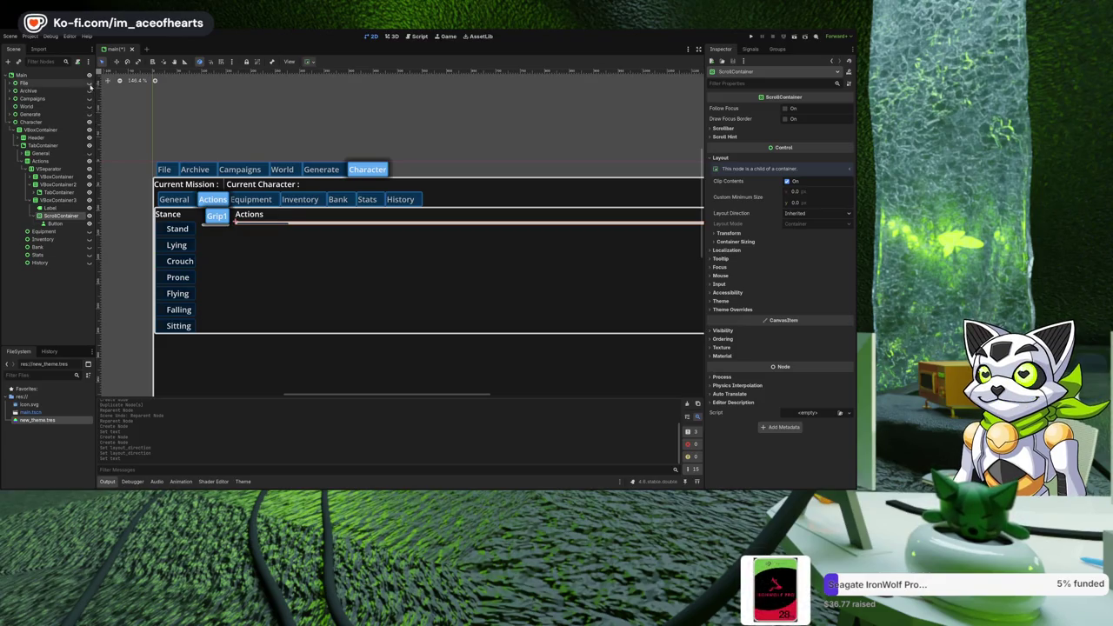
# Browse the Campaigns and Archive branches, inspecting their tab containers and ScrollContainer.
pyautogui.click(89, 91)
pyautogui.click(90, 92)
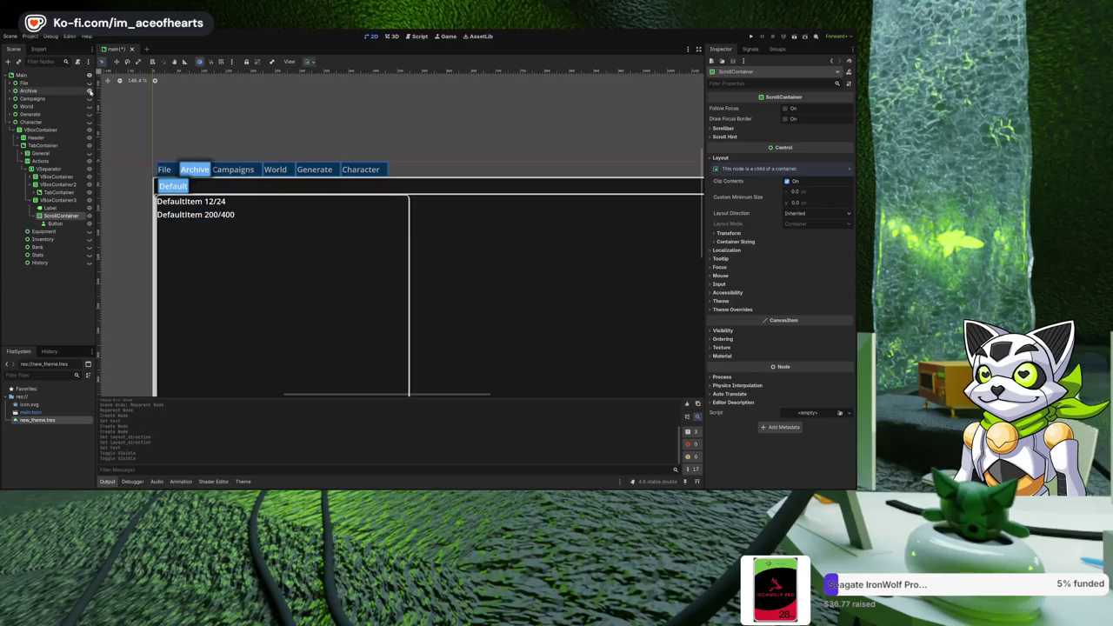
pyautogui.scroll(-2, 183, 139)
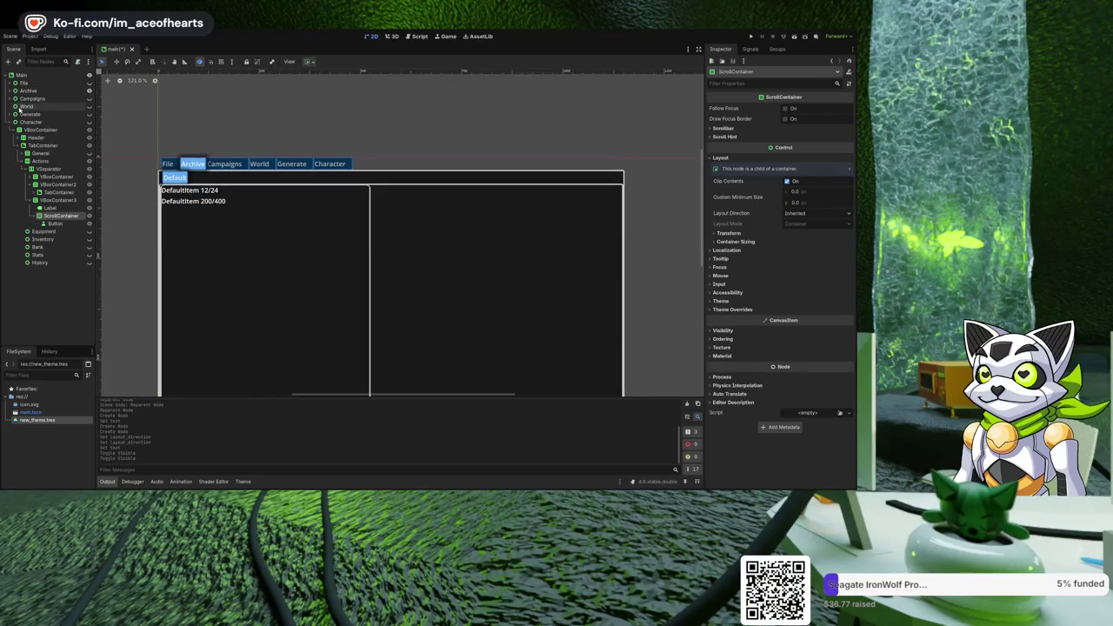
pyautogui.click(13, 98)
pyautogui.click(12, 98)
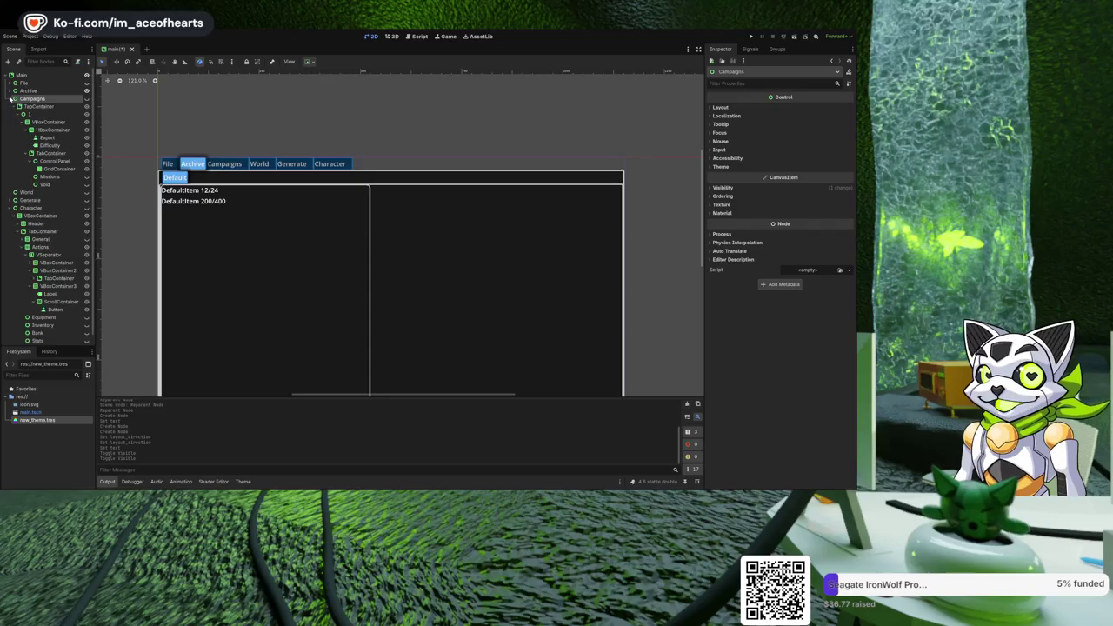
pyautogui.click(35, 106)
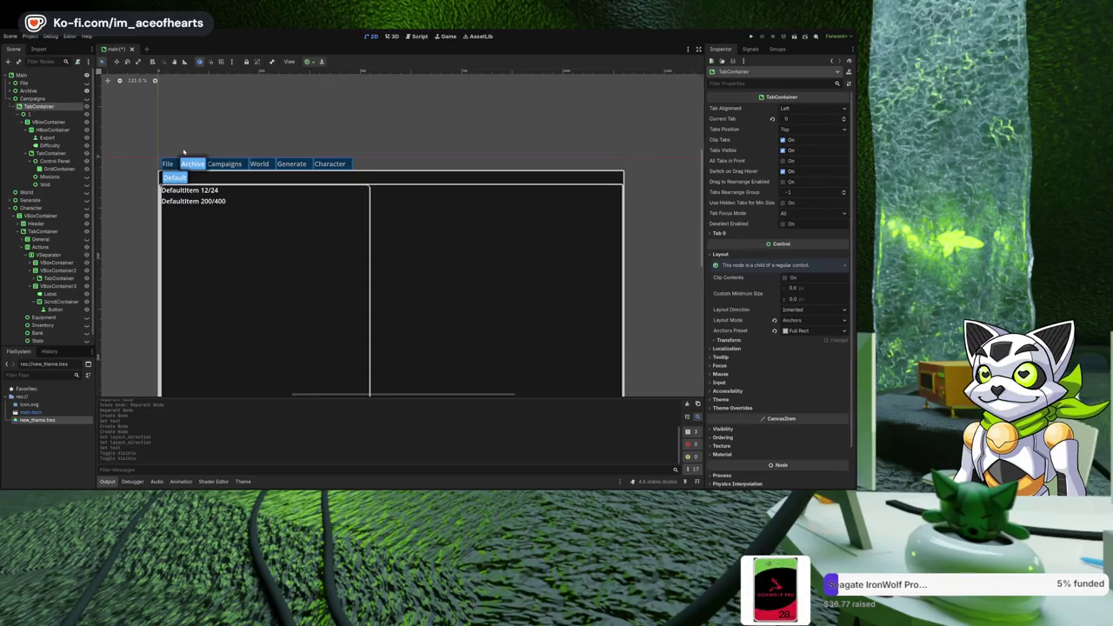
pyautogui.scroll(-2, 204, 146)
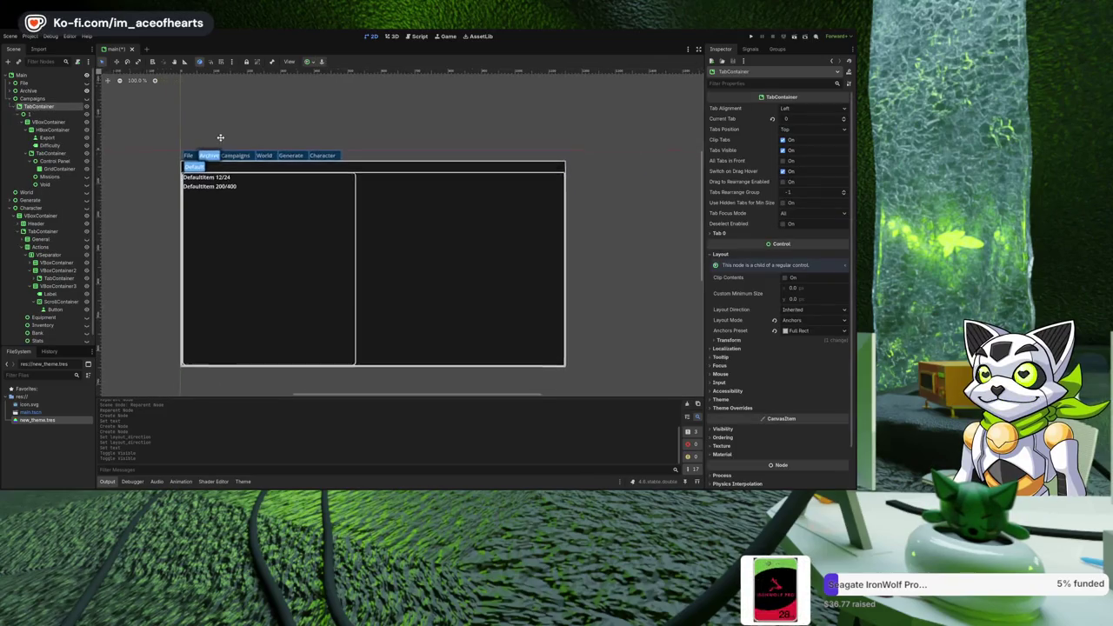
pyautogui.click(50, 114)
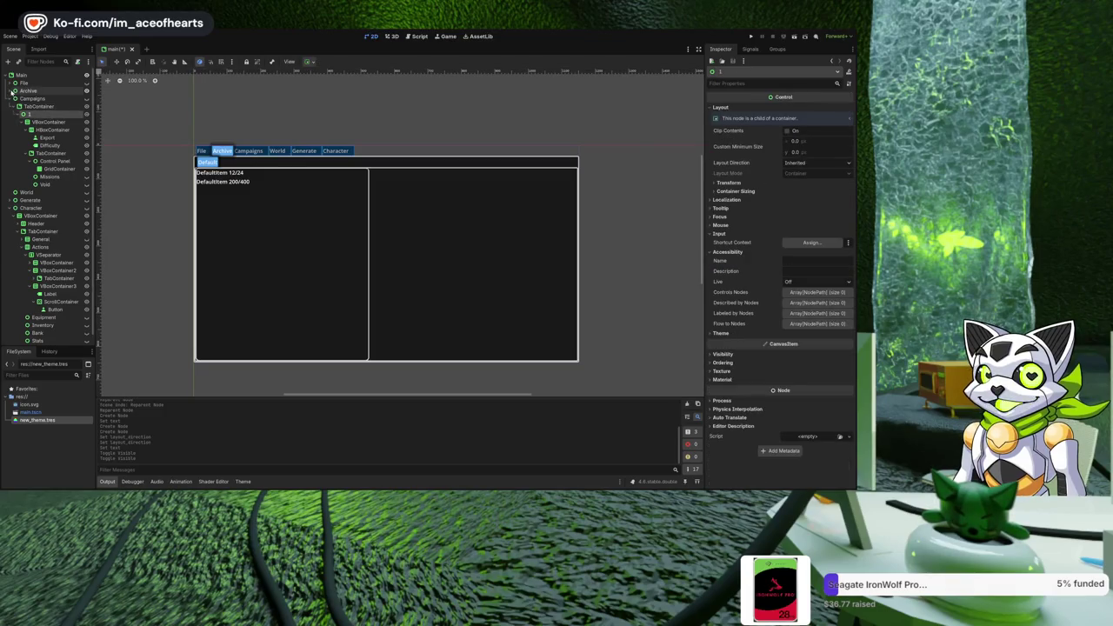
pyautogui.click(9, 90)
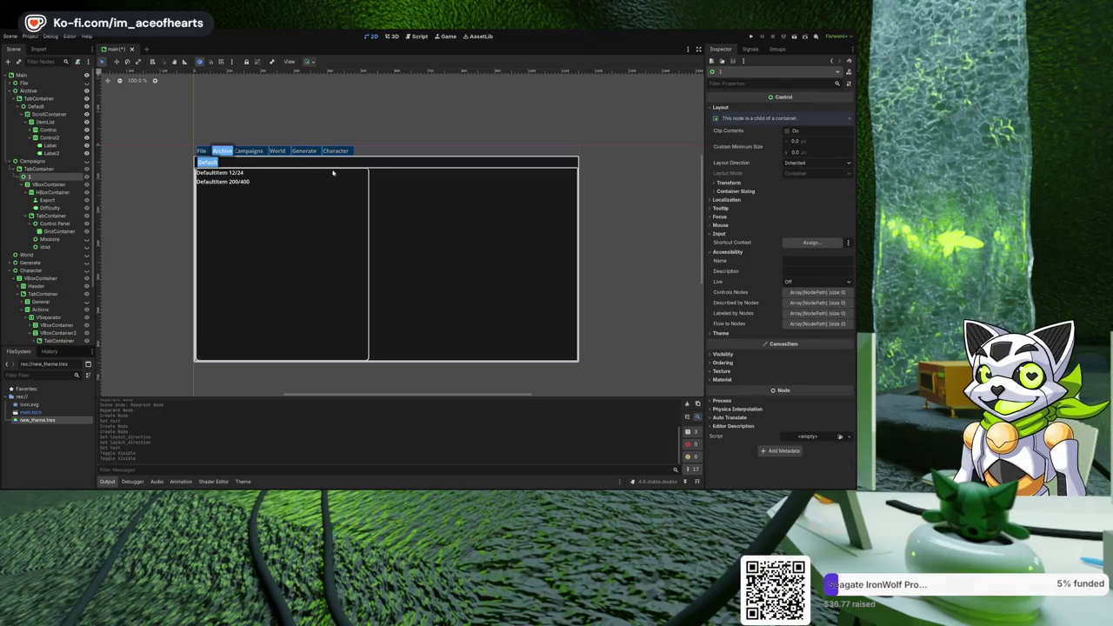
pyautogui.click(37, 100)
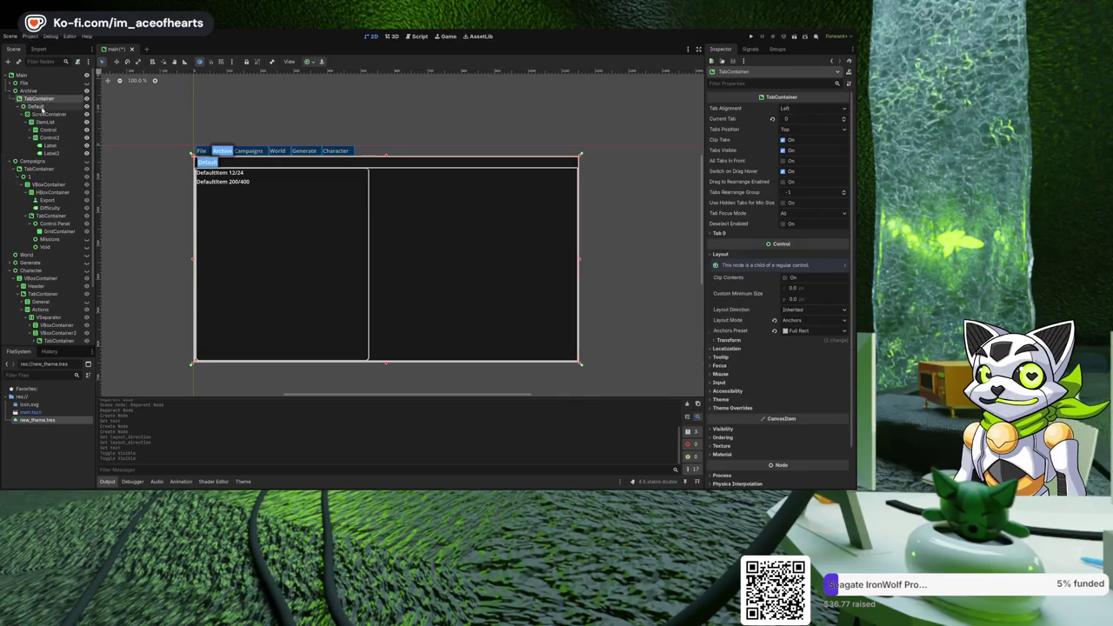
pyautogui.click(45, 114)
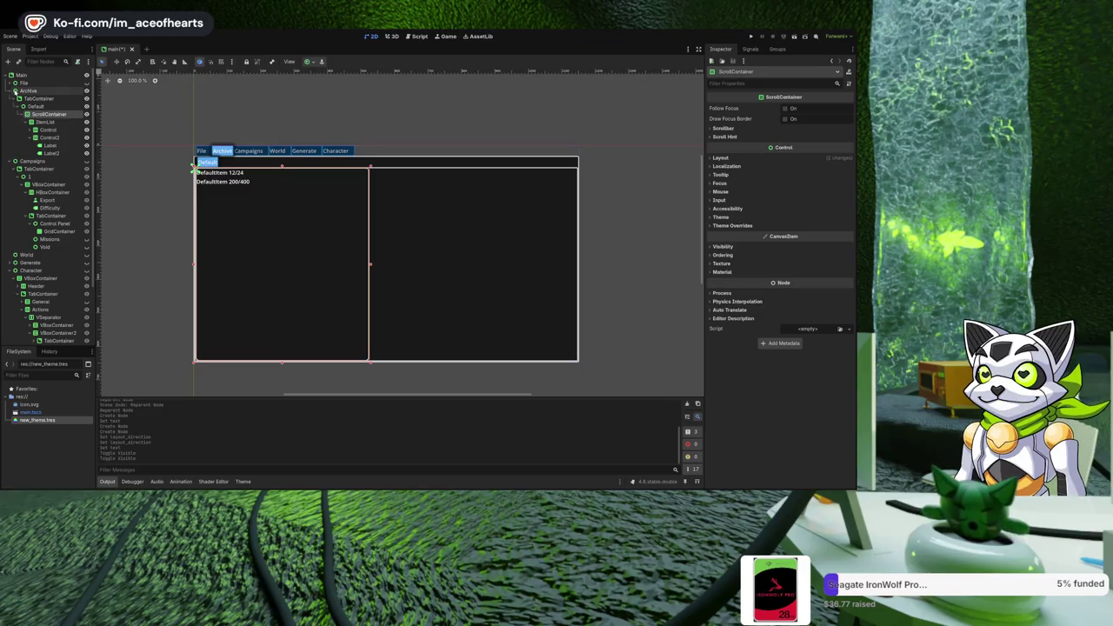
# Collapse Archive and Campaigns, then select Character and make it visible.
pyautogui.click(9, 91)
pyautogui.click(10, 98)
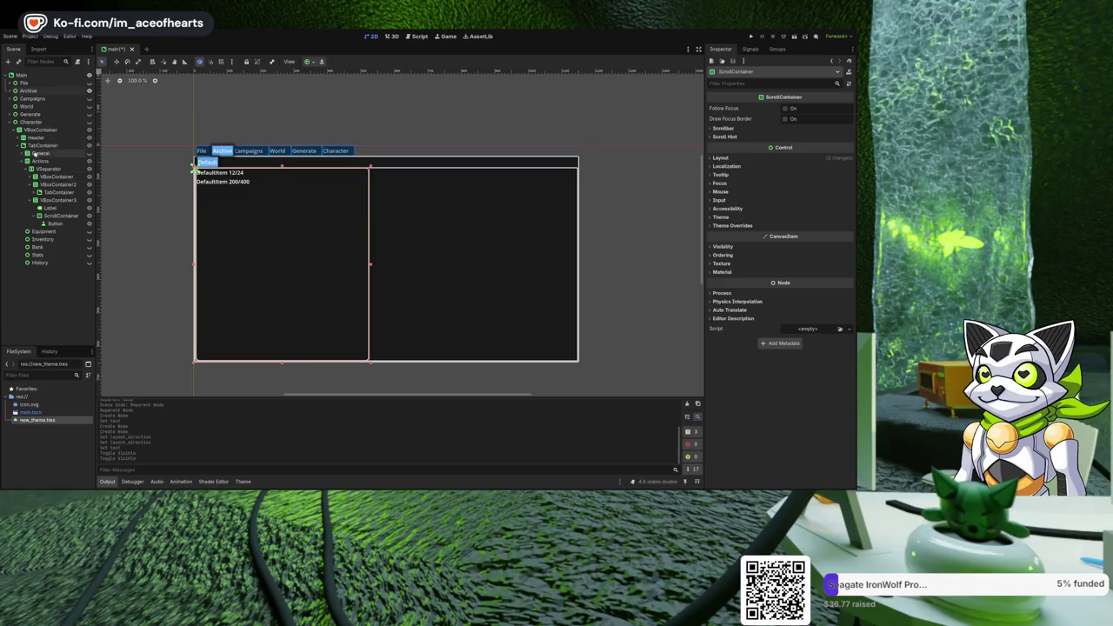
pyautogui.click(35, 121)
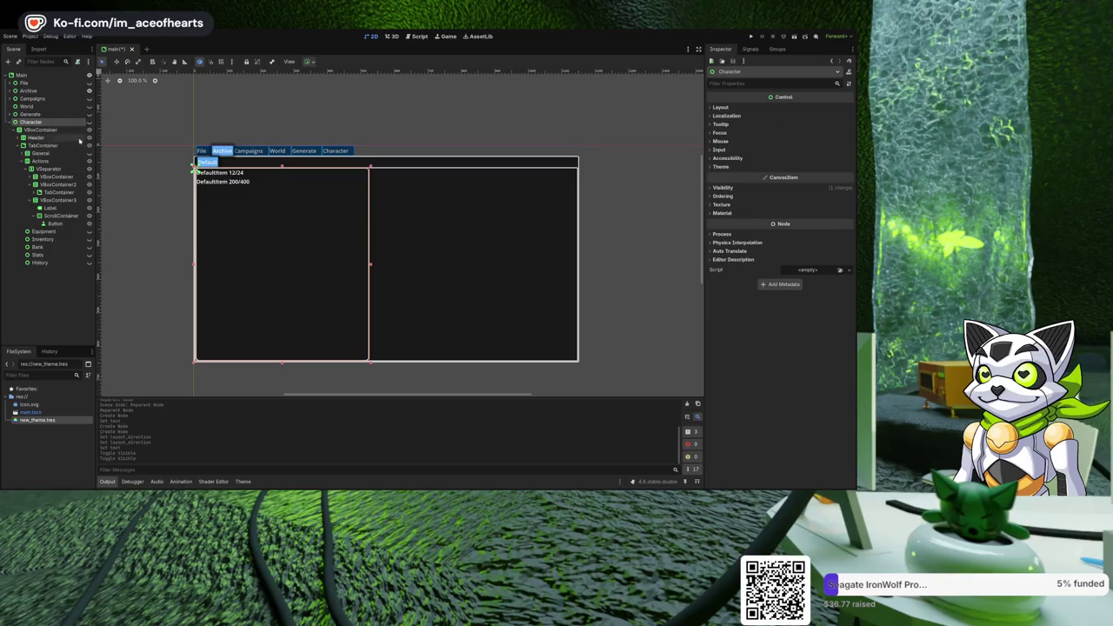
pyautogui.click(89, 122)
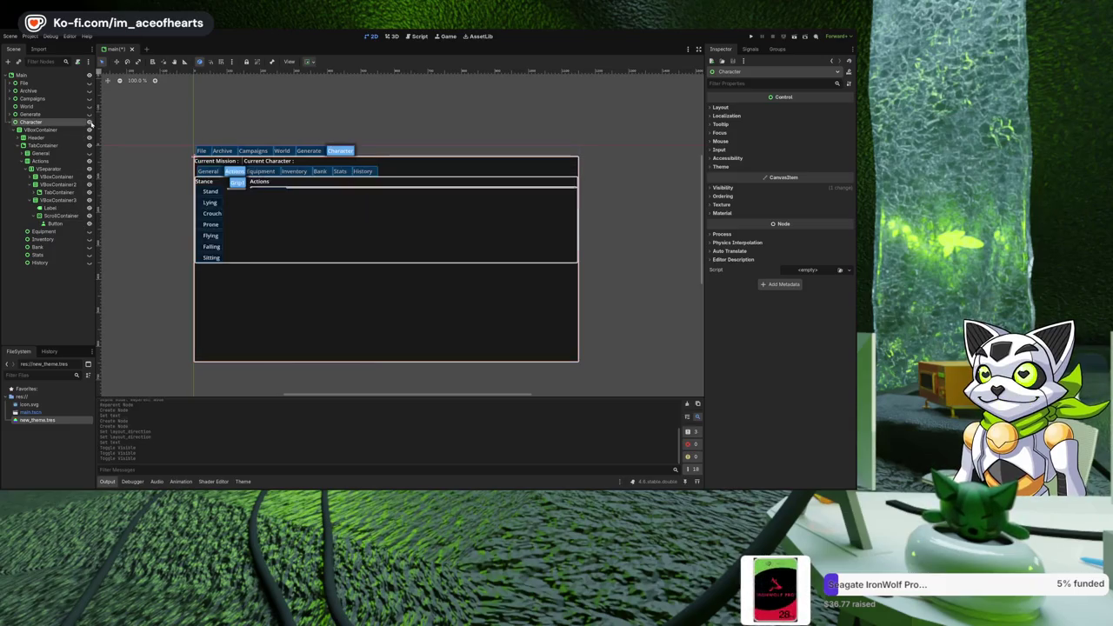
pyautogui.scroll(4, 349, 194)
pyautogui.scroll(4, 296, 231)
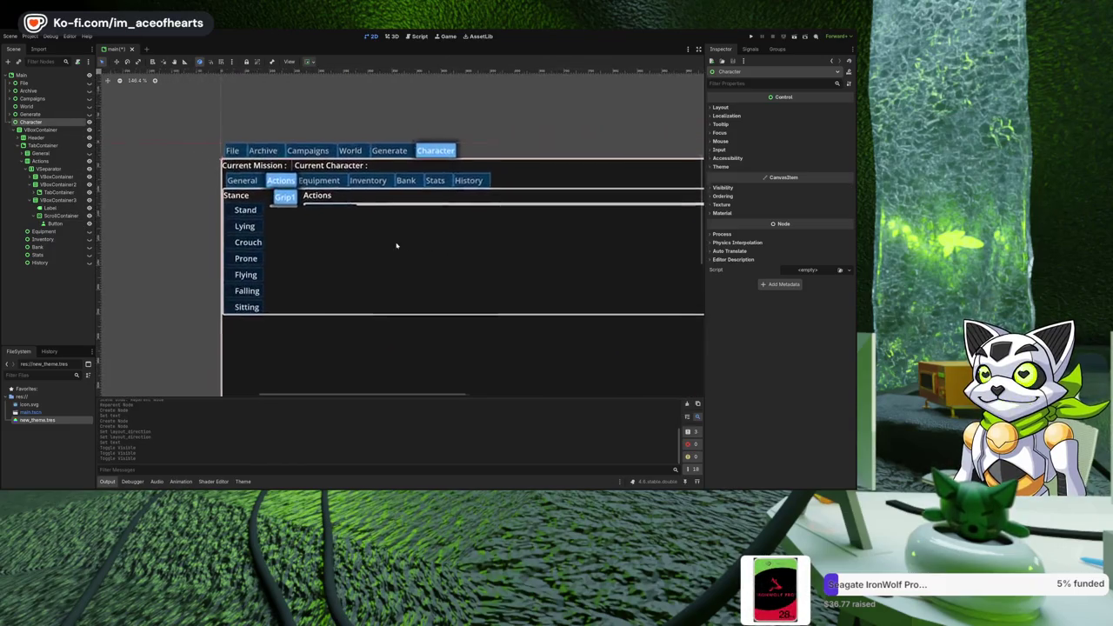
pyautogui.scroll(-2, 333, 238)
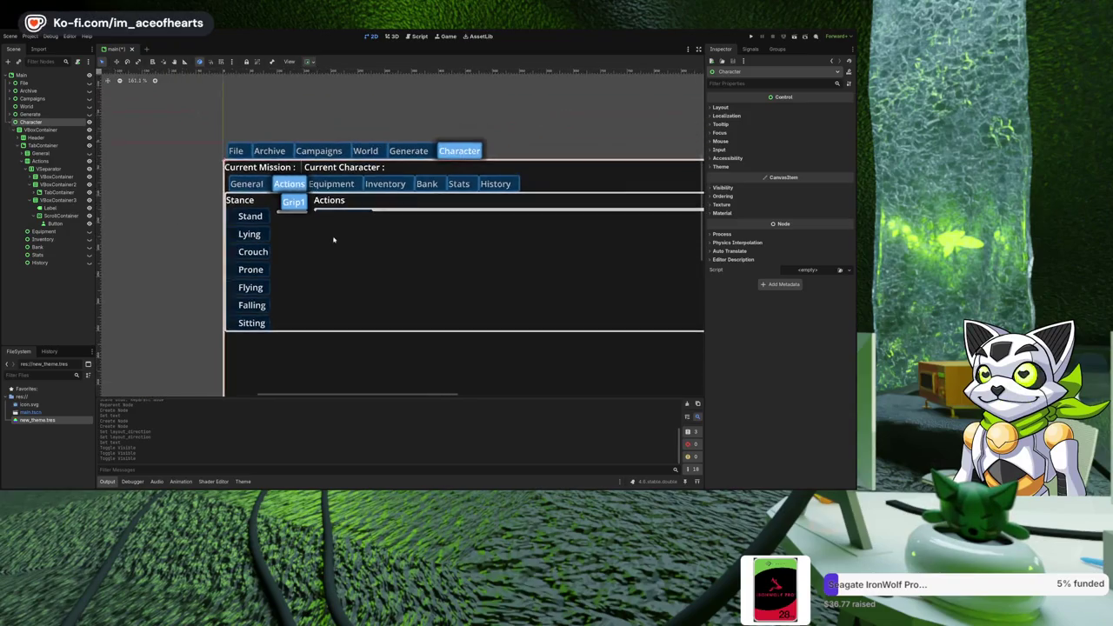
pyautogui.scroll(-1, 343, 248)
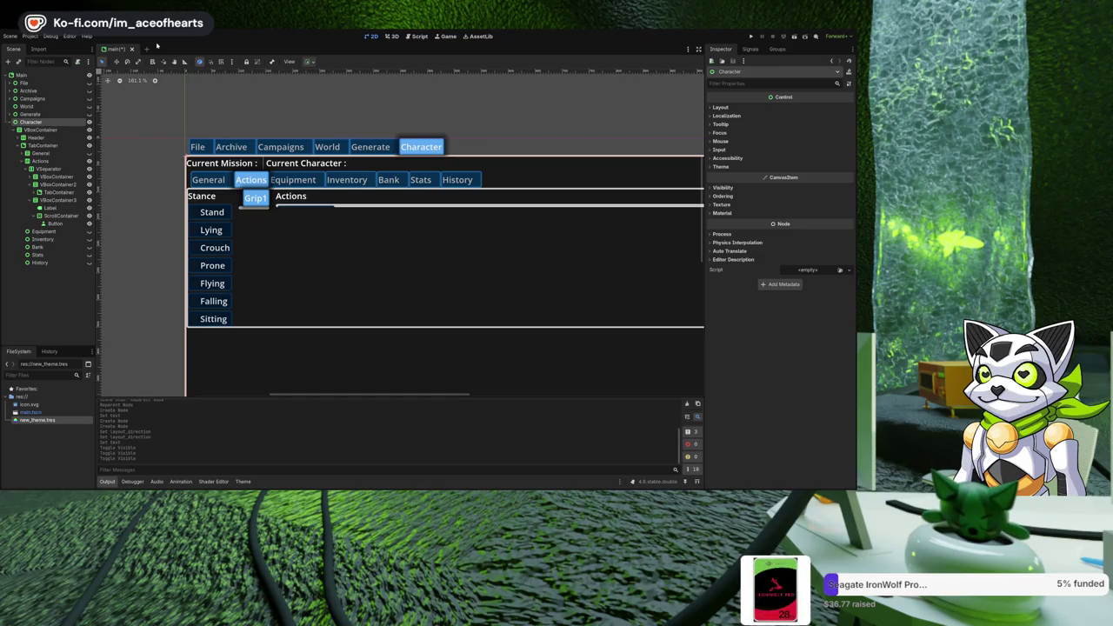
pyautogui.scroll(-2, 304, 222)
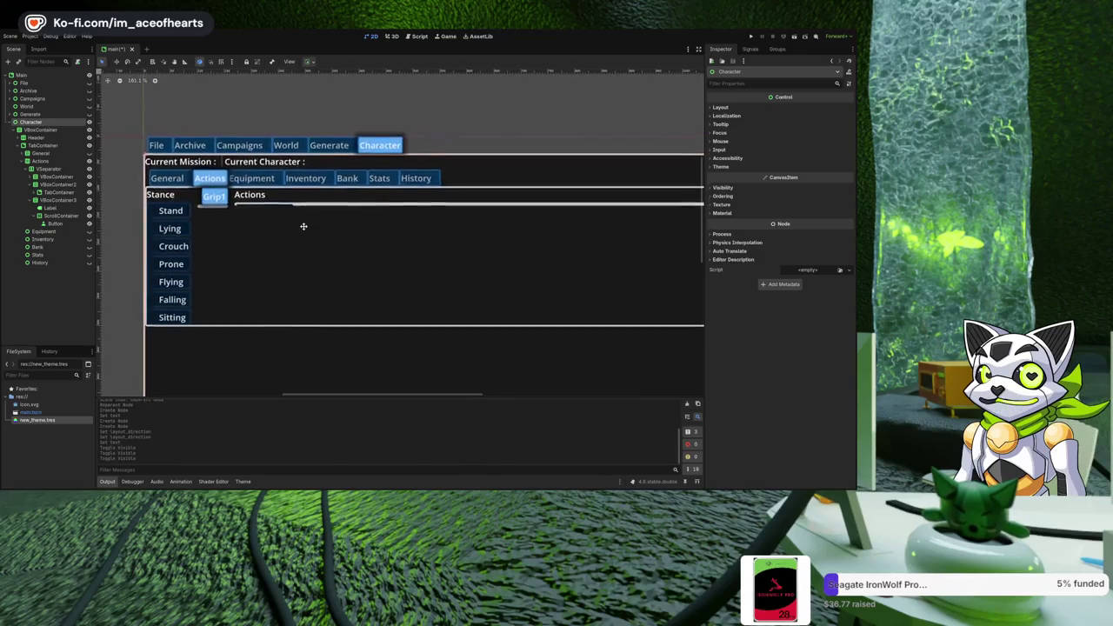
pyautogui.moveTo(304, 229); pyautogui.dragTo(297, 227)
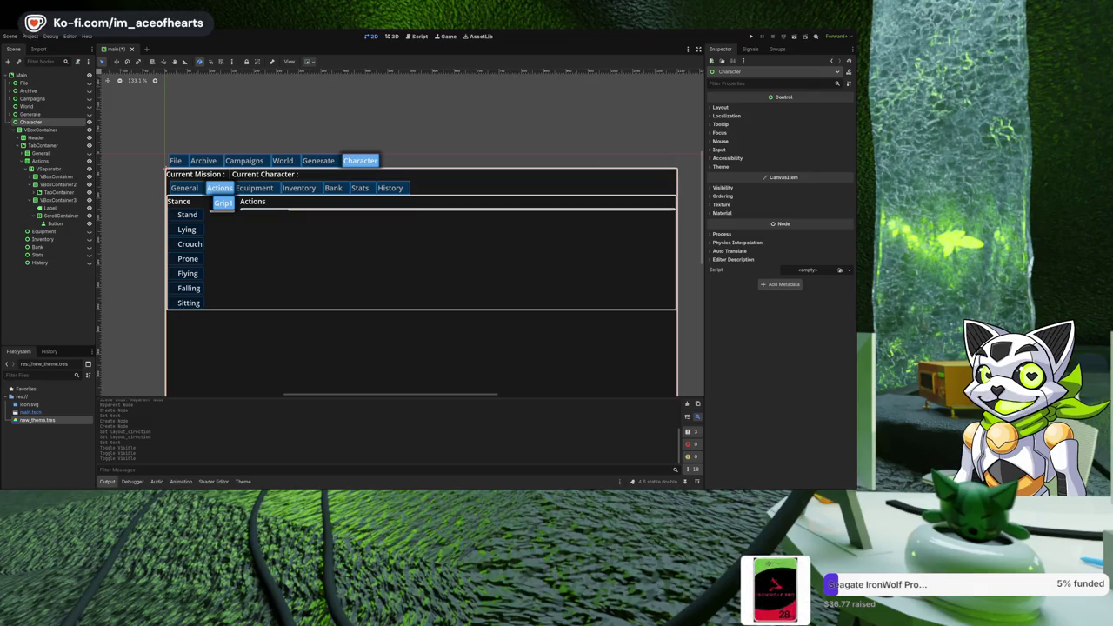
pyautogui.moveTo(183, 247)
pyautogui.mouseDown()
pyautogui.moveTo(270, 281)
pyautogui.moveTo(262, 272)
pyautogui.mouseUp()
# Wrap the Stance and Grip tabs columns under VSeparator in their own HBoxContainers.
pyautogui.click(31, 200)
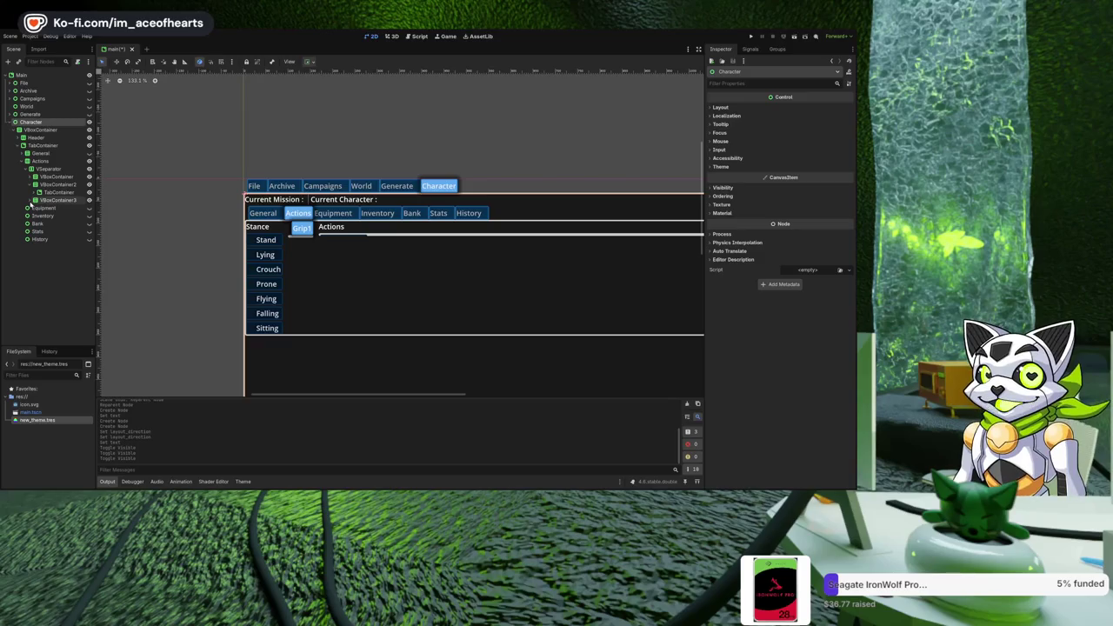
pyautogui.click(43, 177)
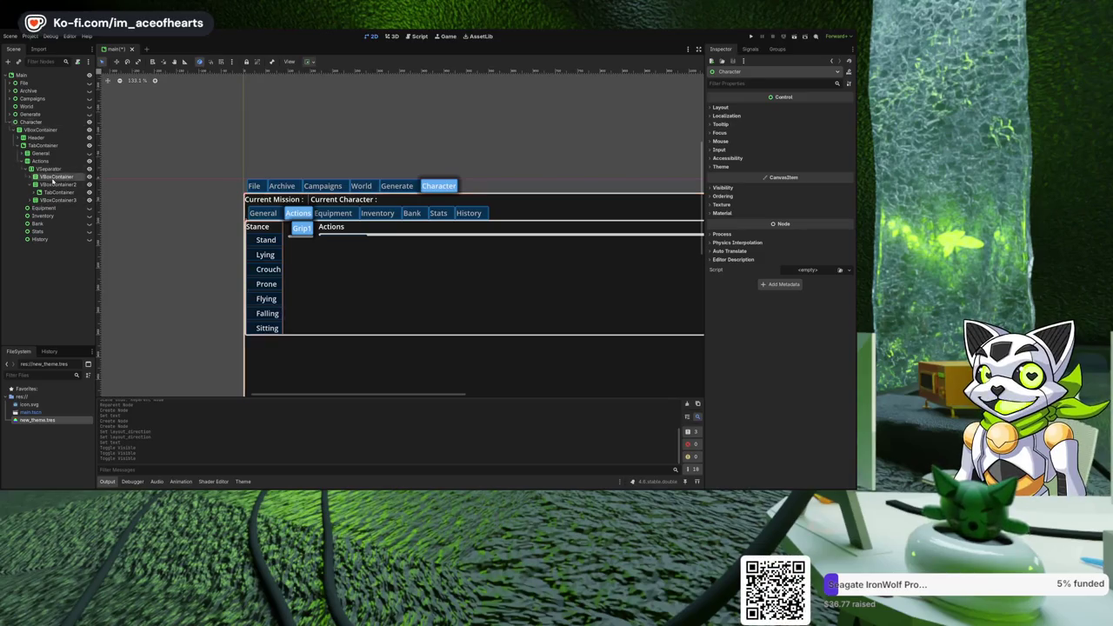
pyautogui.click(52, 169)
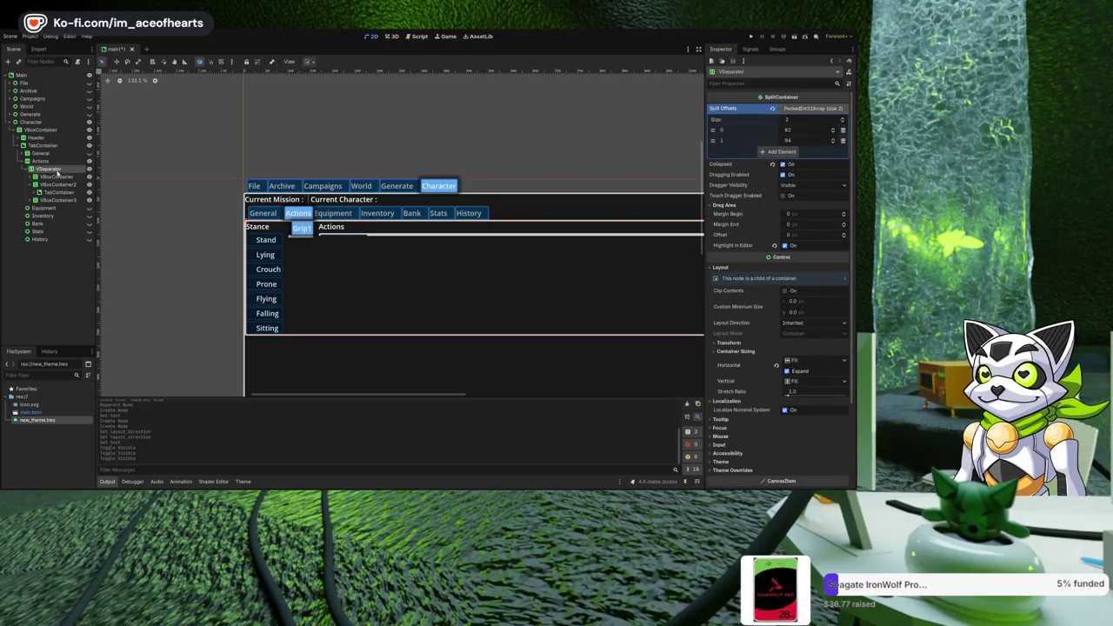
pyautogui.press('Return')
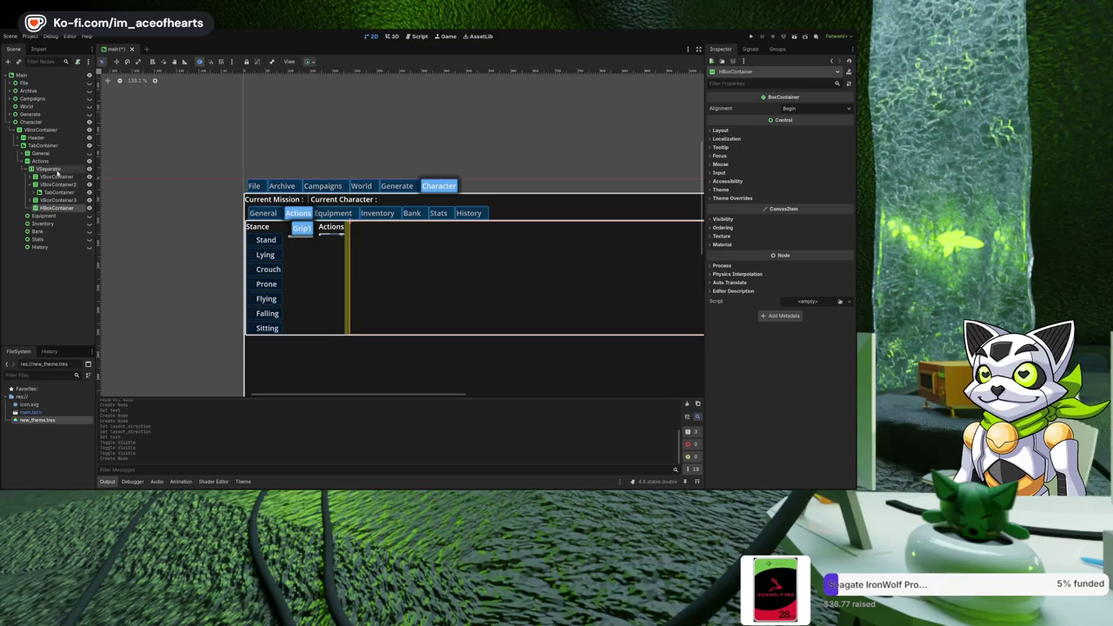
pyautogui.moveTo(54, 178); pyautogui.dragTo(56, 208)
pyautogui.click(50, 170)
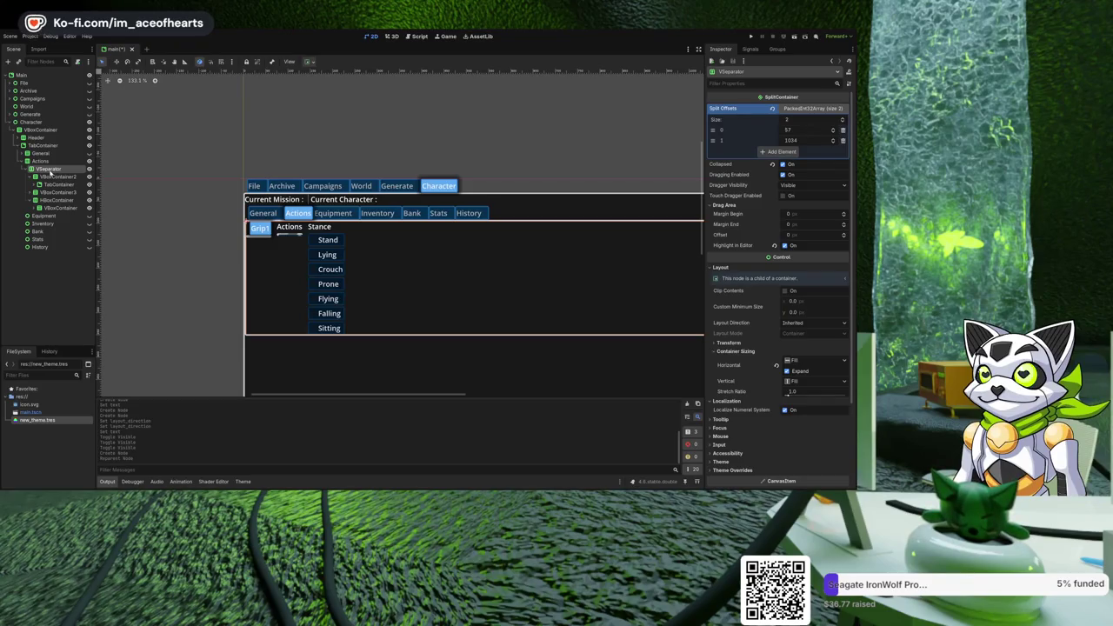
pyautogui.moveTo(54, 177); pyautogui.dragTo(54, 218)
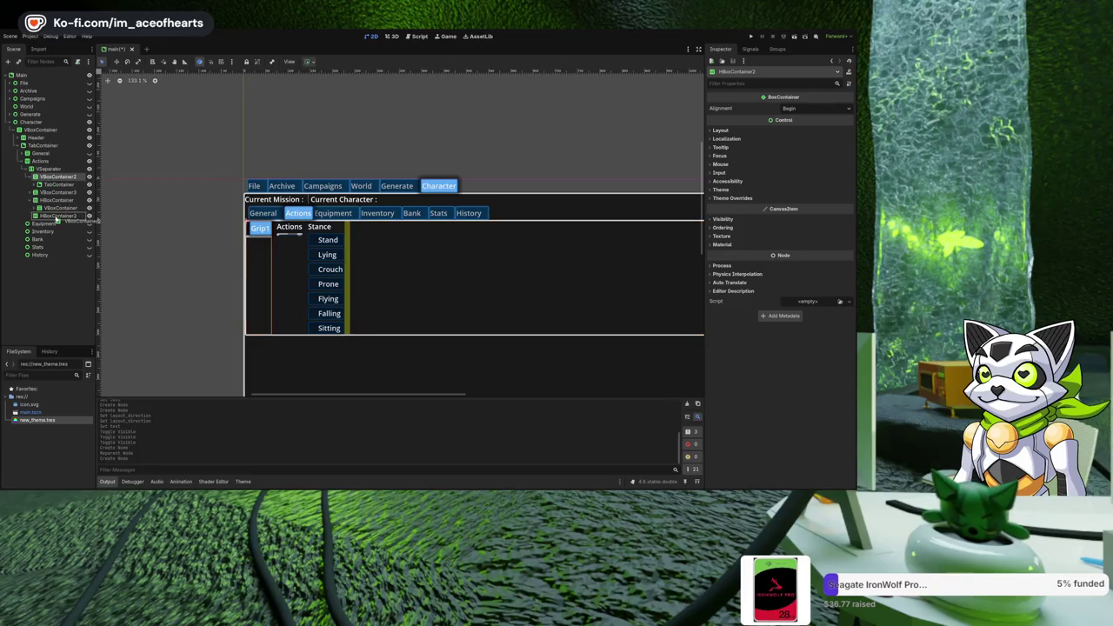
# Add a third HBoxContainer and move VBoxContainer3 into it.
pyautogui.click(48, 169)
pyautogui.moveTo(447, 252)
pyautogui.mouseDown()
pyautogui.moveTo(345, 247)
pyautogui.moveTo(443, 247)
pyautogui.mouseUp()
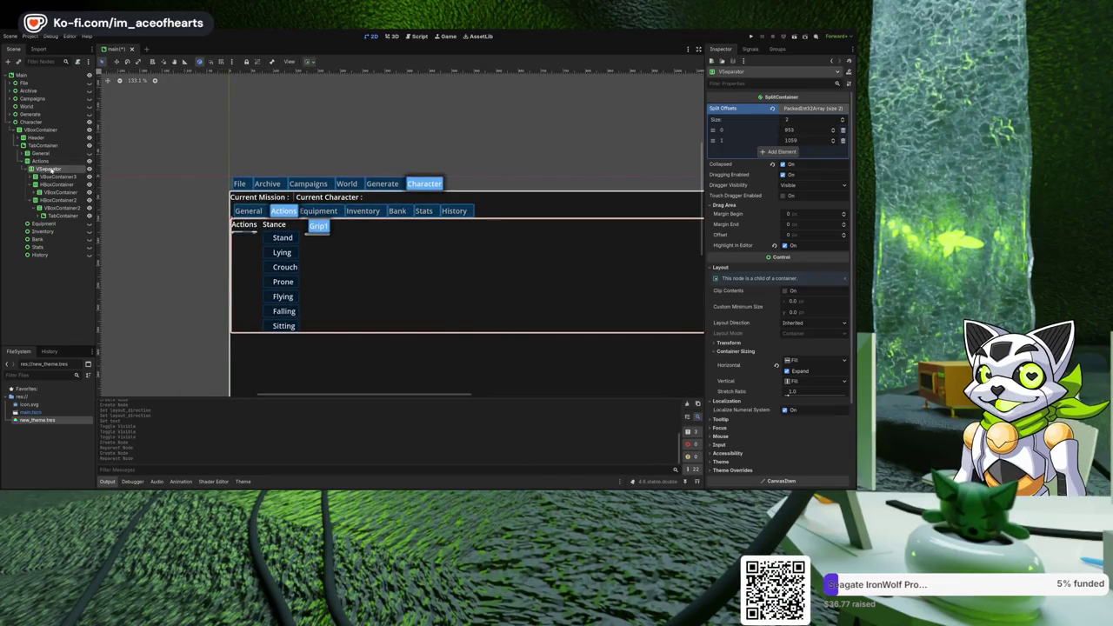
pyautogui.hotkey('ctrl', 'd')
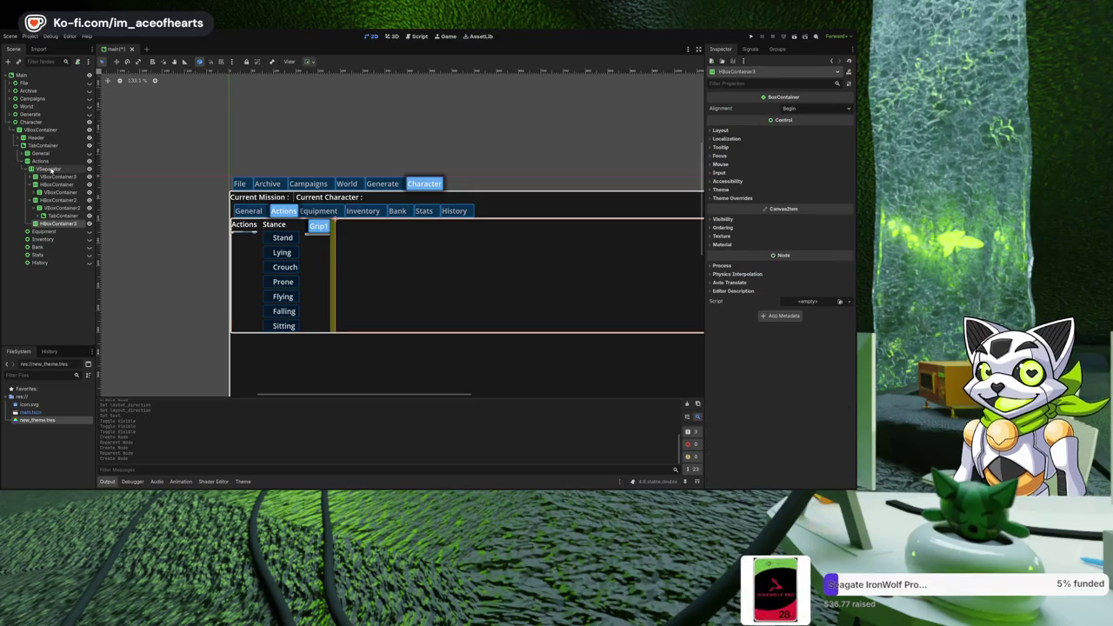
pyautogui.click(34, 200)
pyautogui.click(34, 184)
pyautogui.moveTo(48, 184); pyautogui.dragTo(50, 202)
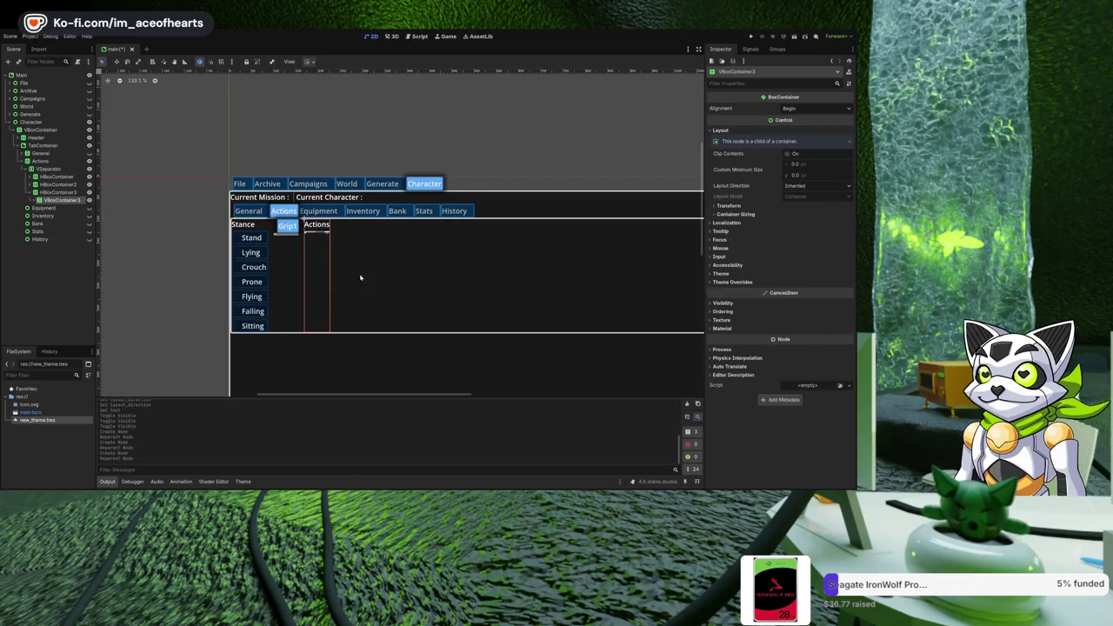
# Check HBoxContainer3's layout properties, then select the VSeparator to see its split offsets.
pyautogui.hscroll(3, 400, 280)
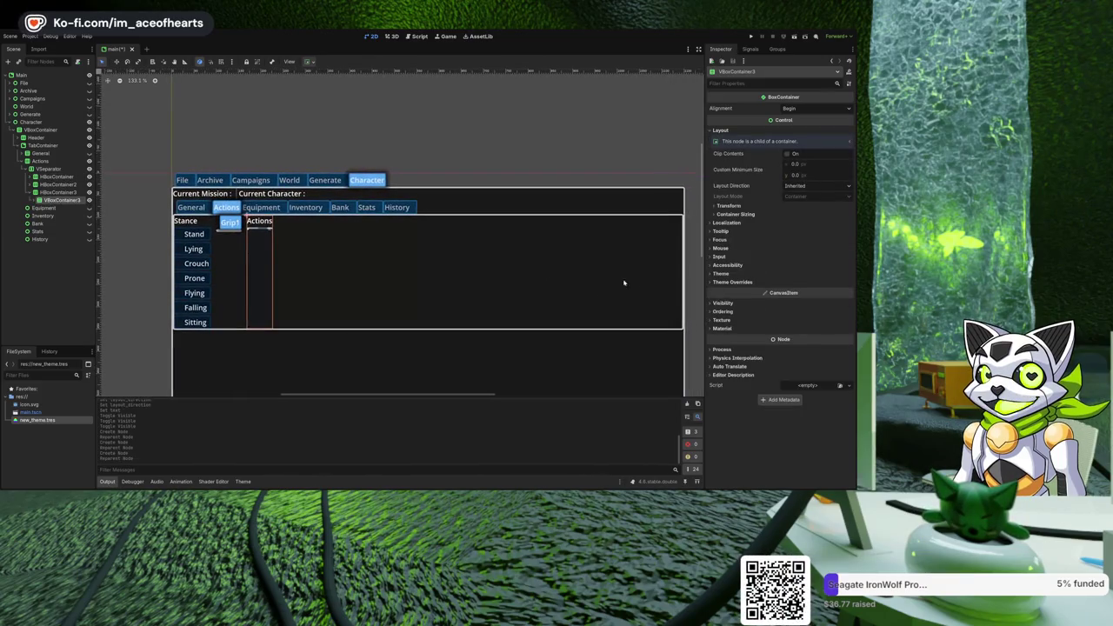
pyautogui.hscroll(-4, 423, 269)
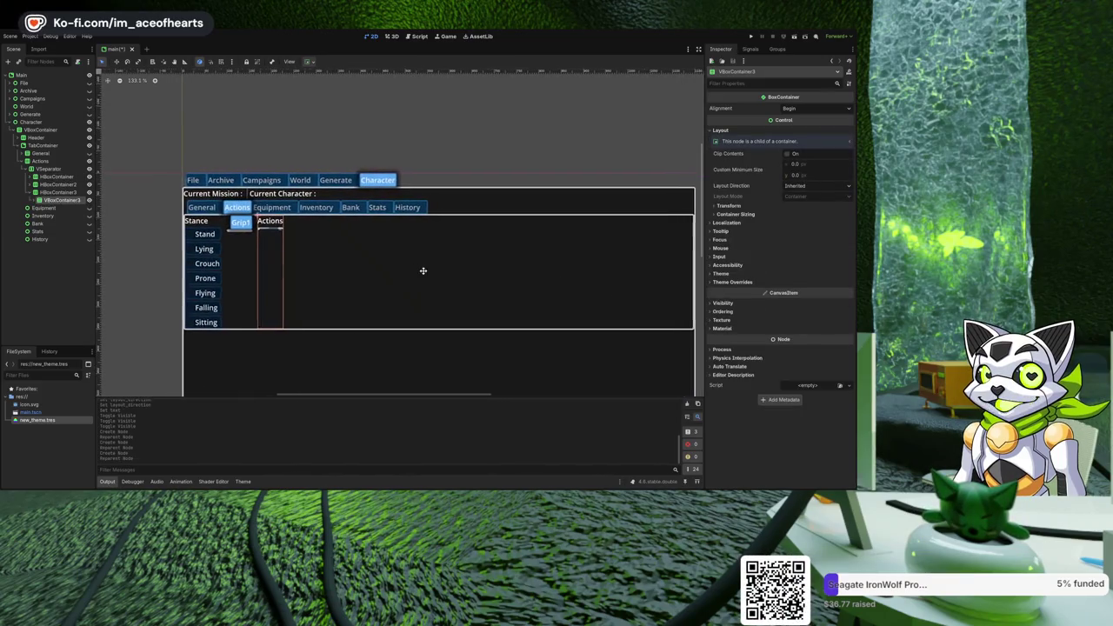
pyautogui.click(30, 192)
pyautogui.click(32, 193)
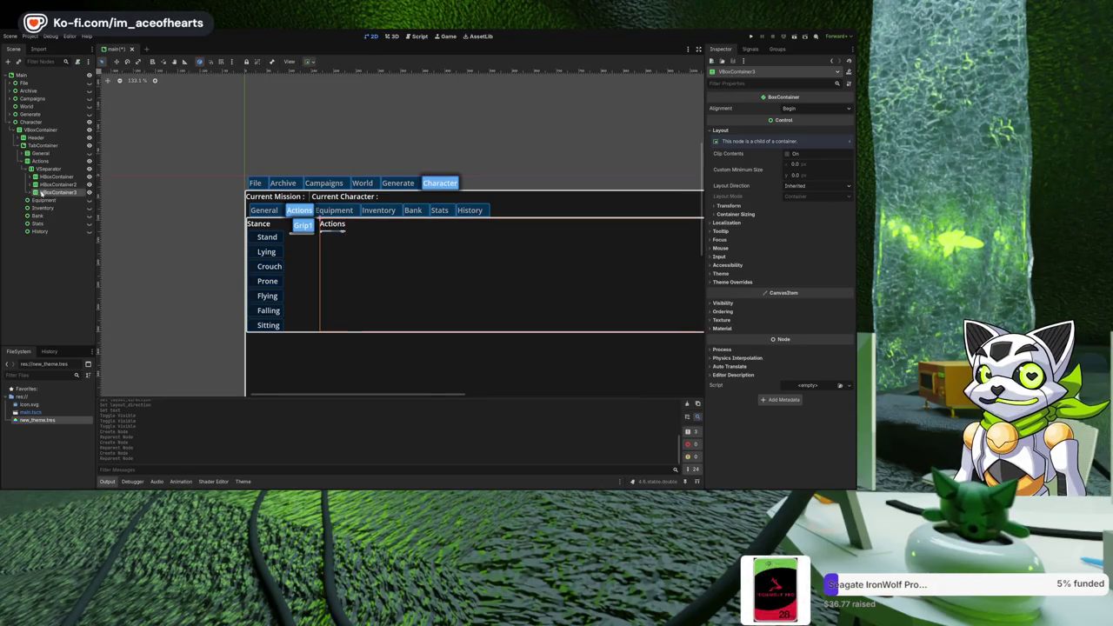
pyautogui.click(722, 130)
pyautogui.click(45, 168)
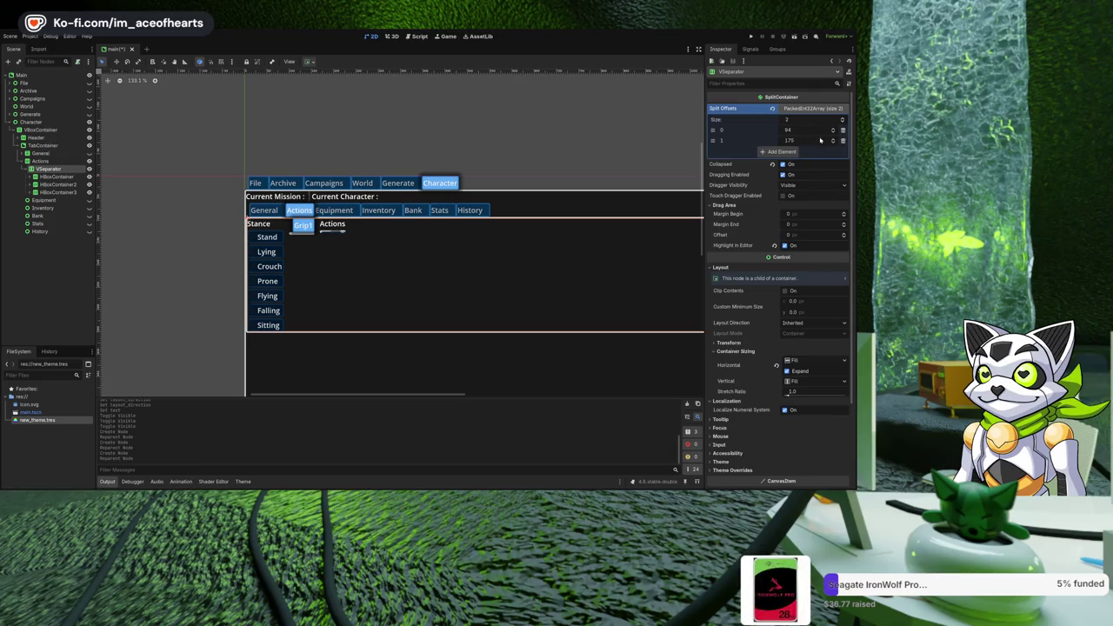
# Nudge the second split offset to 176 and reopen the Split Offsets array.
pyautogui.click(833, 139)
pyautogui.scroll(-3, 814, 129)
pyautogui.scroll(3, 814, 127)
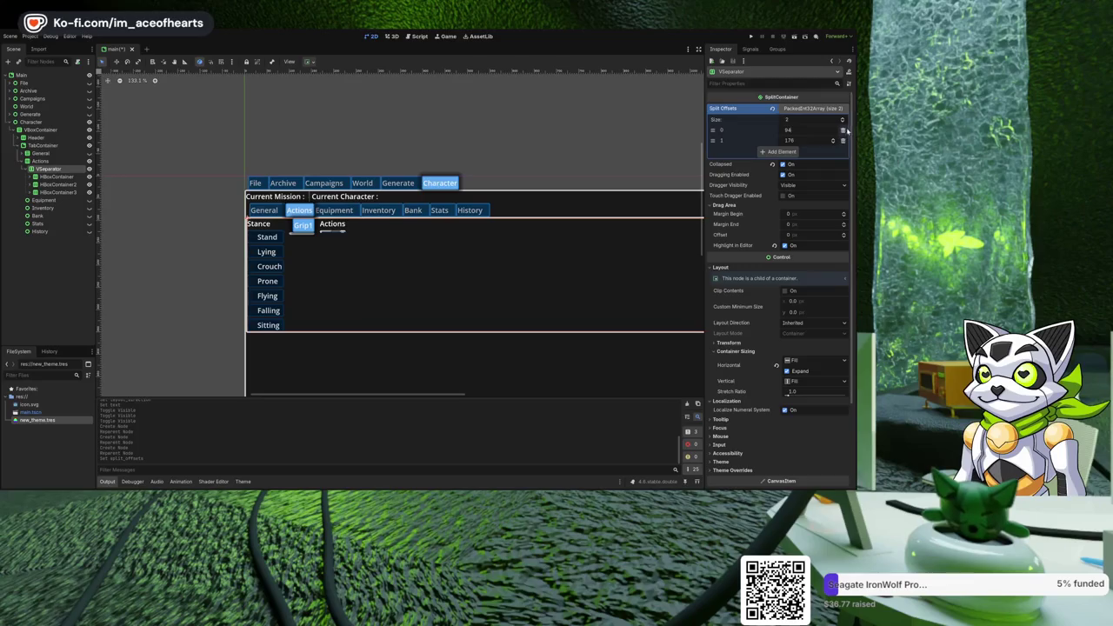
pyautogui.click(842, 130)
pyautogui.hscroll(2, 594, 164)
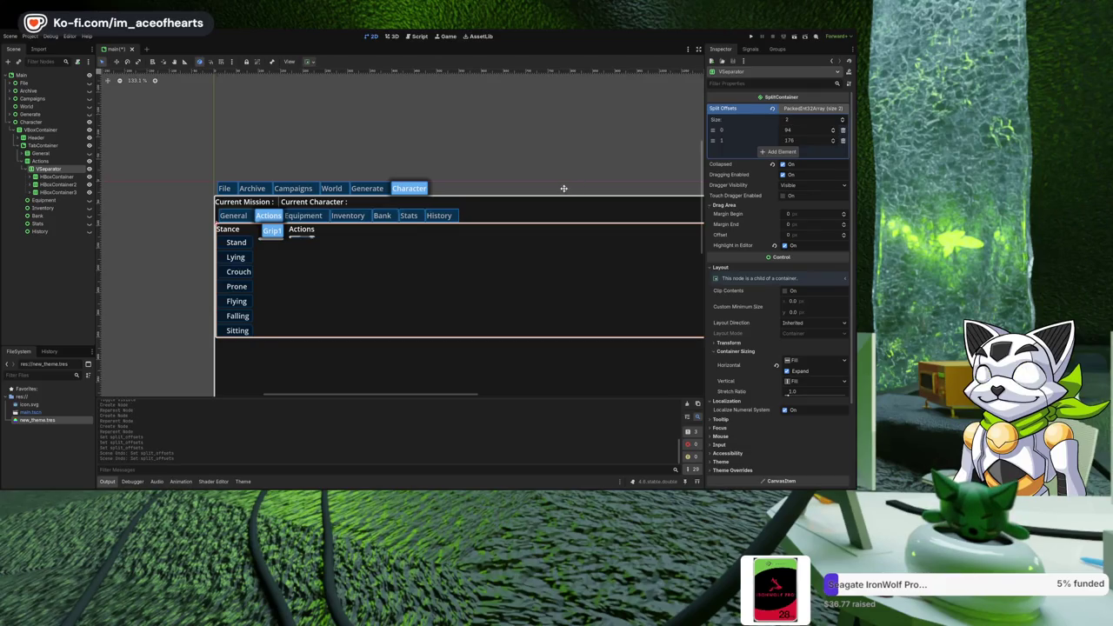
pyautogui.hscroll(3, 519, 189)
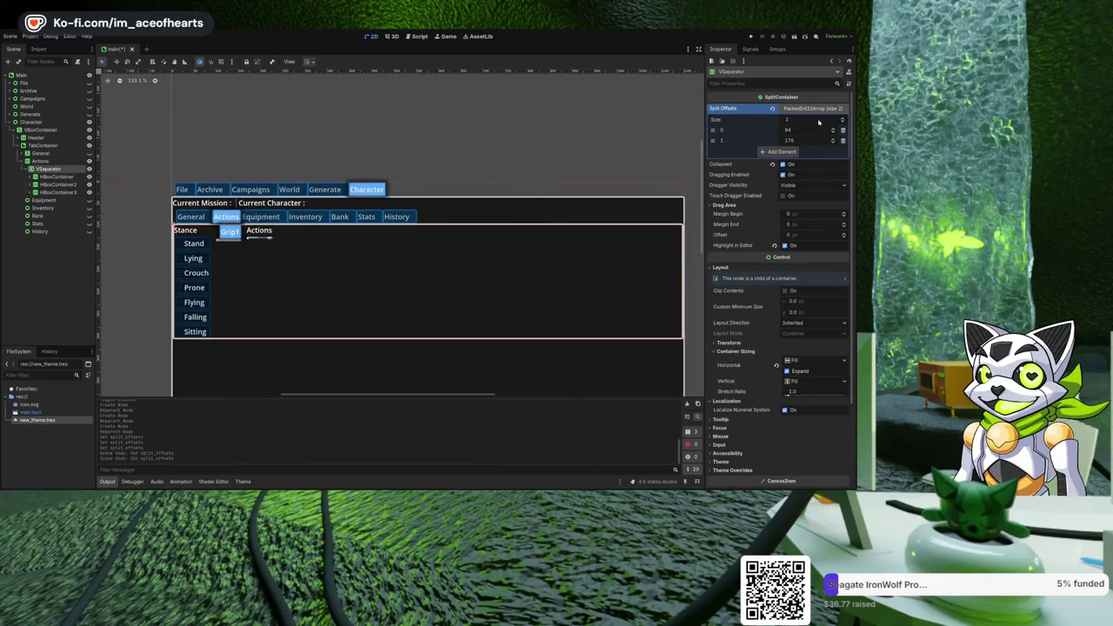
pyautogui.click(821, 111)
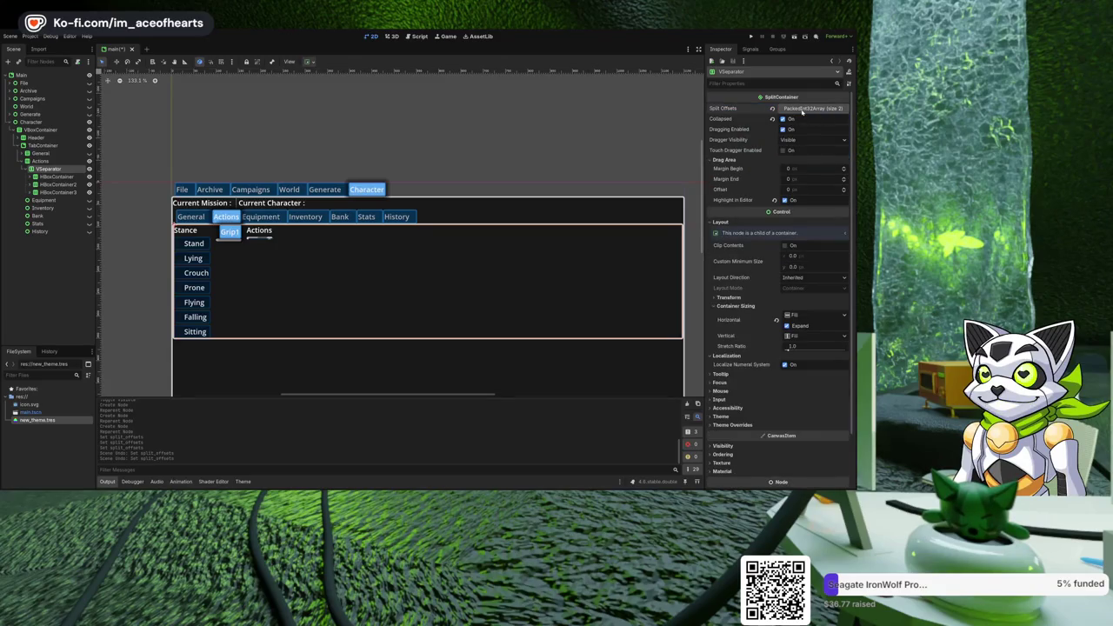
pyautogui.click(802, 110)
# Enter 400 for both split offsets and recenter the canvas.
pyautogui.click(805, 132)
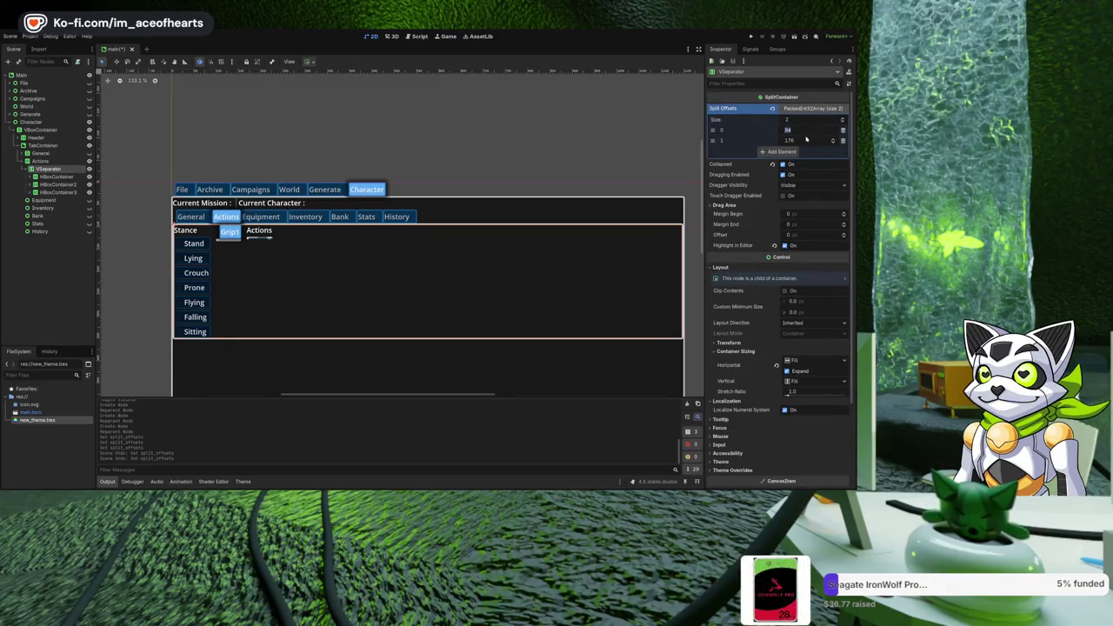
pyautogui.write('00')
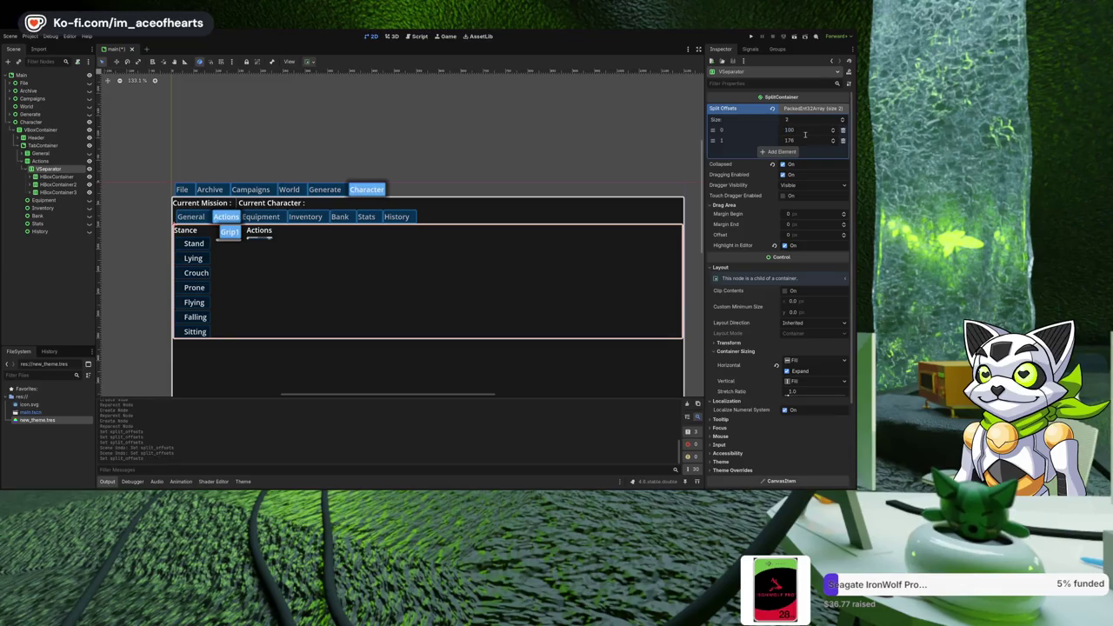
pyautogui.write('400')
pyautogui.press('Return')
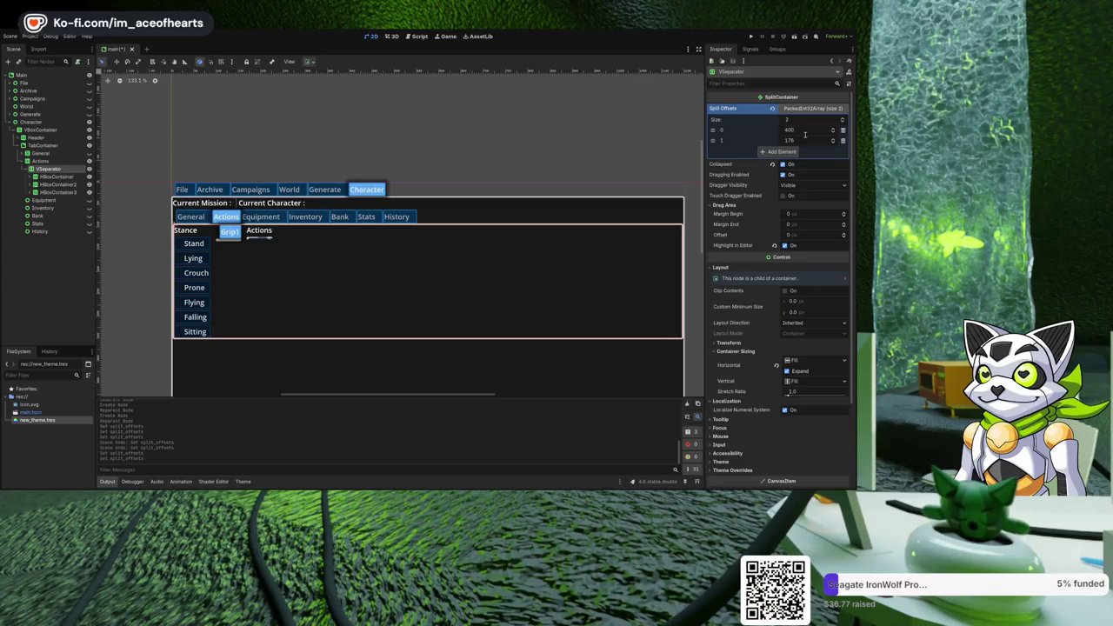
pyautogui.write('400')
pyautogui.press('Return')
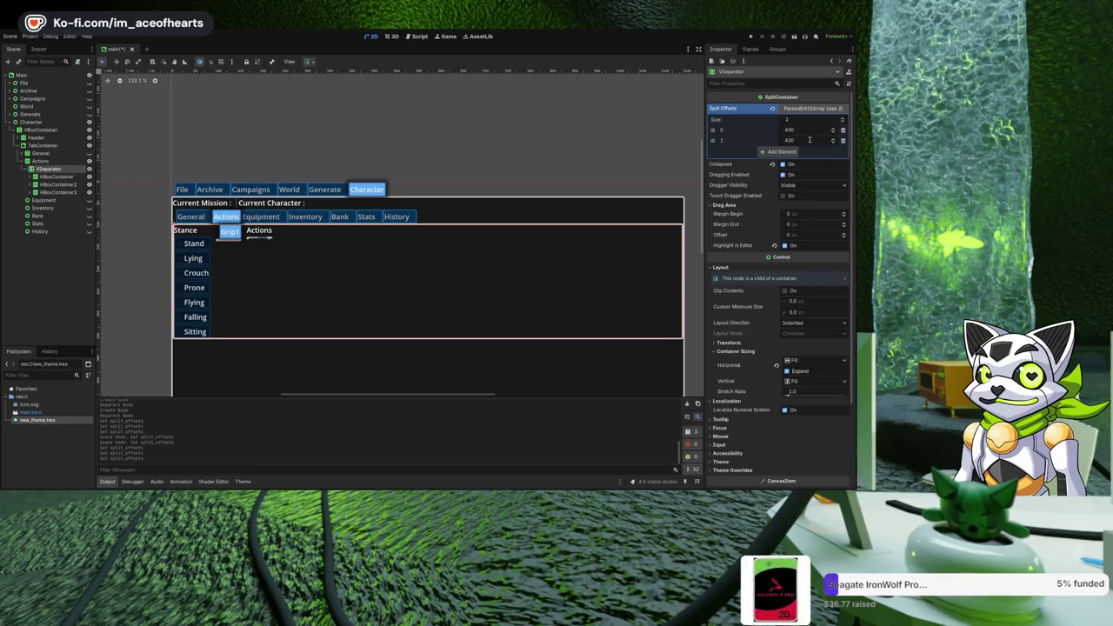
pyautogui.moveTo(448, 203); pyautogui.dragTo(532, 203)
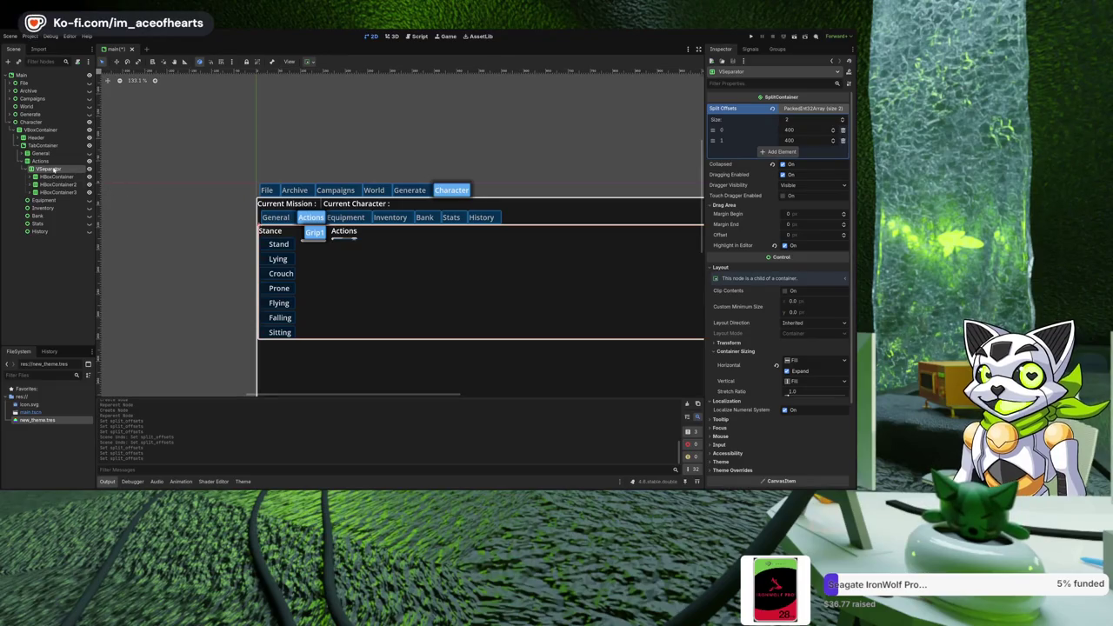
# Turn off the VSeparator's horizontal Expand and, after trying Shrink Begin and Shrink Center, set vertical sizing to Fill.
pyautogui.click(788, 372)
pyautogui.click(789, 371)
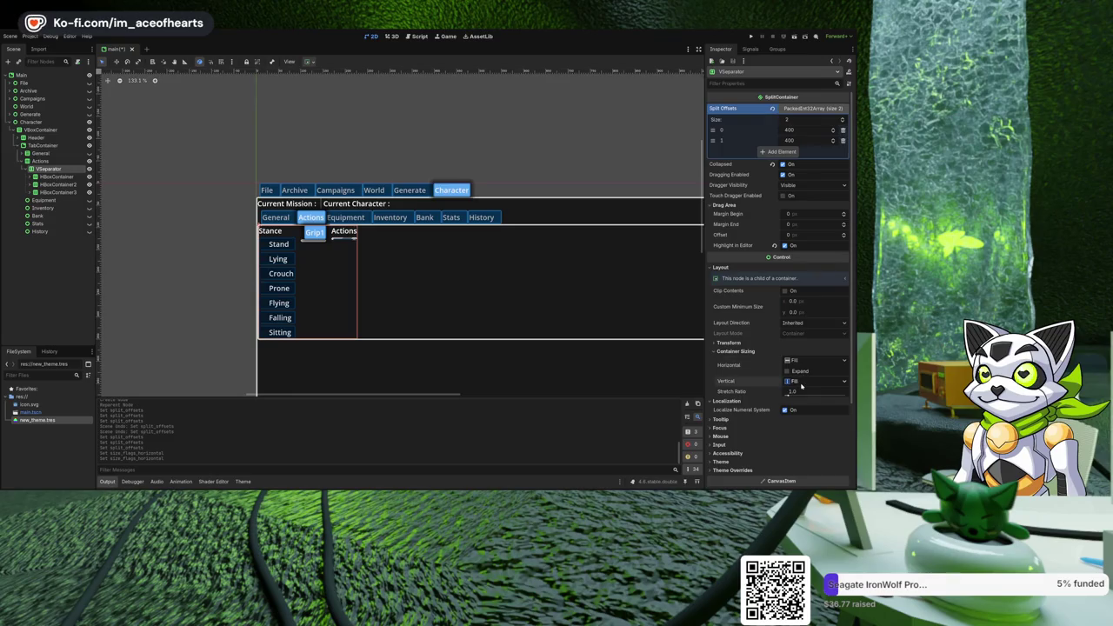
pyautogui.click(807, 383)
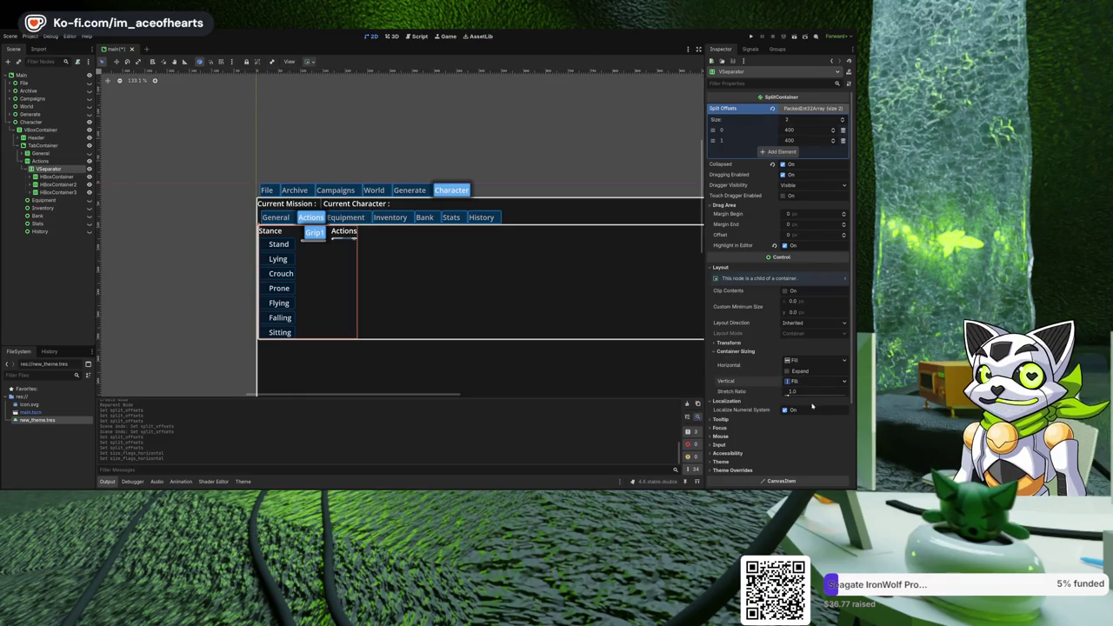
pyautogui.click(818, 403)
pyautogui.click(808, 381)
pyautogui.click(813, 412)
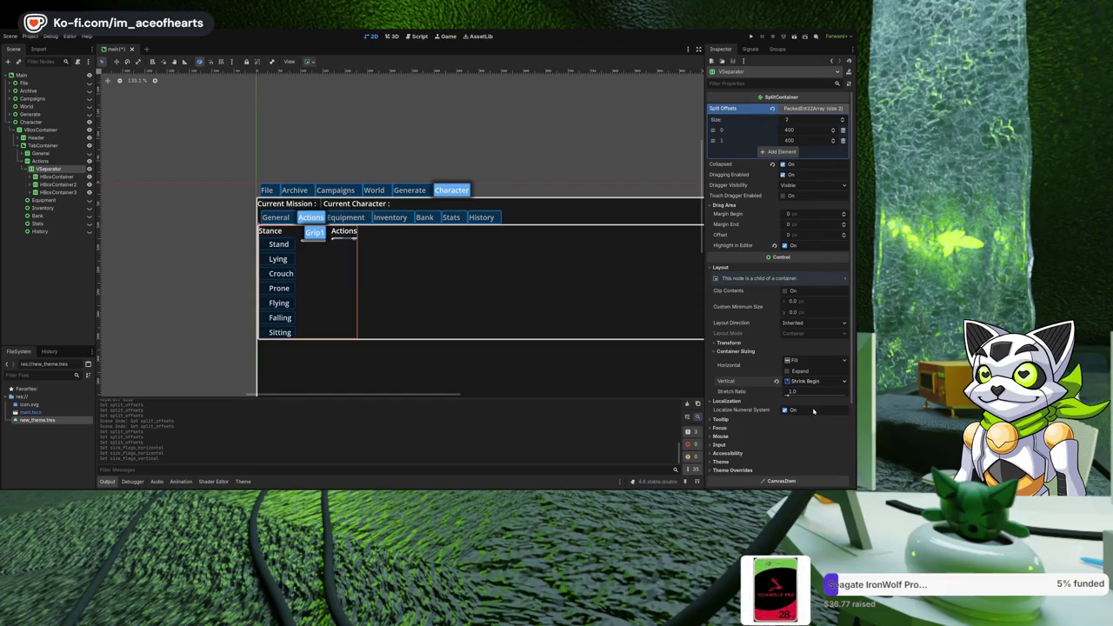
pyautogui.click(811, 383)
pyautogui.click(814, 393)
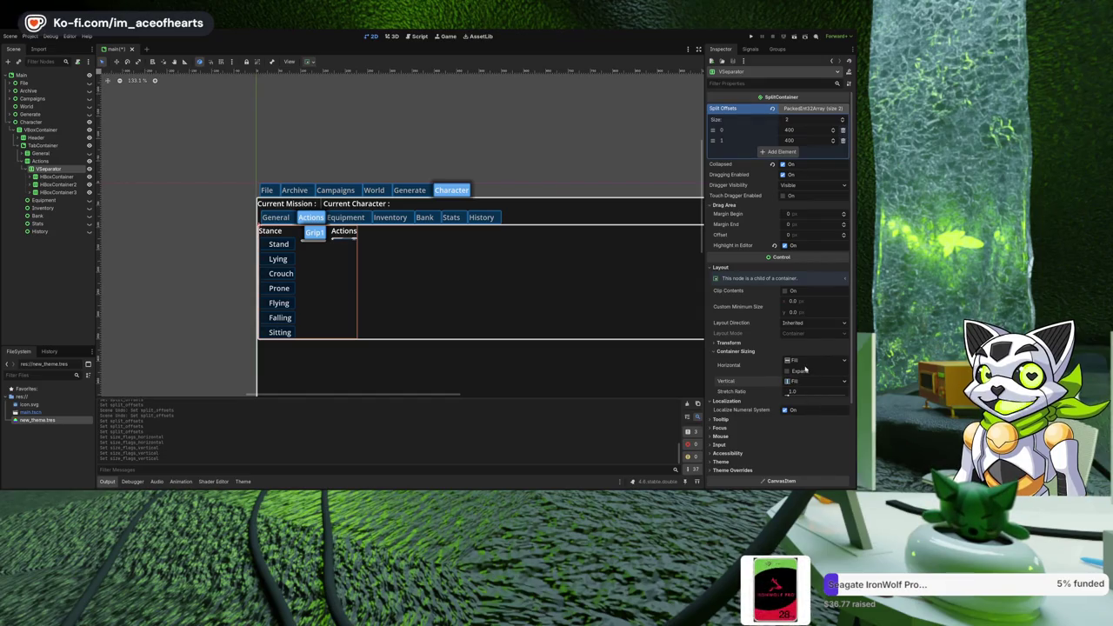
# Check the VSeparator's size and position values, then select the Actions container.
pyautogui.click(741, 344)
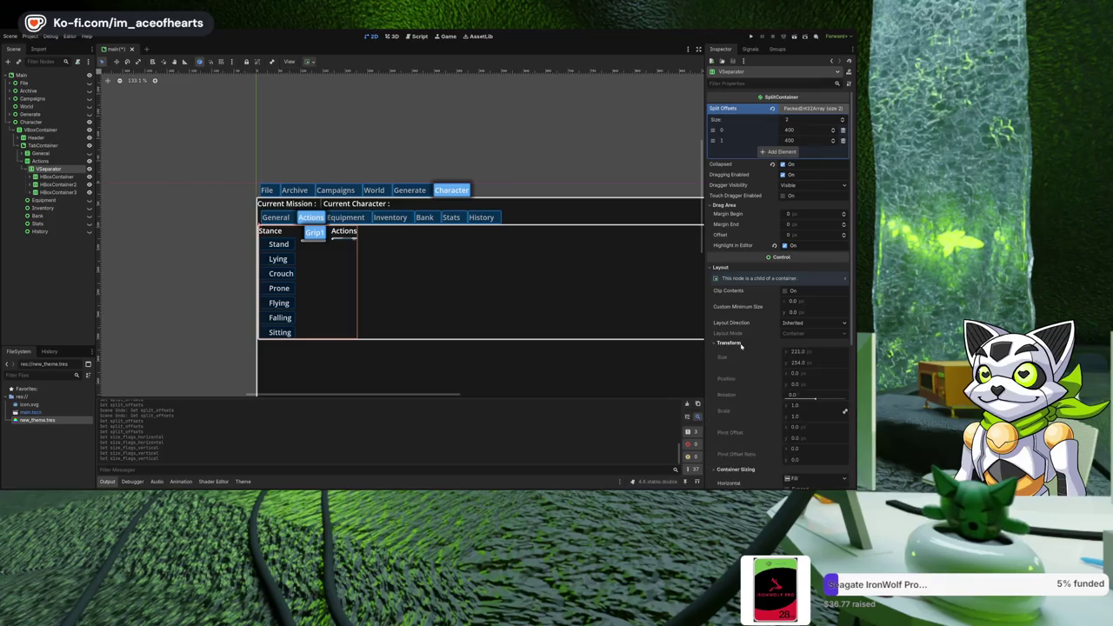
pyautogui.moveTo(603, 334)
pyautogui.mouseDown()
pyautogui.moveTo(466, 325)
pyautogui.moveTo(638, 338)
pyautogui.mouseUp()
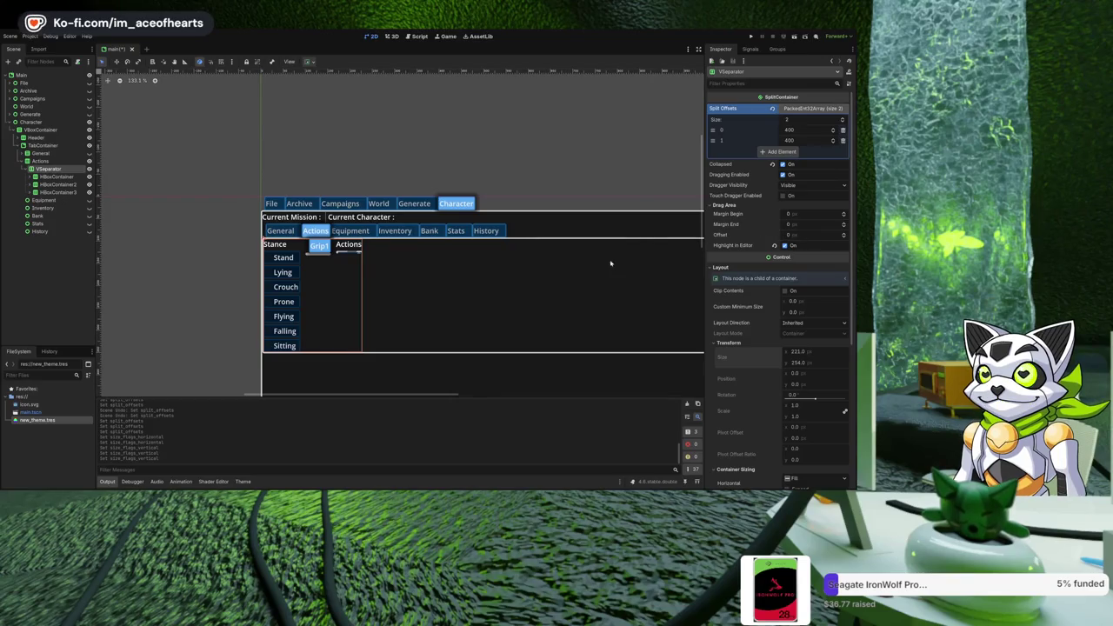
pyautogui.click(572, 273)
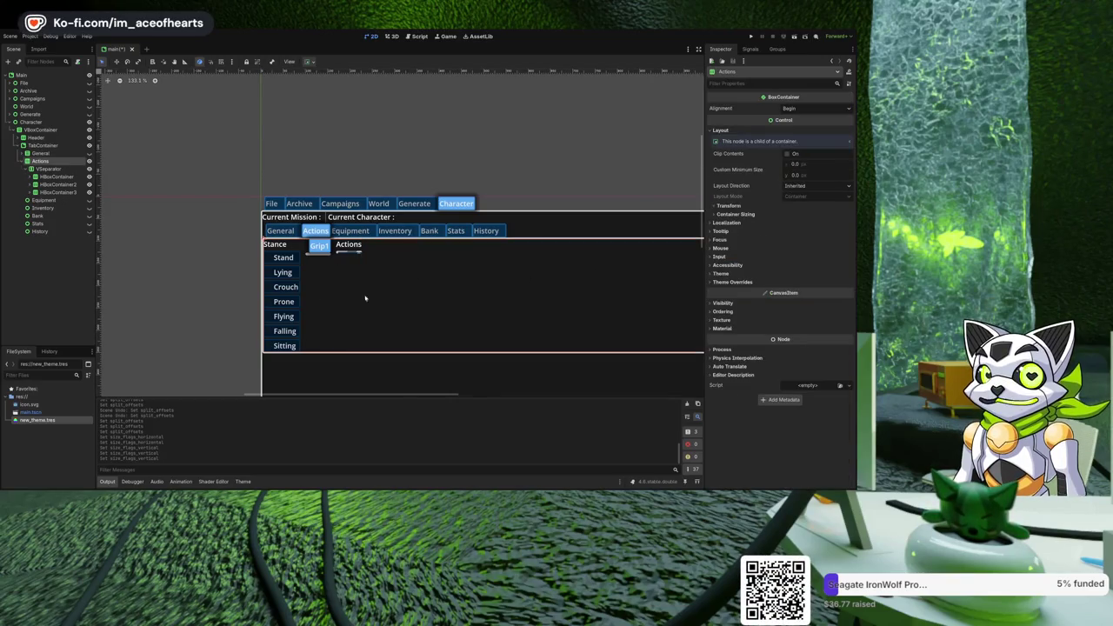
# Expand HBoxContainer2, HBoxContainer3 and VBoxContainer3, selecting the TabContainer and ScrollContainer.
pyautogui.click(30, 185)
pyautogui.click(58, 193)
pyautogui.click(59, 200)
pyautogui.click(57, 208)
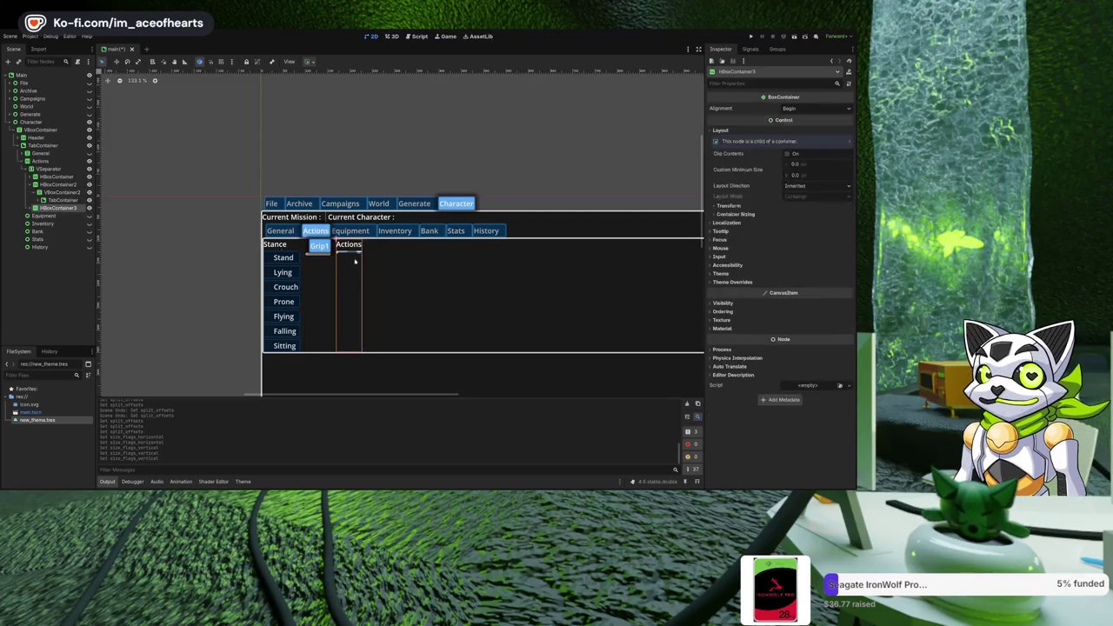
pyautogui.click(30, 208)
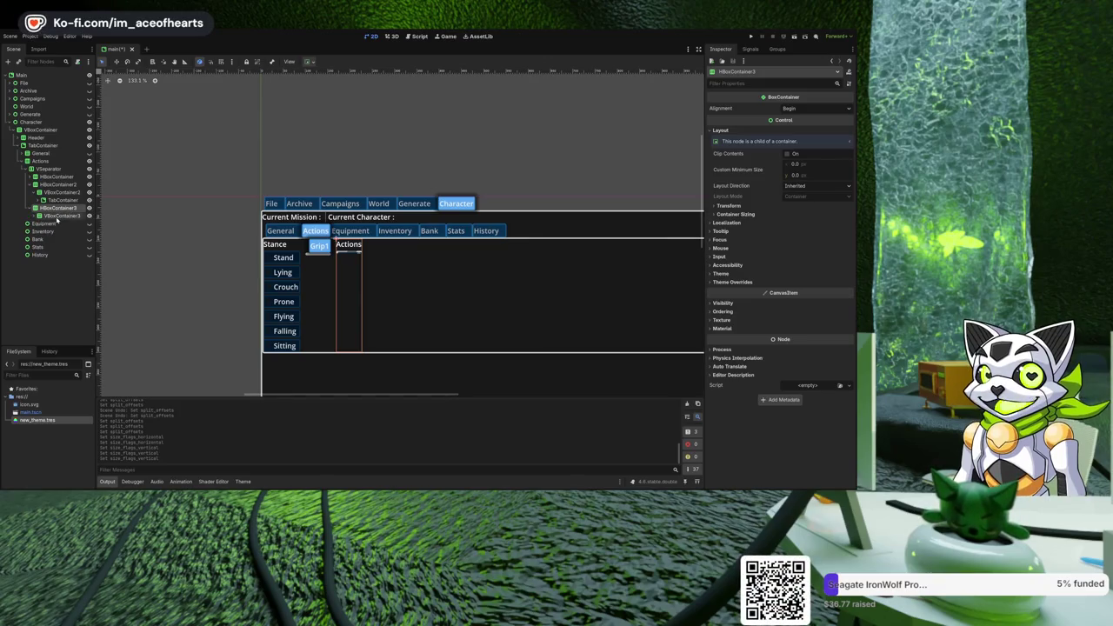
pyautogui.click(35, 216)
pyautogui.click(55, 215)
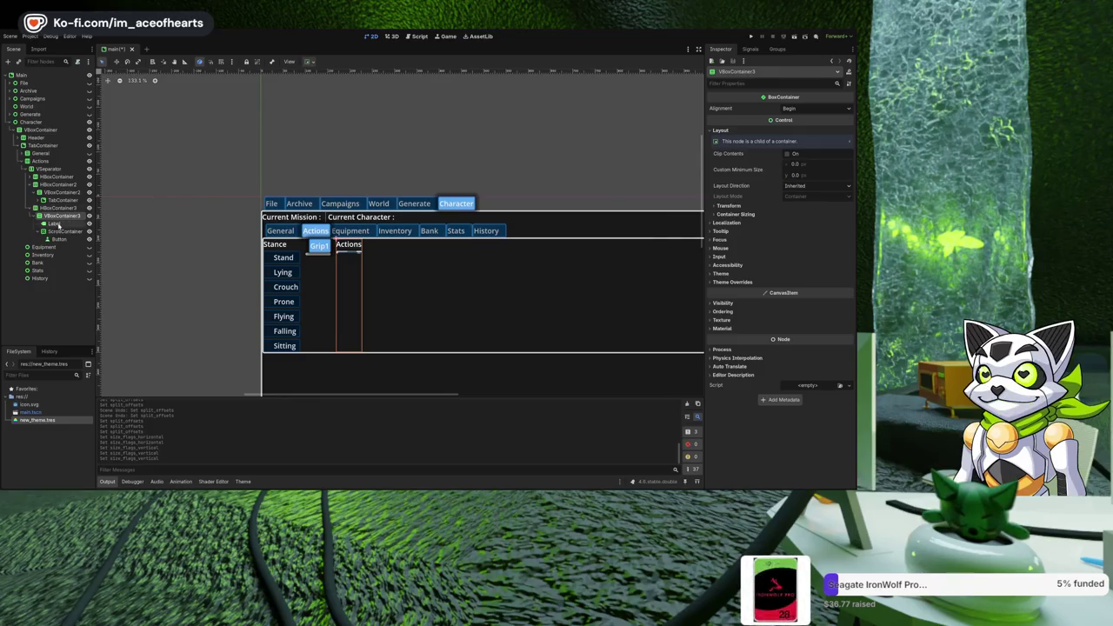
pyautogui.click(64, 231)
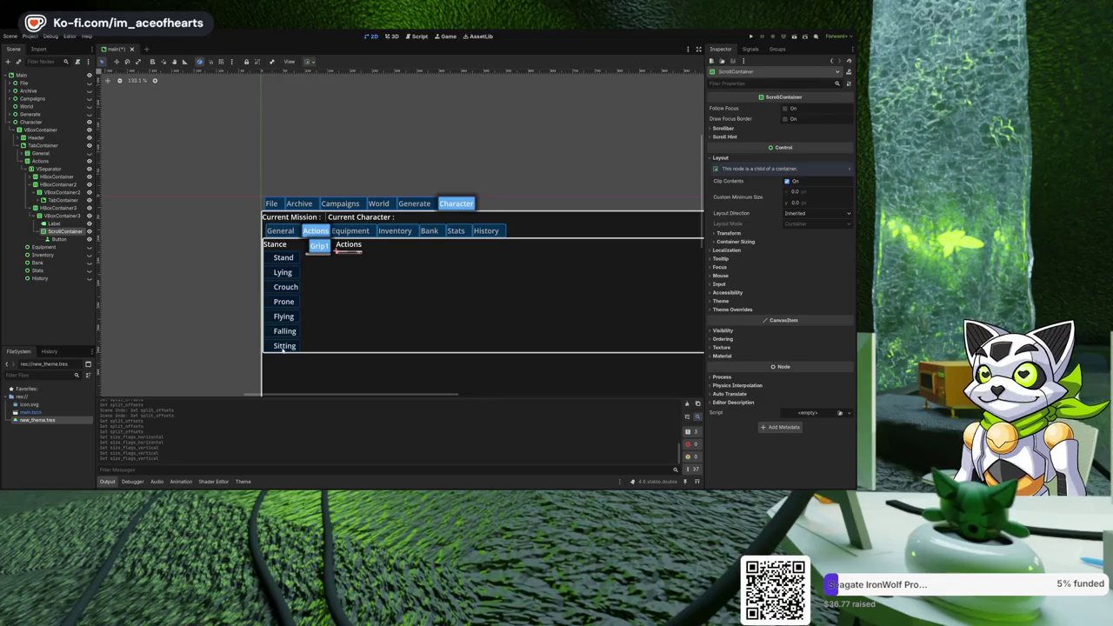
# Inspect VBoxContainer3, its ScrollContainer and Button, then expand HBoxContainer's two VBoxContainers.
pyautogui.moveTo(415, 318); pyautogui.dragTo(329, 304)
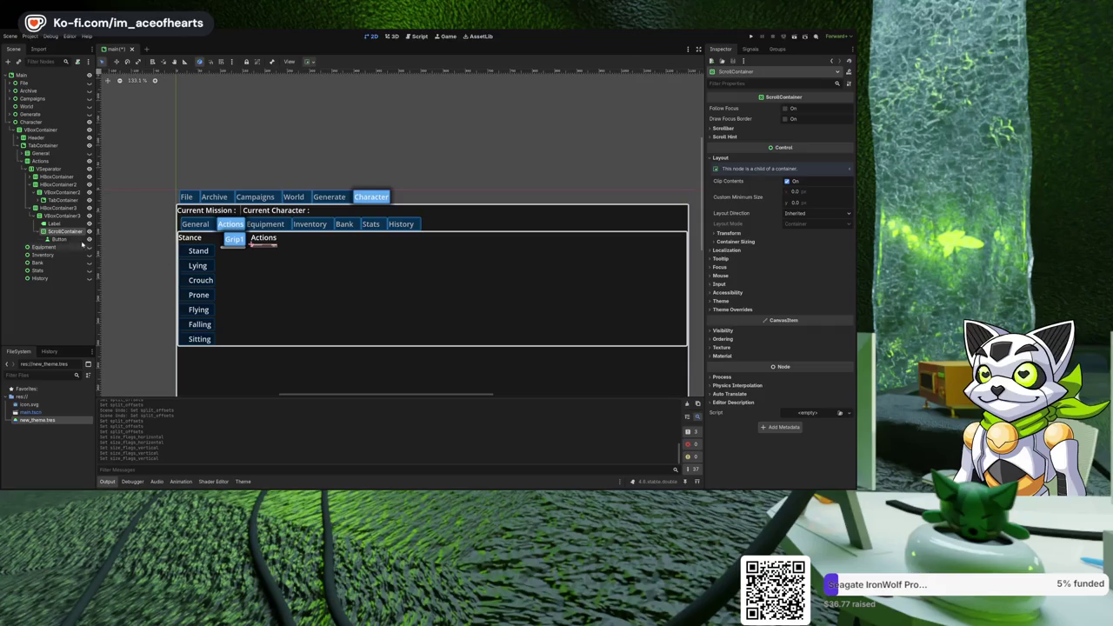
pyautogui.click(47, 215)
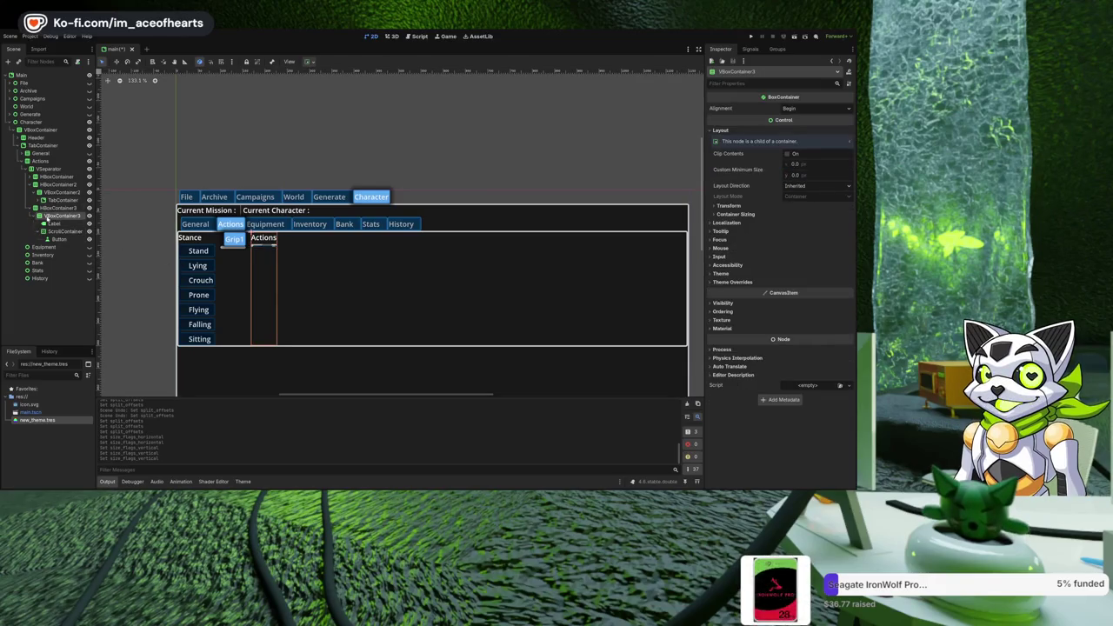
pyautogui.click(58, 239)
pyautogui.click(57, 232)
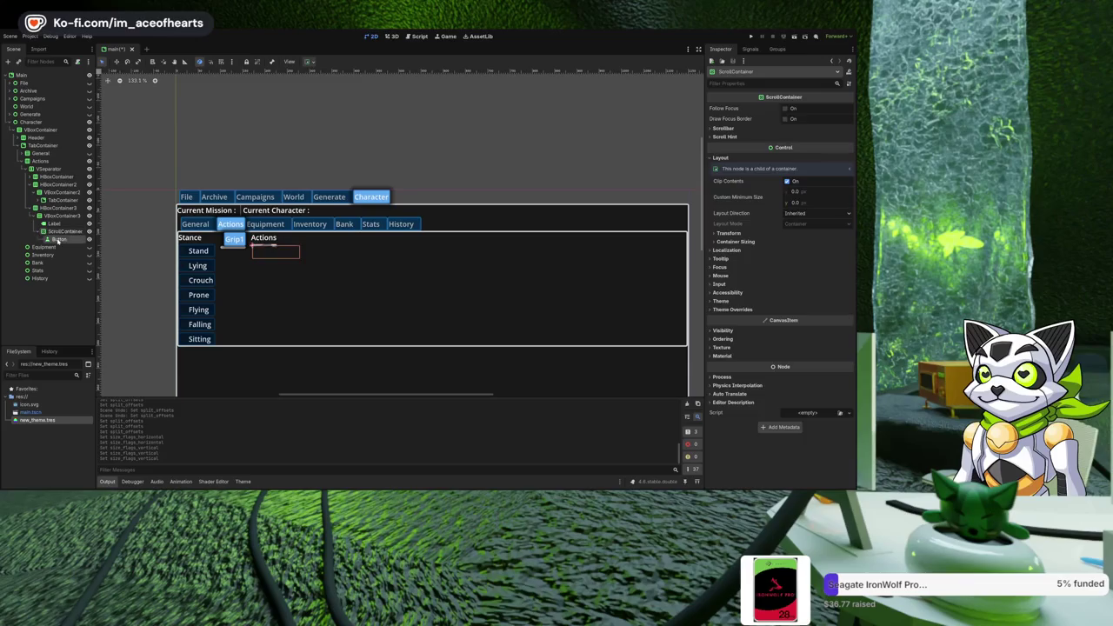
pyautogui.click(57, 239)
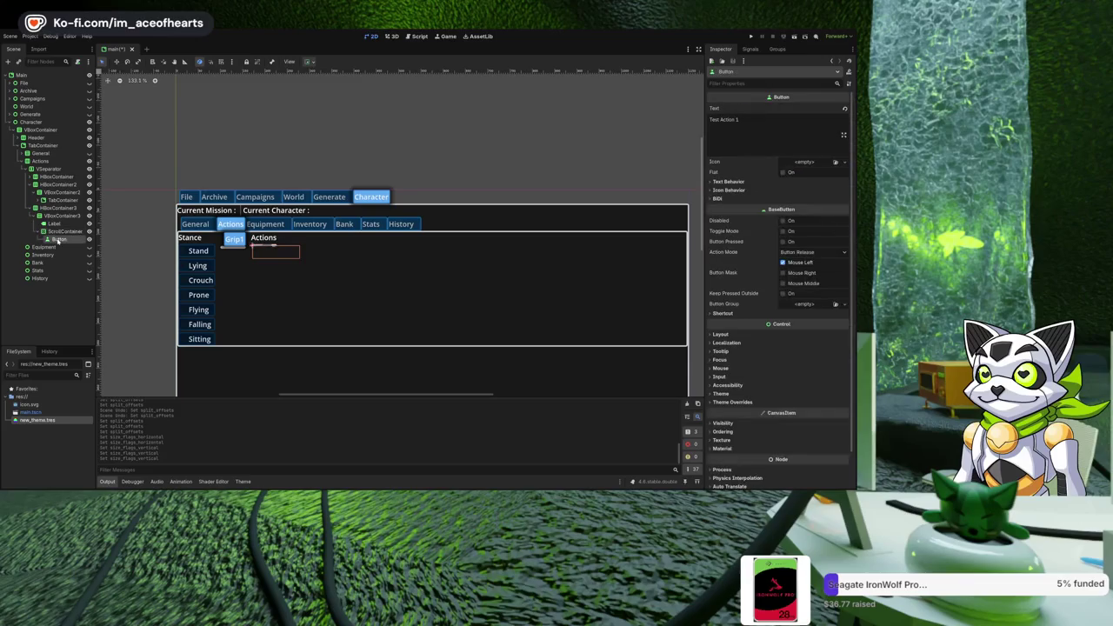
pyautogui.click(32, 177)
pyautogui.click(35, 185)
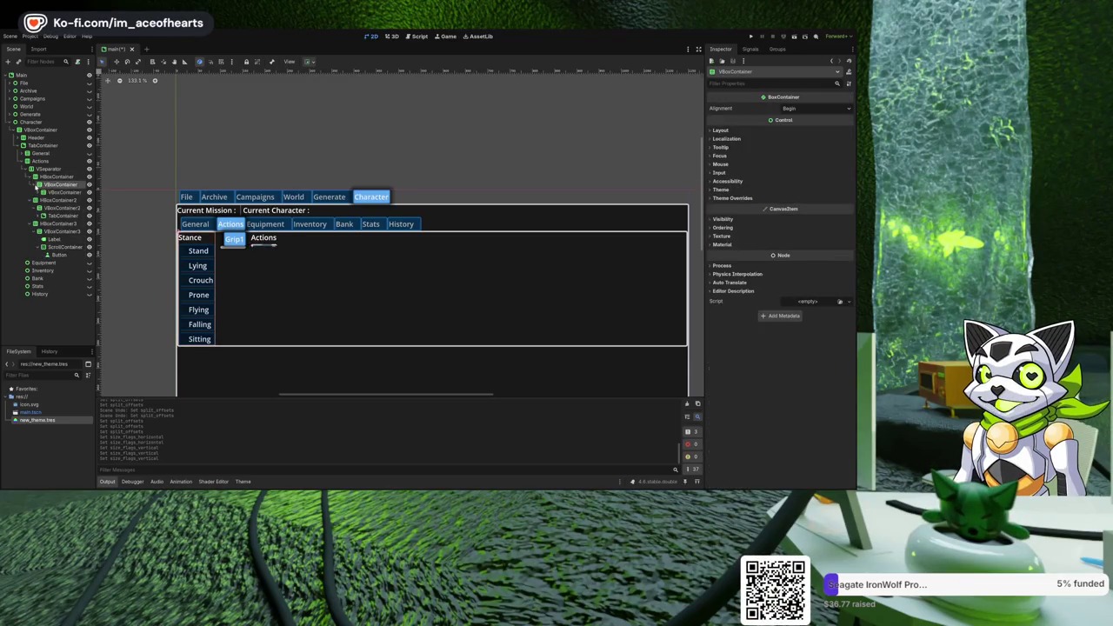
# Move the Stance Label through CheckBox7 into the outer VBoxContainer and delete the emptied inner VBoxContainer.
pyautogui.click(39, 193)
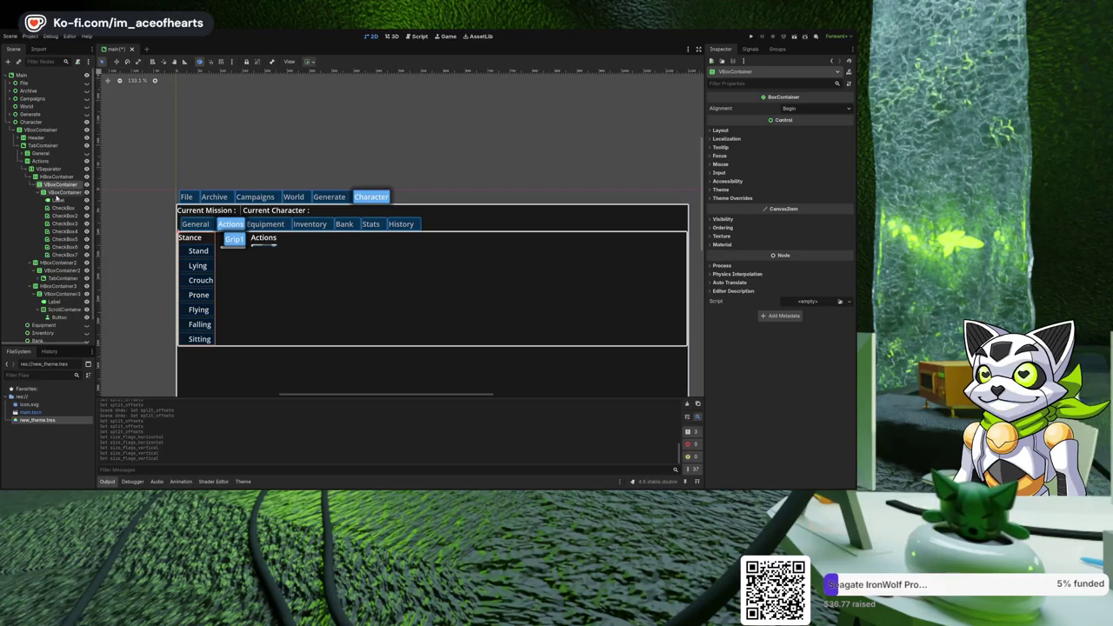
pyautogui.click(59, 192)
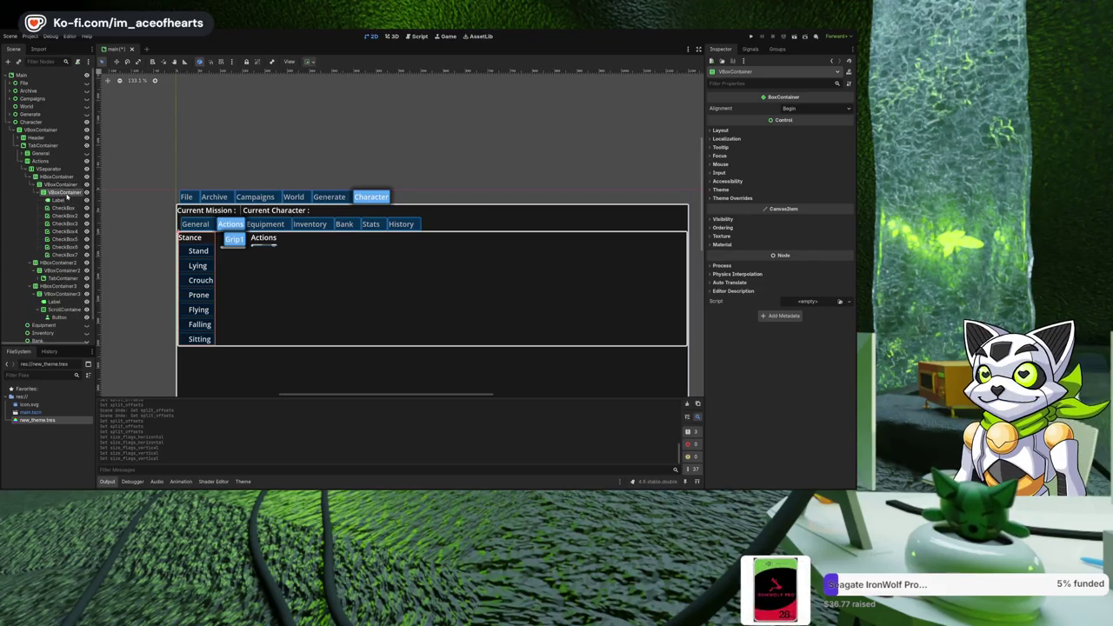
pyautogui.click(58, 200)
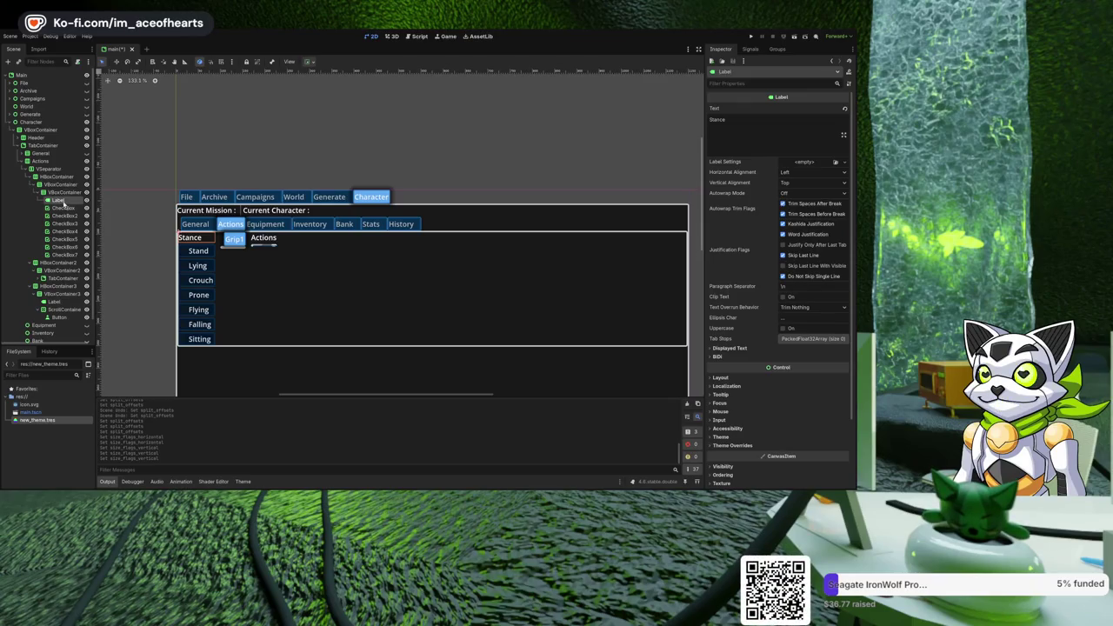
pyautogui.keyDown('shift'); pyautogui.click(68, 254); pyautogui.keyUp('shift')
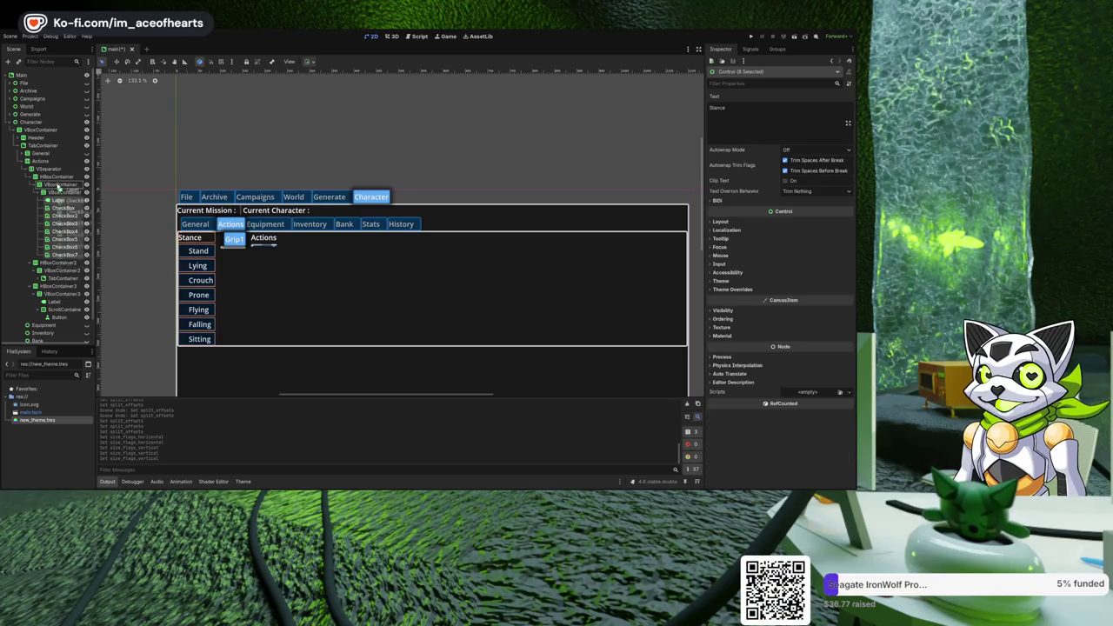
pyautogui.moveTo(63, 201); pyautogui.dragTo(61, 197)
pyautogui.click(61, 193)
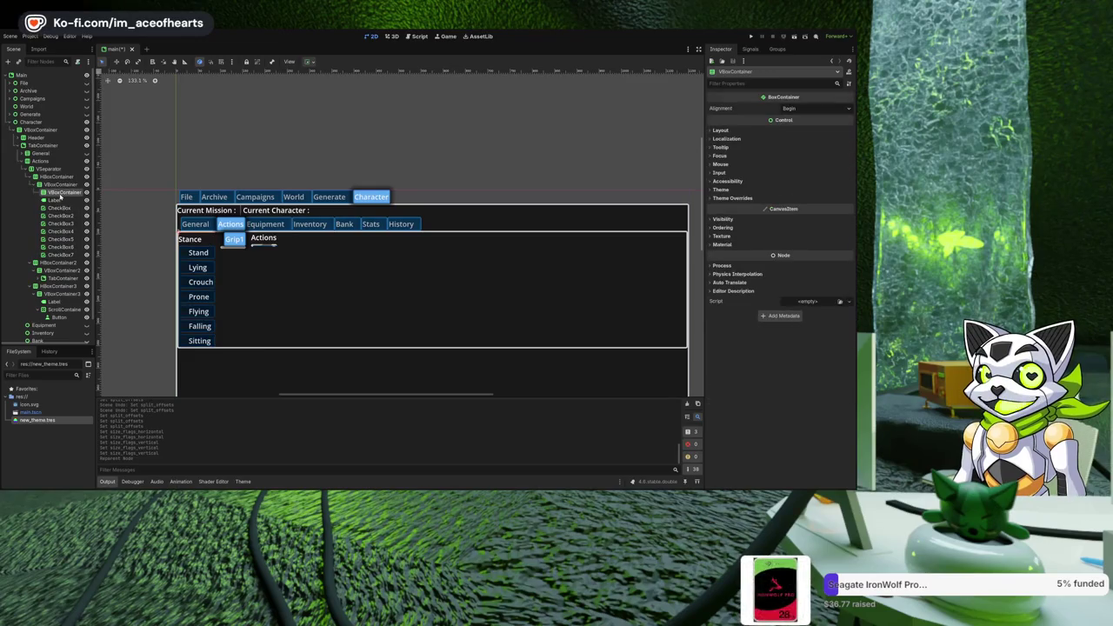
pyautogui.press('Delete')
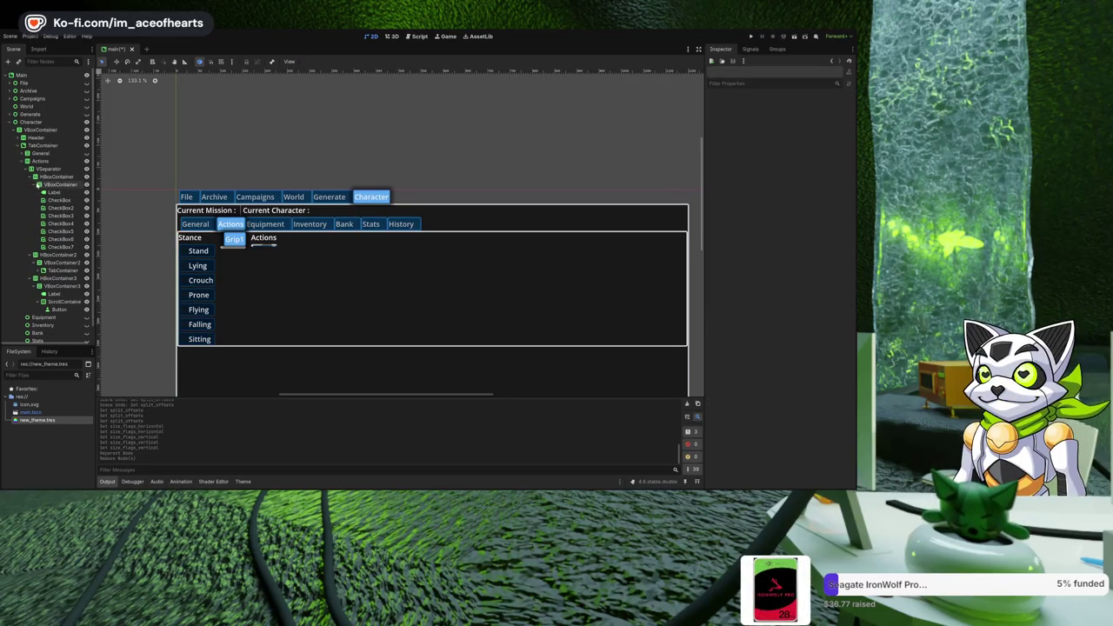
pyautogui.click(48, 177)
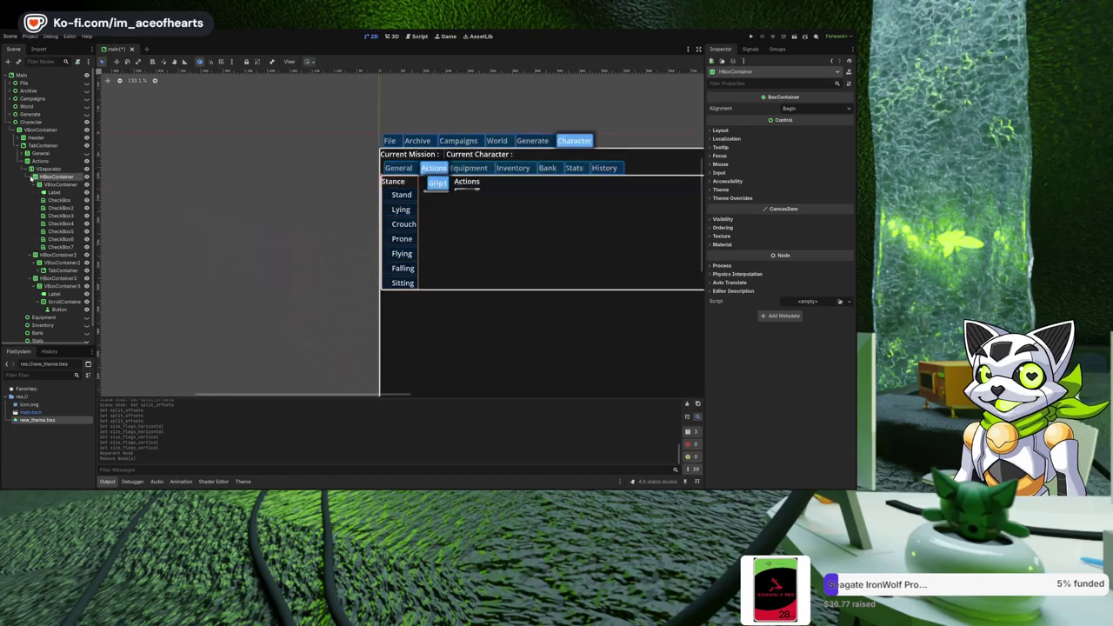
pyautogui.click(33, 177)
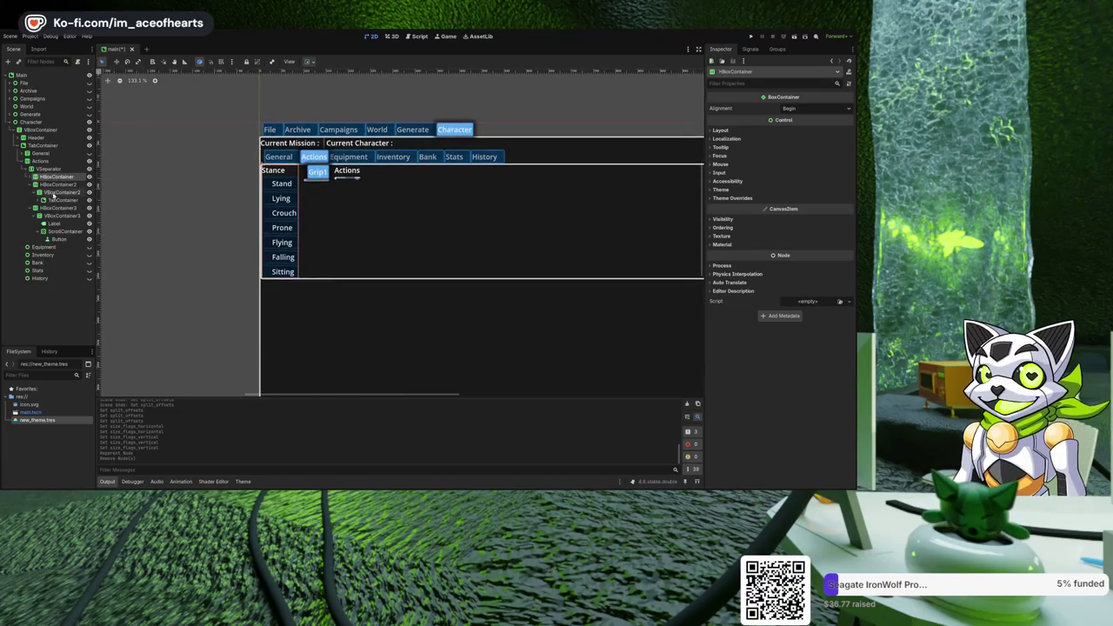
pyautogui.click(45, 200)
pyautogui.click(39, 200)
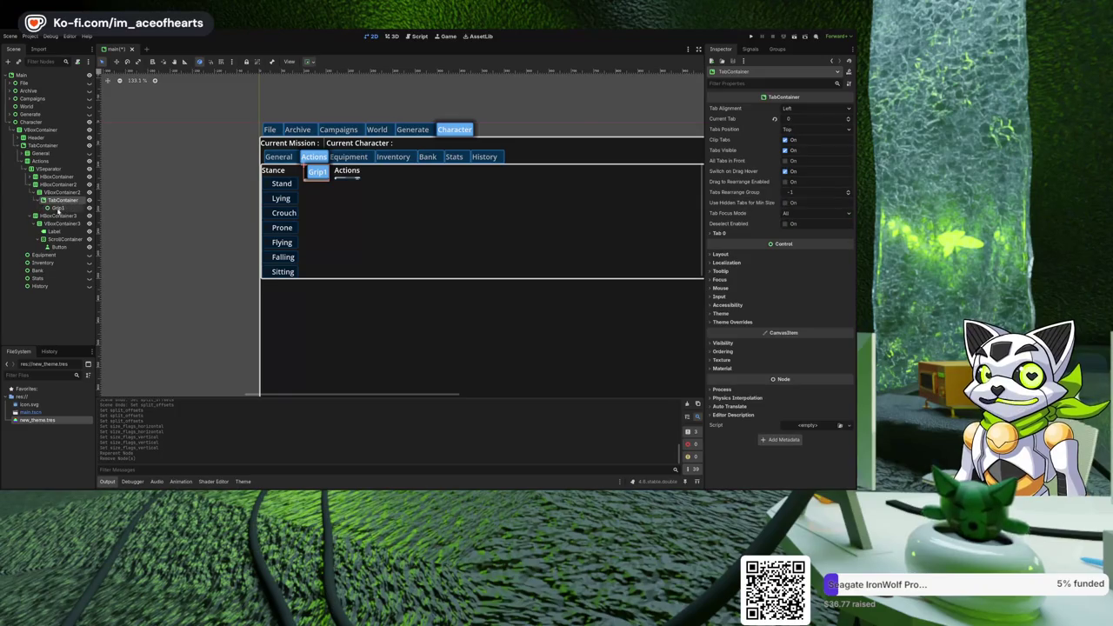
pyautogui.hotkey('ctrl', 'v')
pyautogui.hotkey('ctrl', 'z')
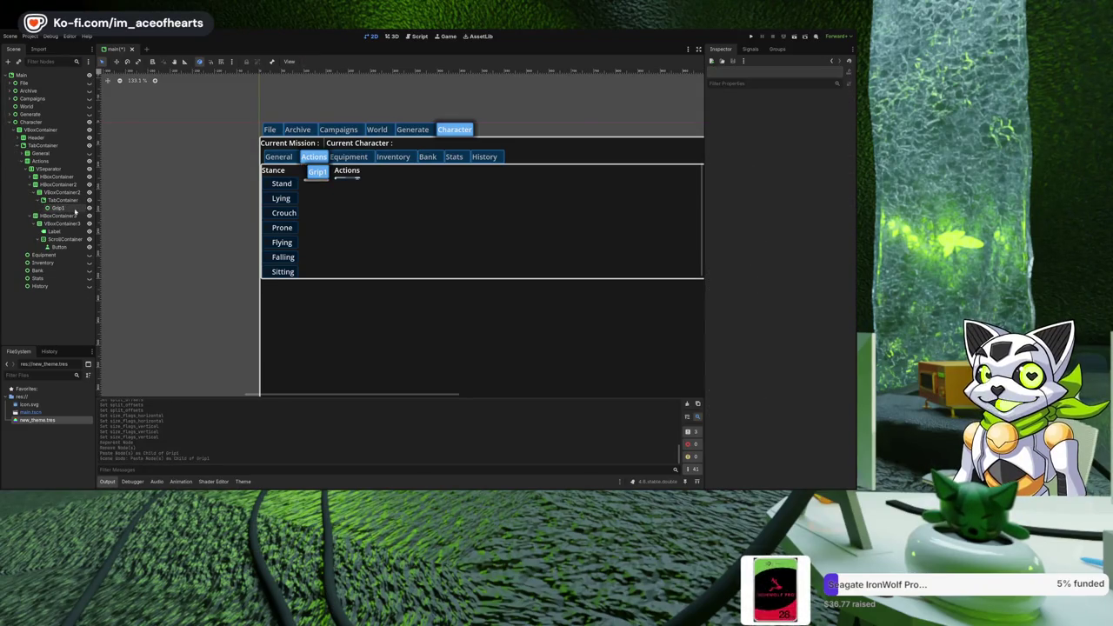
pyautogui.click(75, 211)
pyautogui.hotkey('ctrl', 'd')
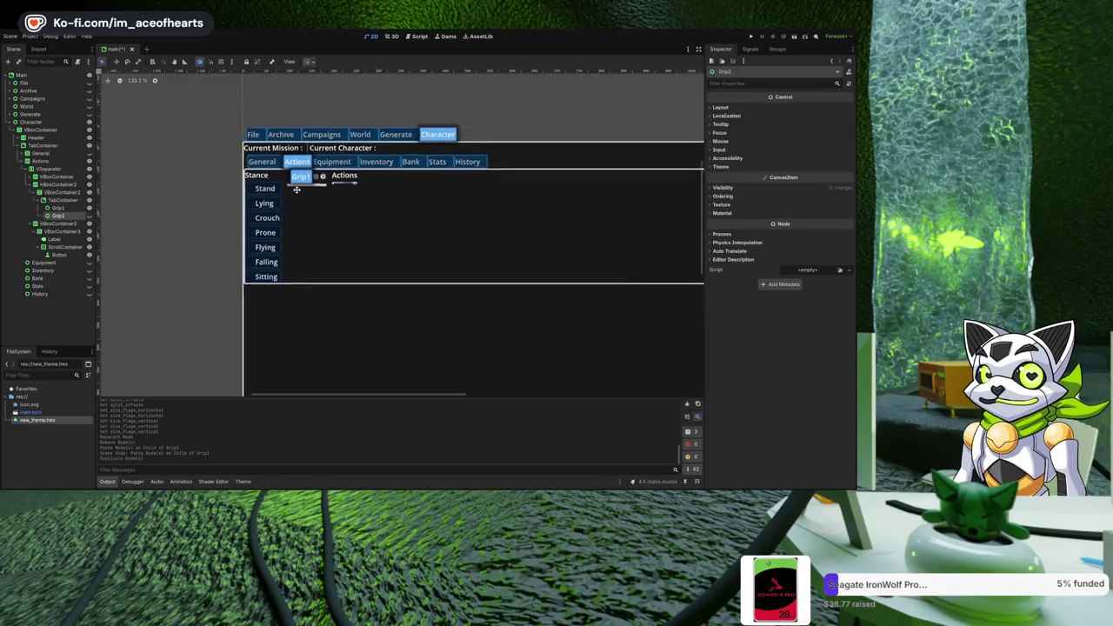
pyautogui.hotkey('ctrl', 'z')
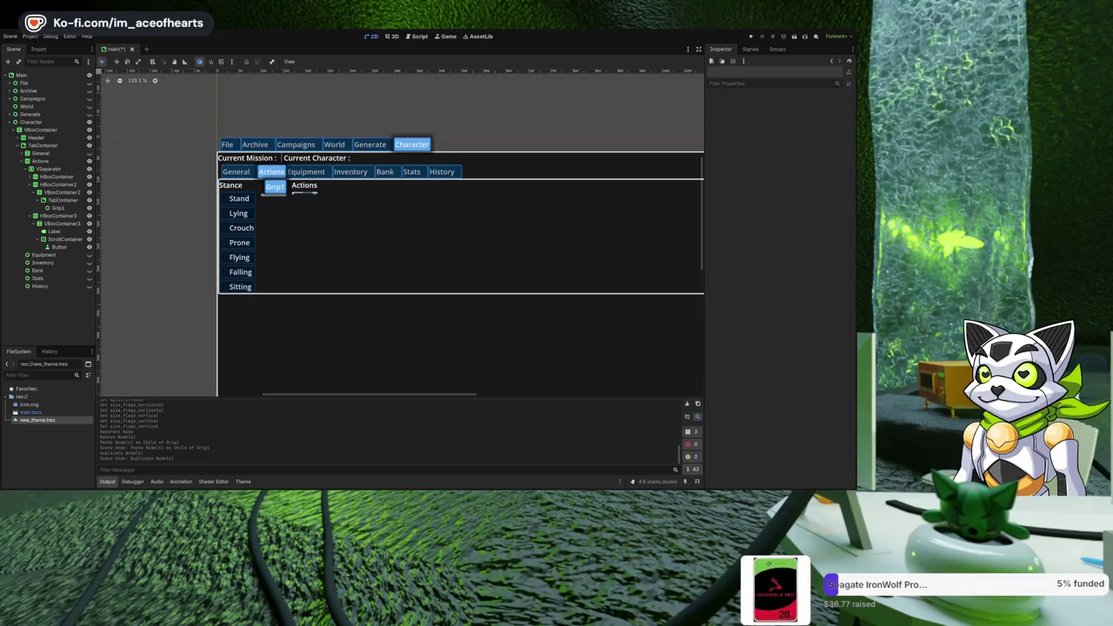
# Select HBoxContainer through HBoxContainer3 and drag them into the GridContainer under Actions.
pyautogui.hscroll(1, 261, 174)
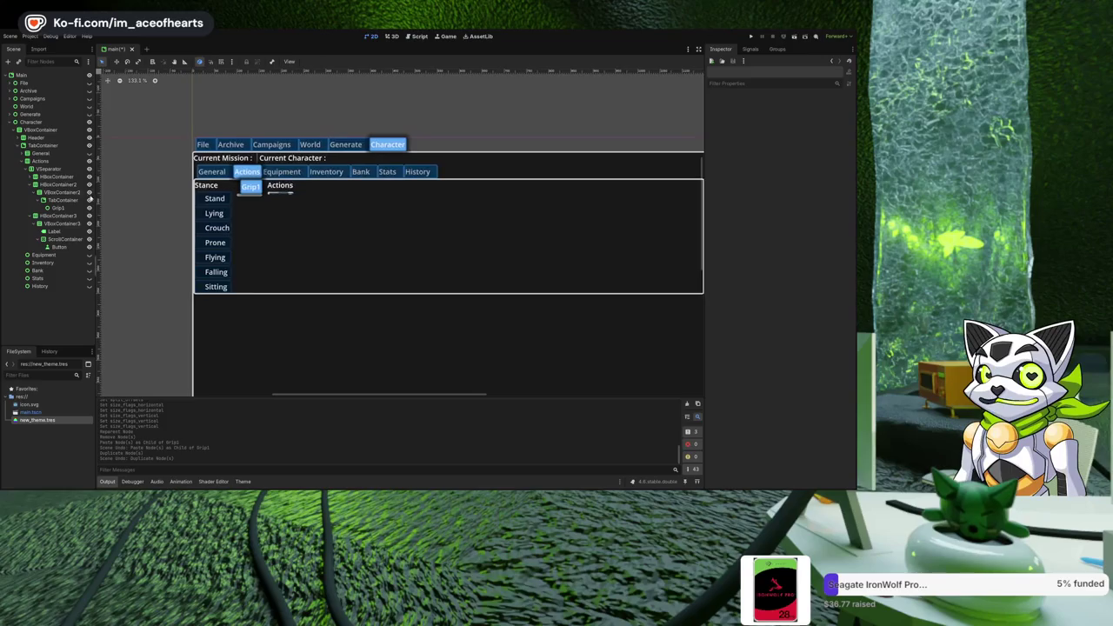
pyautogui.click(39, 161)
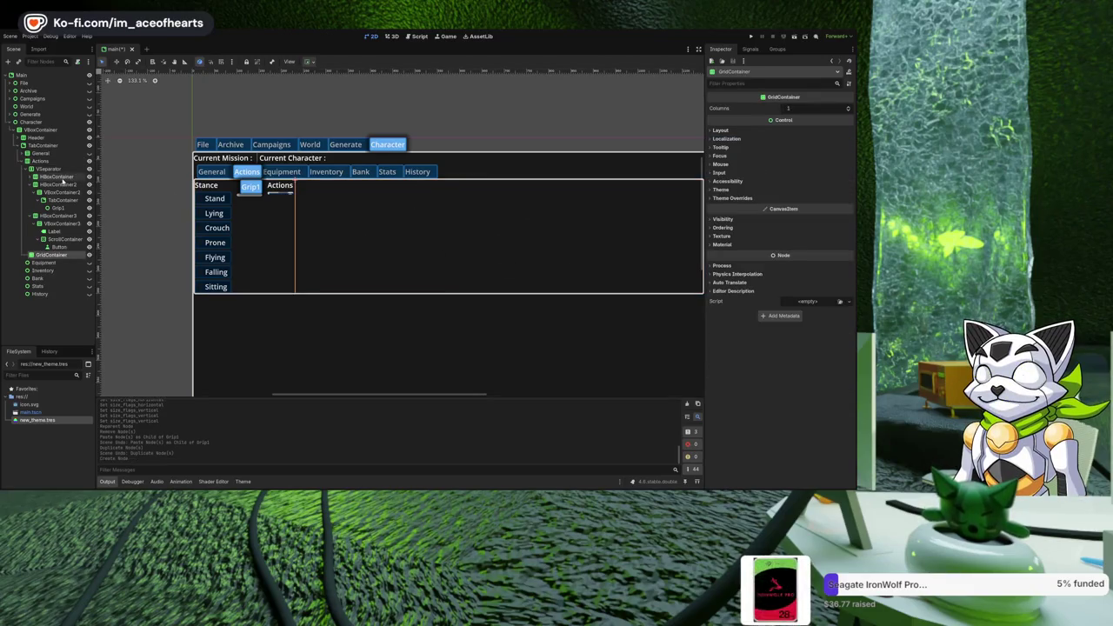
pyautogui.click(39, 178)
pyautogui.click(35, 184)
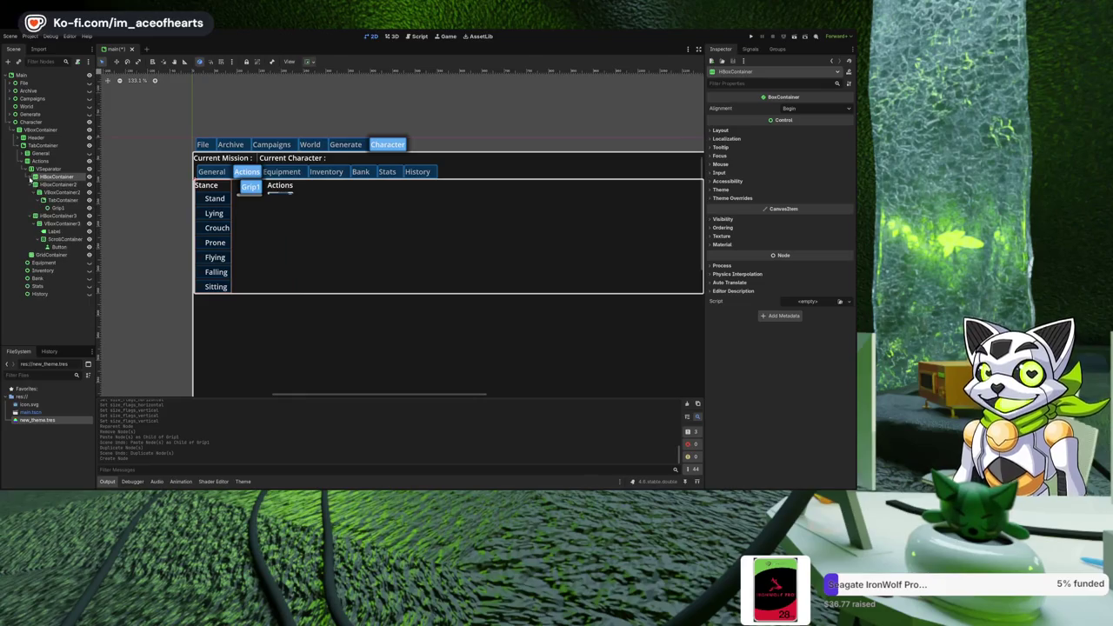
pyautogui.click(35, 193)
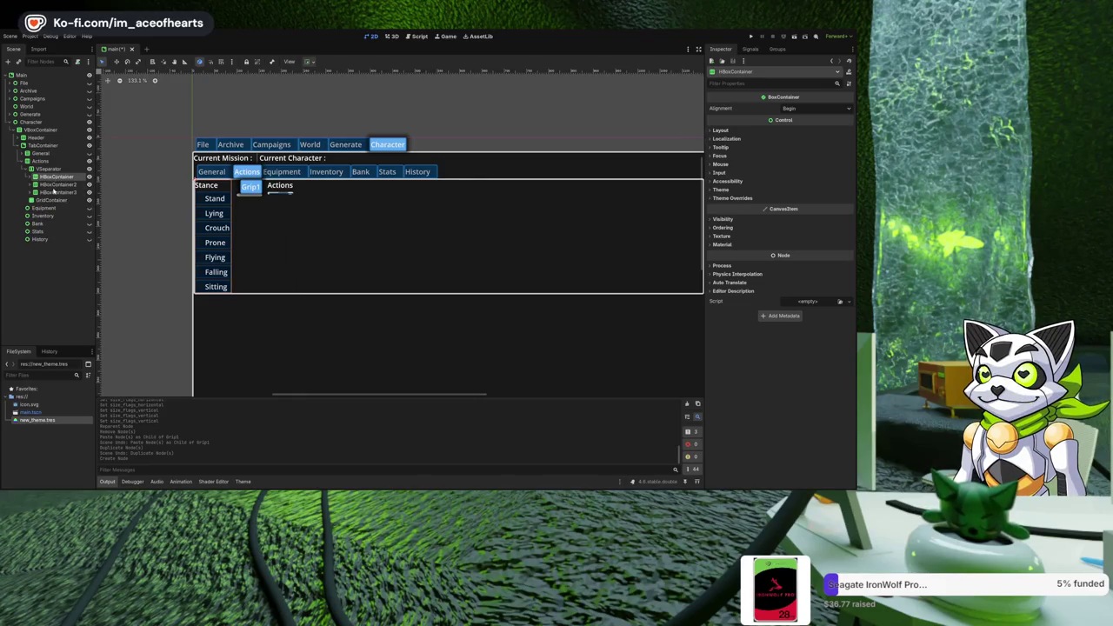
pyautogui.keyDown('shift'); pyautogui.click(54, 193); pyautogui.keyUp('shift')
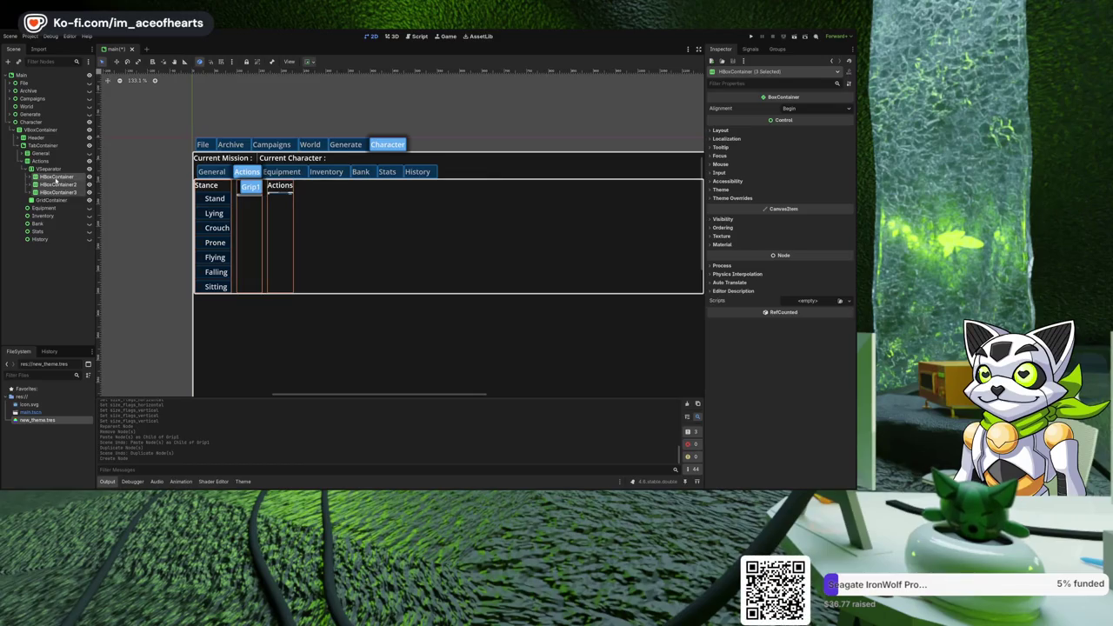
pyautogui.moveTo(54, 193); pyautogui.dragTo(56, 200)
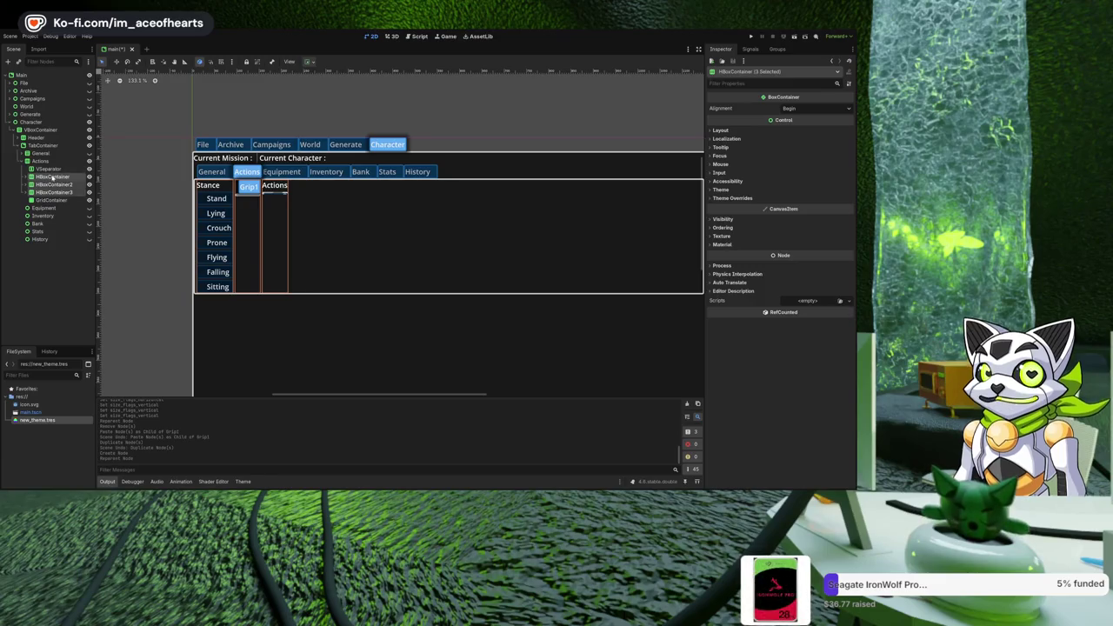
pyautogui.moveTo(55, 176); pyautogui.dragTo(52, 202)
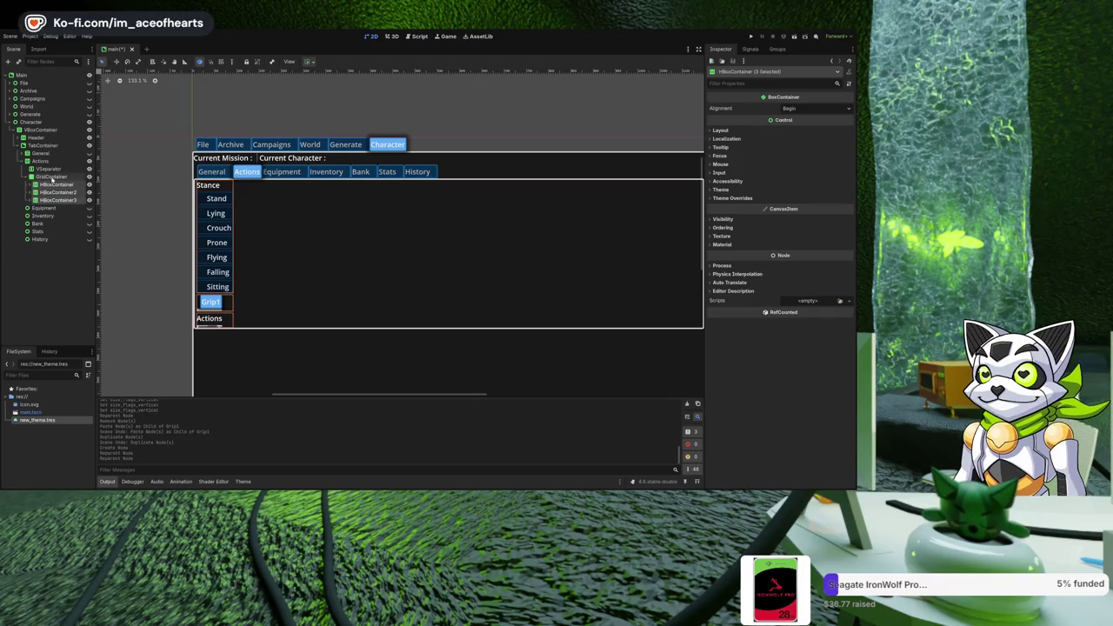
# Undo the move into the GridContainer, delete the VSeparator, and reselect Actions.
pyautogui.hotkey('ctrl', 'z')
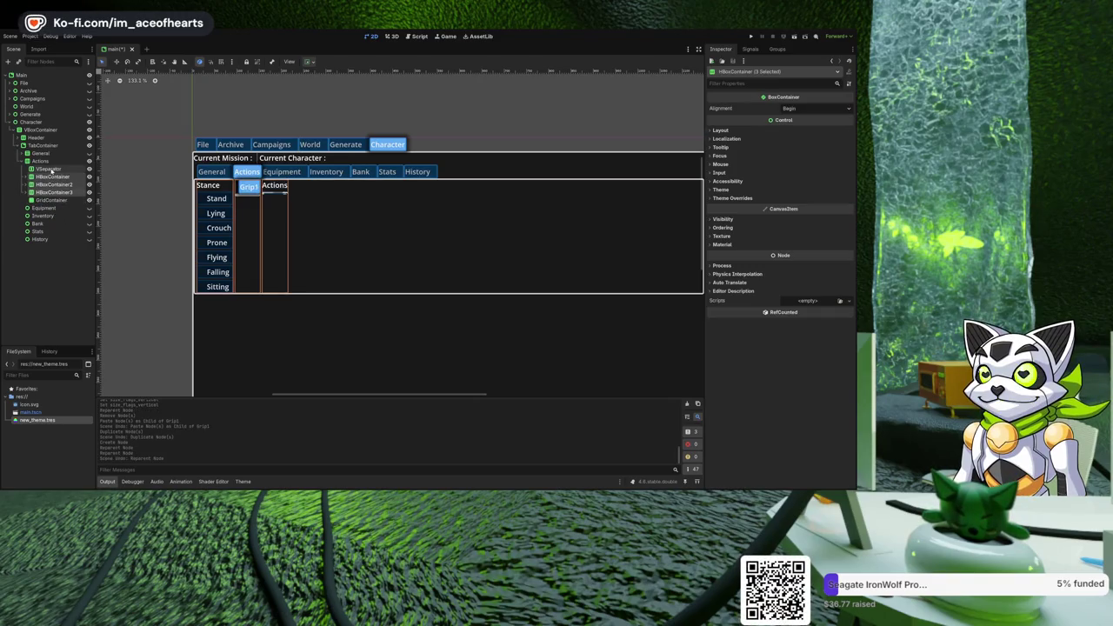
pyautogui.click(49, 168)
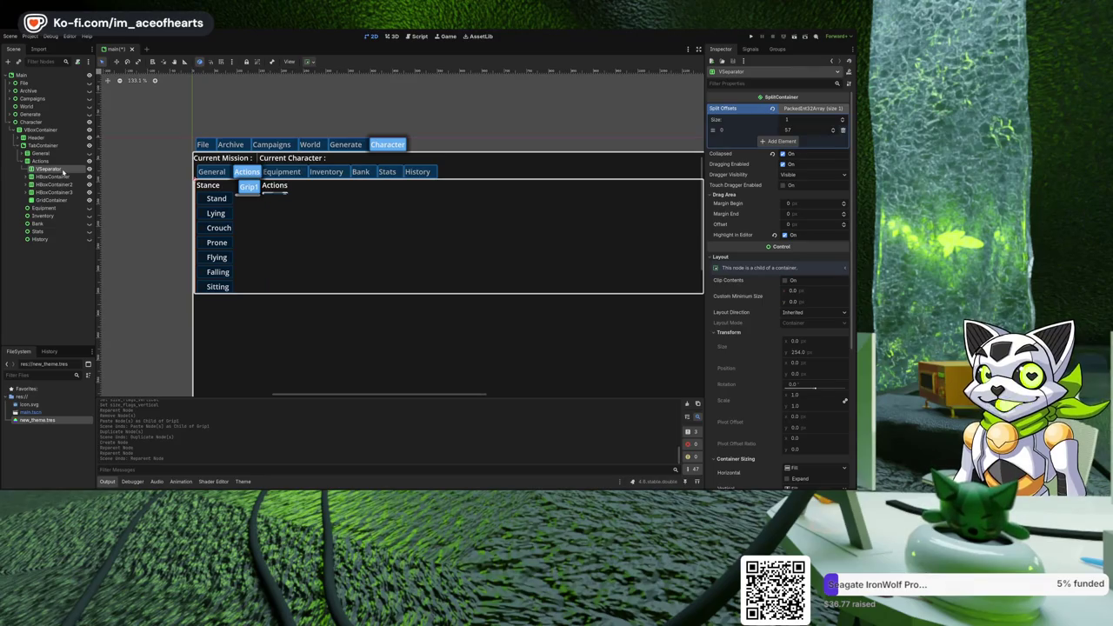
pyautogui.press('Delete')
pyautogui.click(67, 163)
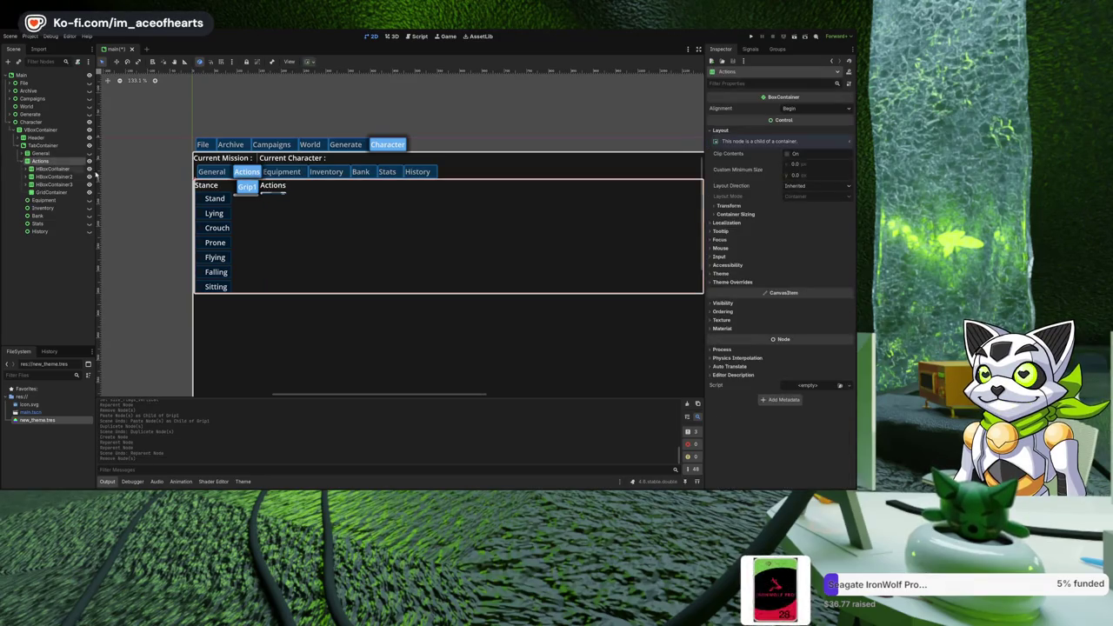
pyautogui.scroll(1, 336, 219)
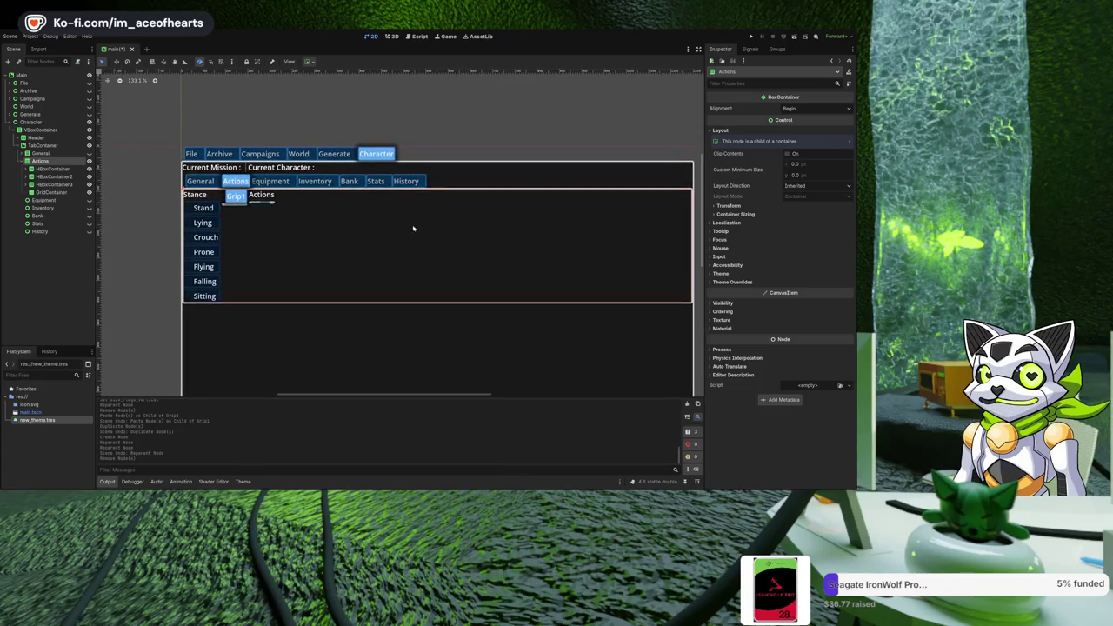
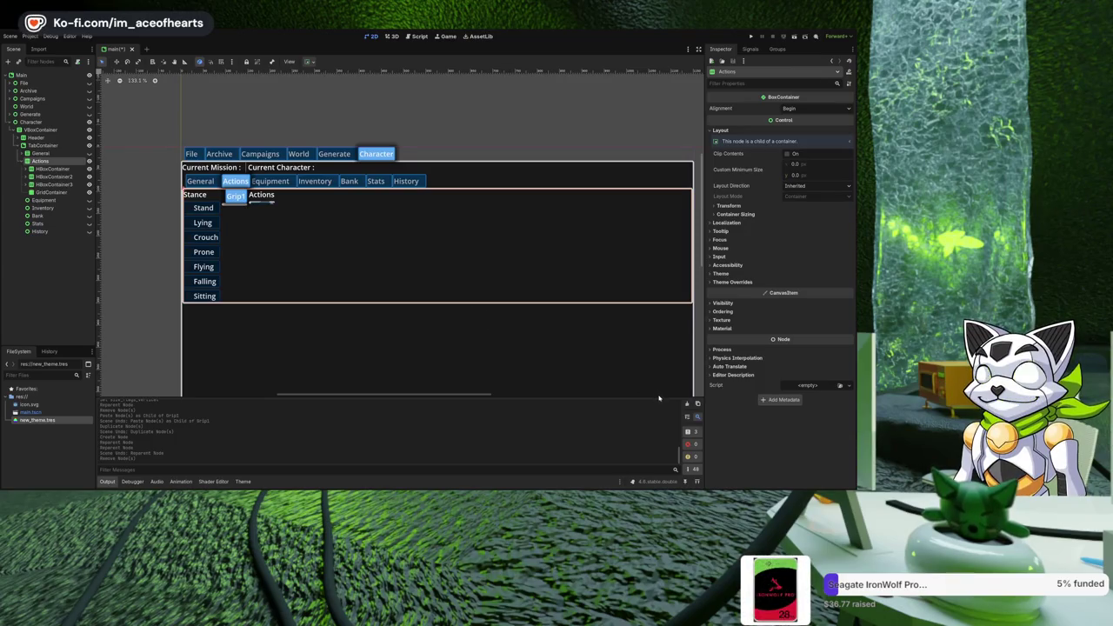
# Expand Campaigns and Generate, hide the Actions node, and expand the General node in the Scene dock.
pyautogui.click(9, 99)
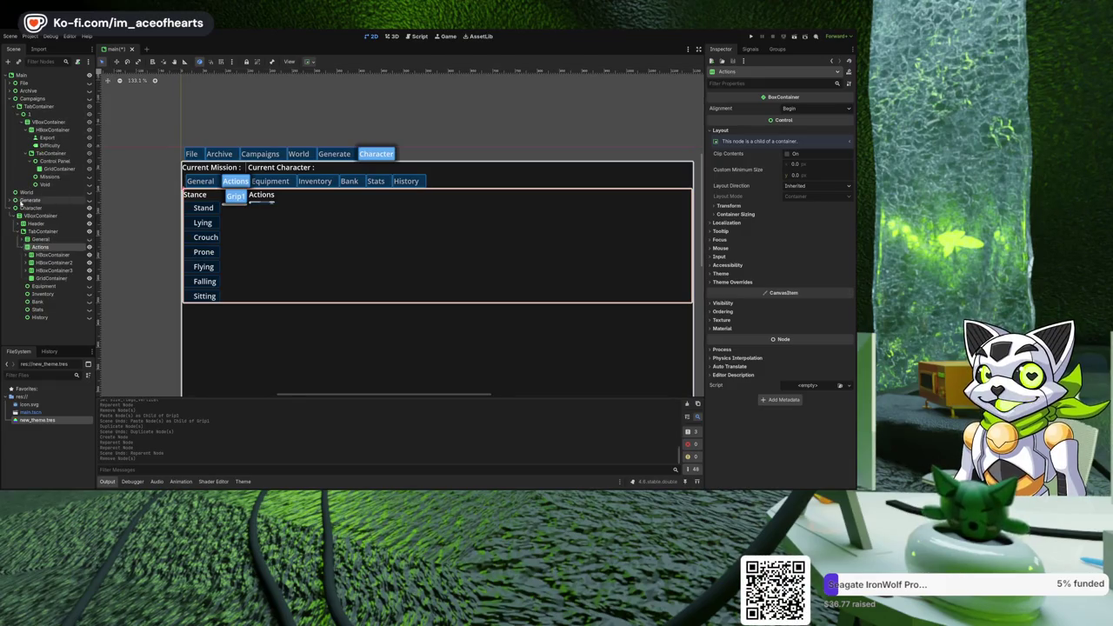
pyautogui.click(10, 201)
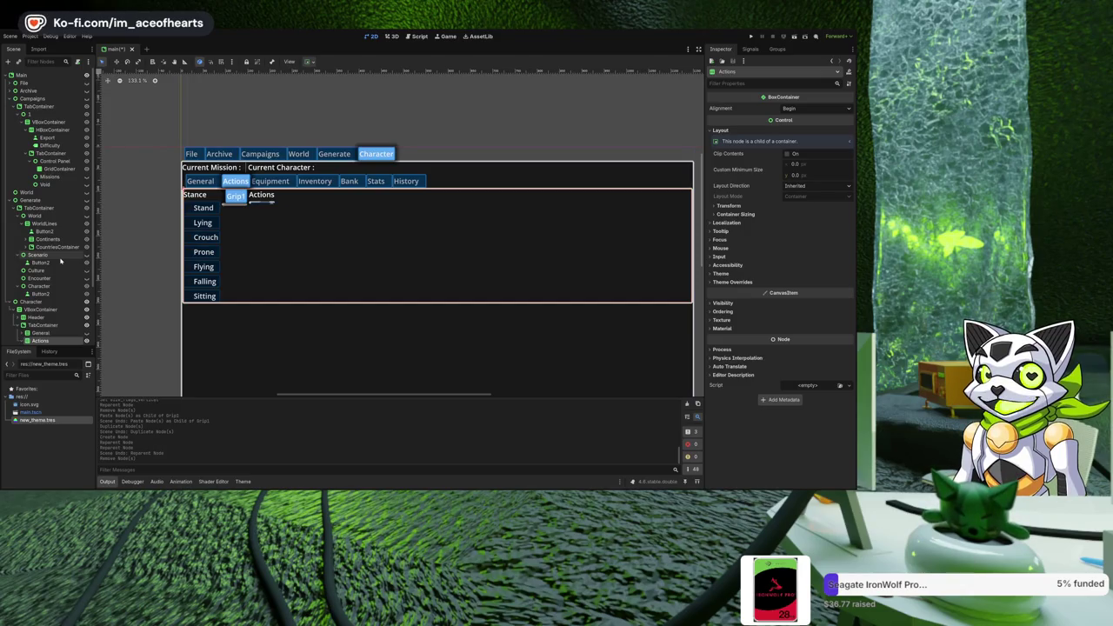
pyautogui.scroll(-3, 47, 220)
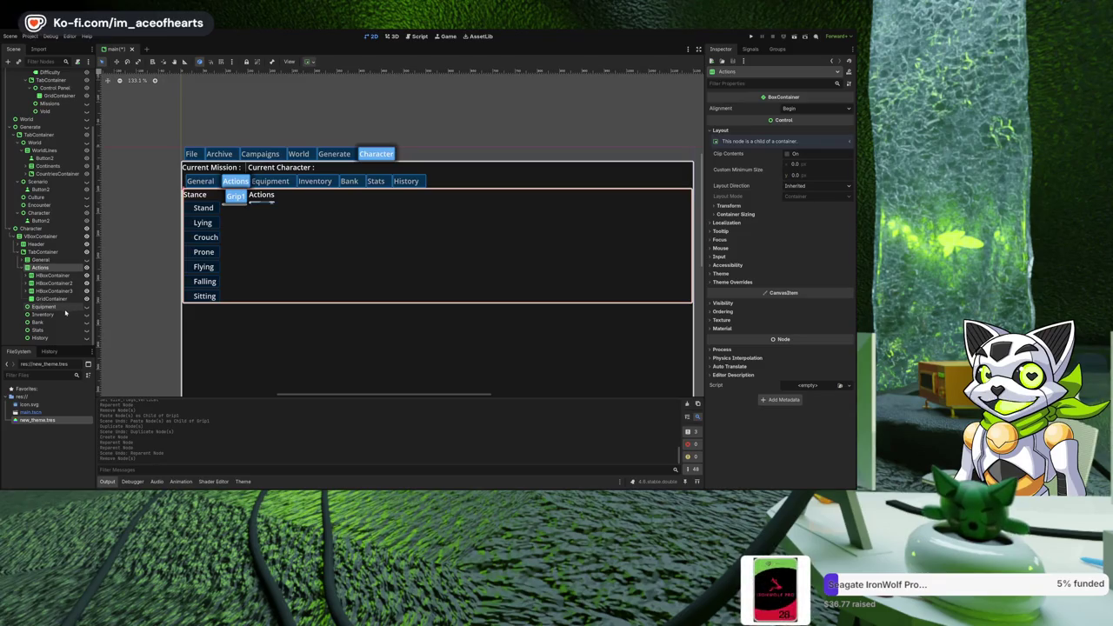
pyautogui.click(86, 267)
pyautogui.click(24, 260)
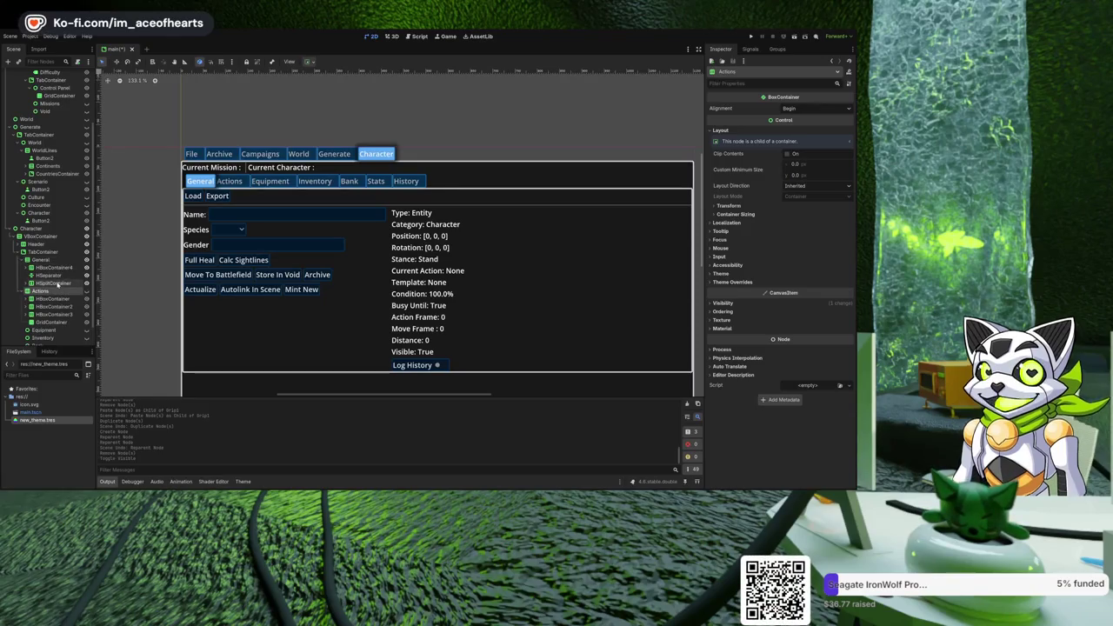
# Inspect General's HSplitContainer and its left and right VBoxContainers.
pyautogui.click(25, 260)
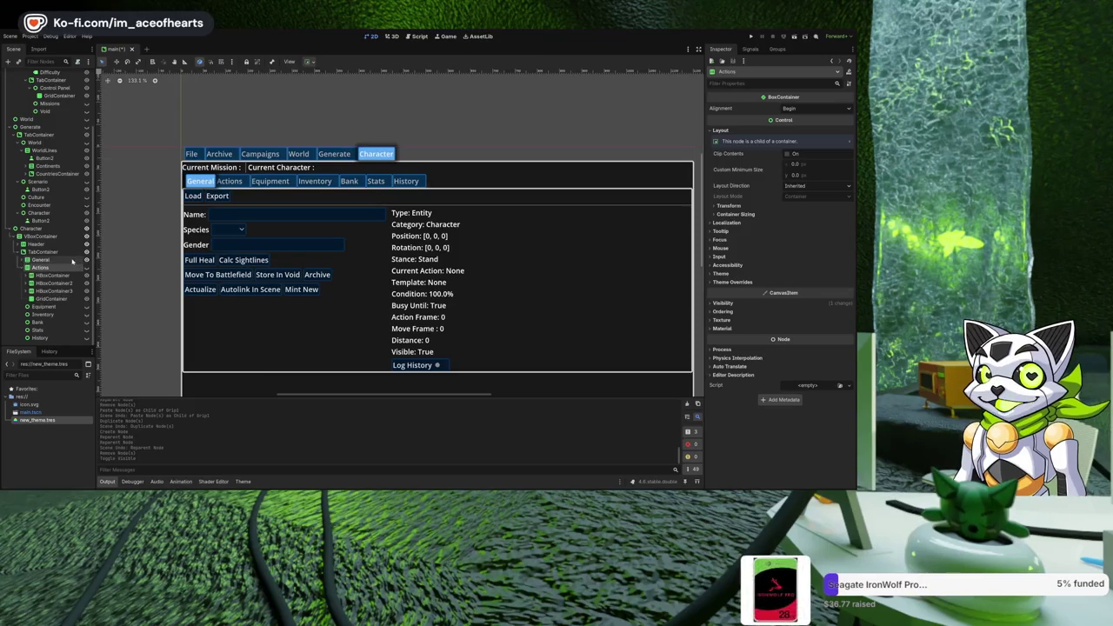
pyautogui.click(24, 260)
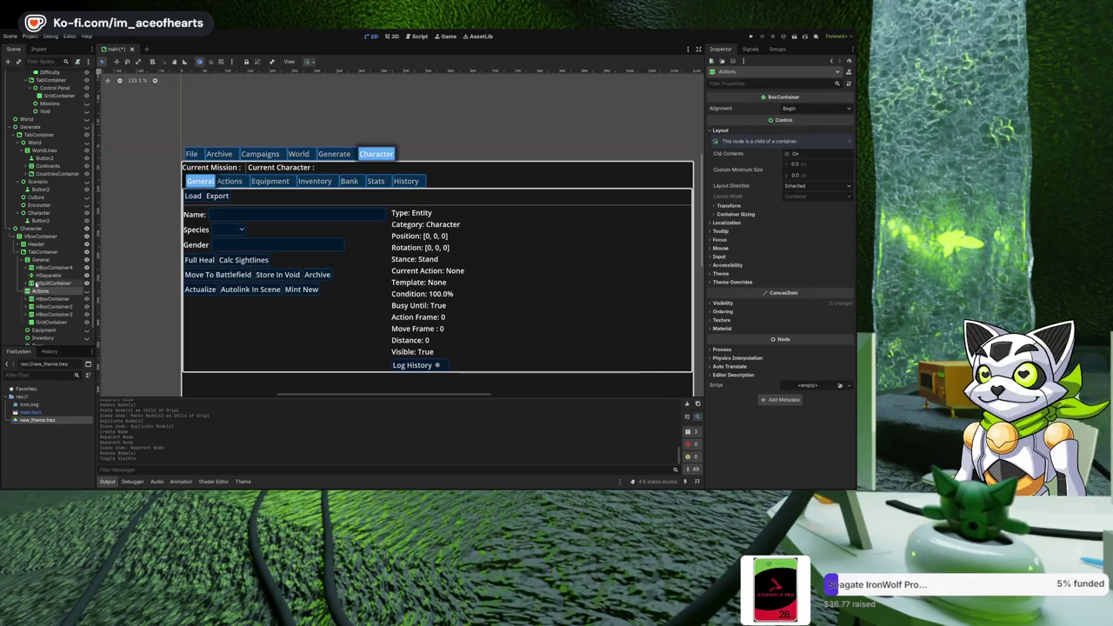
pyautogui.click(53, 284)
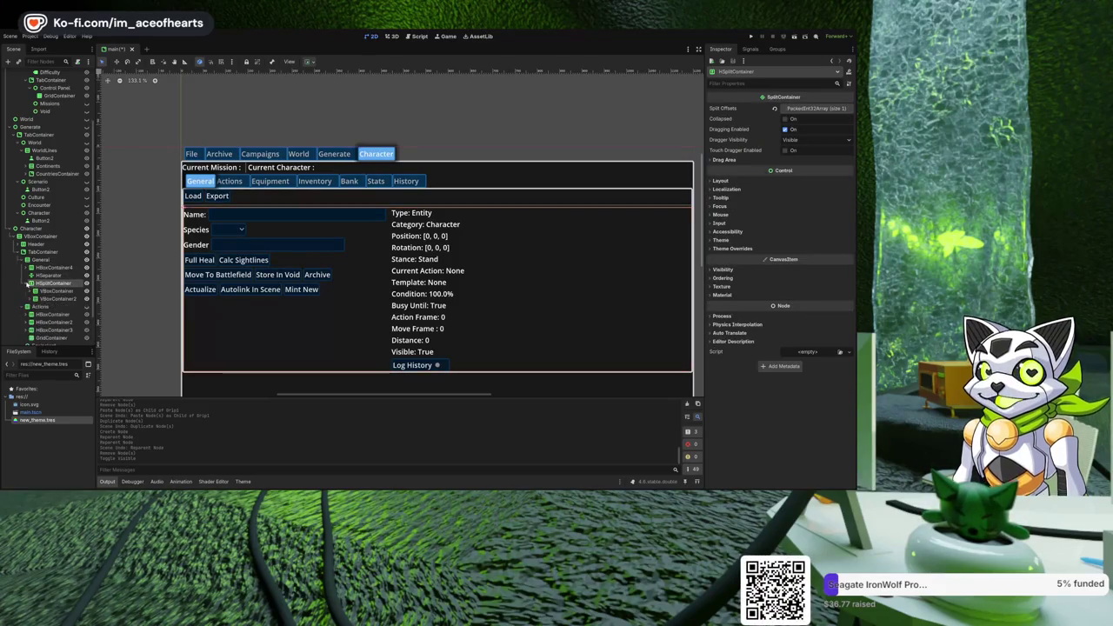
pyautogui.click(31, 283)
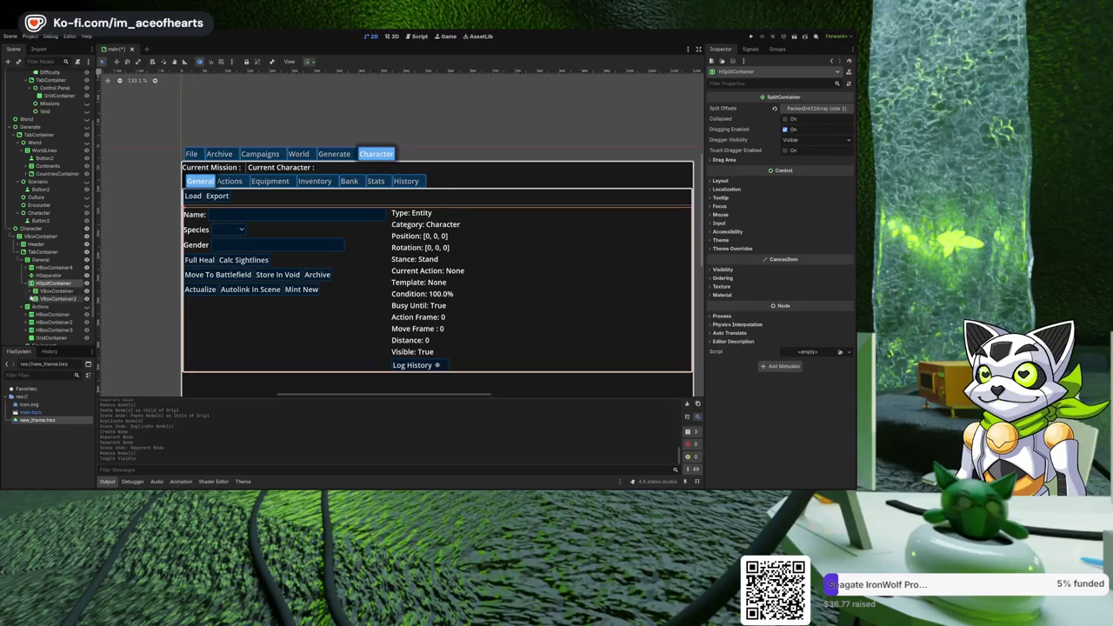
pyautogui.click(46, 293)
pyautogui.click(44, 299)
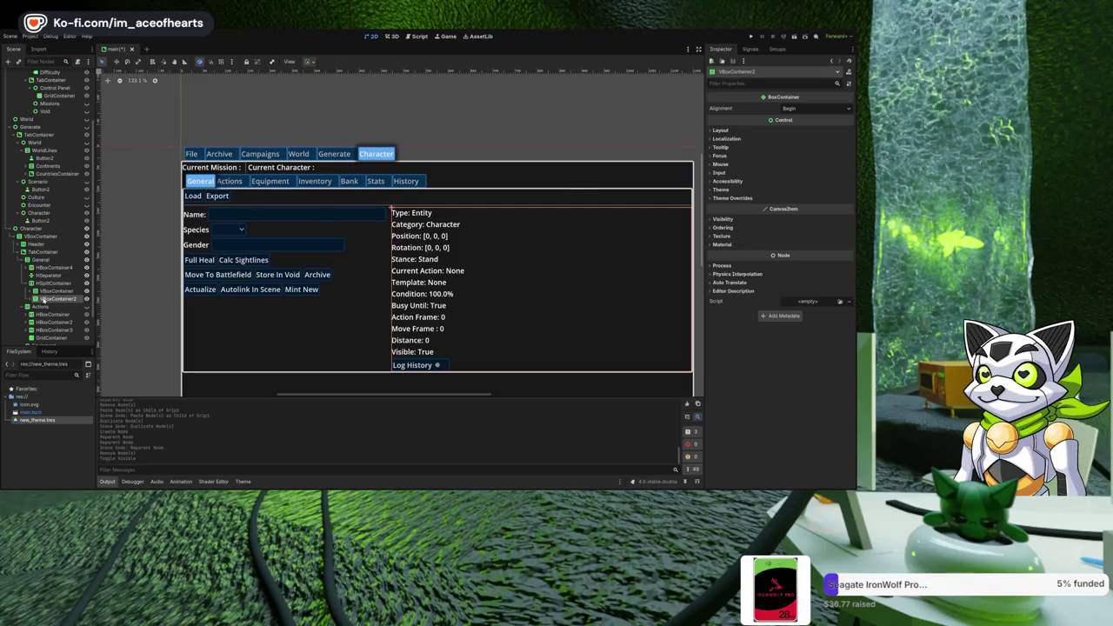
# Collapse the General branch, make the Actions node visible again, and select it.
pyautogui.click(26, 283)
pyautogui.click(22, 260)
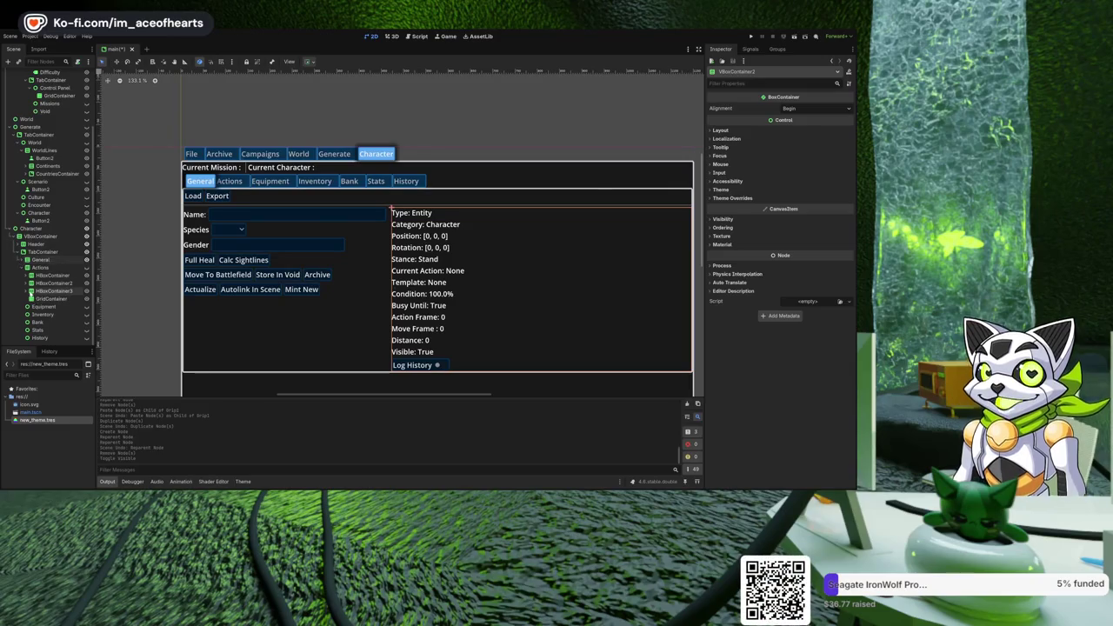
pyautogui.click(33, 268)
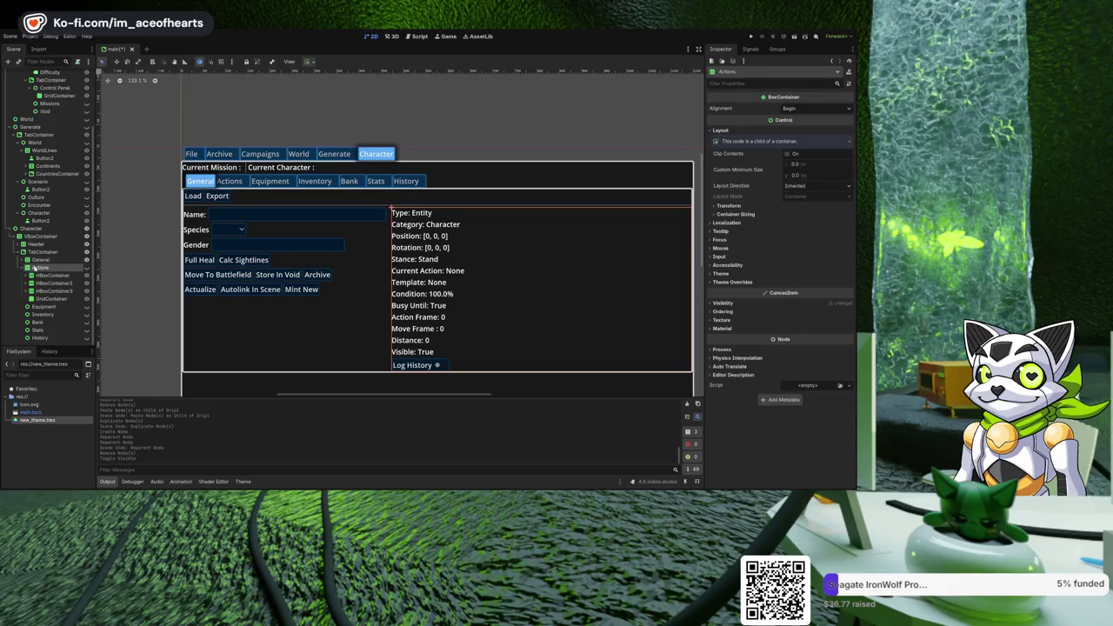
pyautogui.click(86, 268)
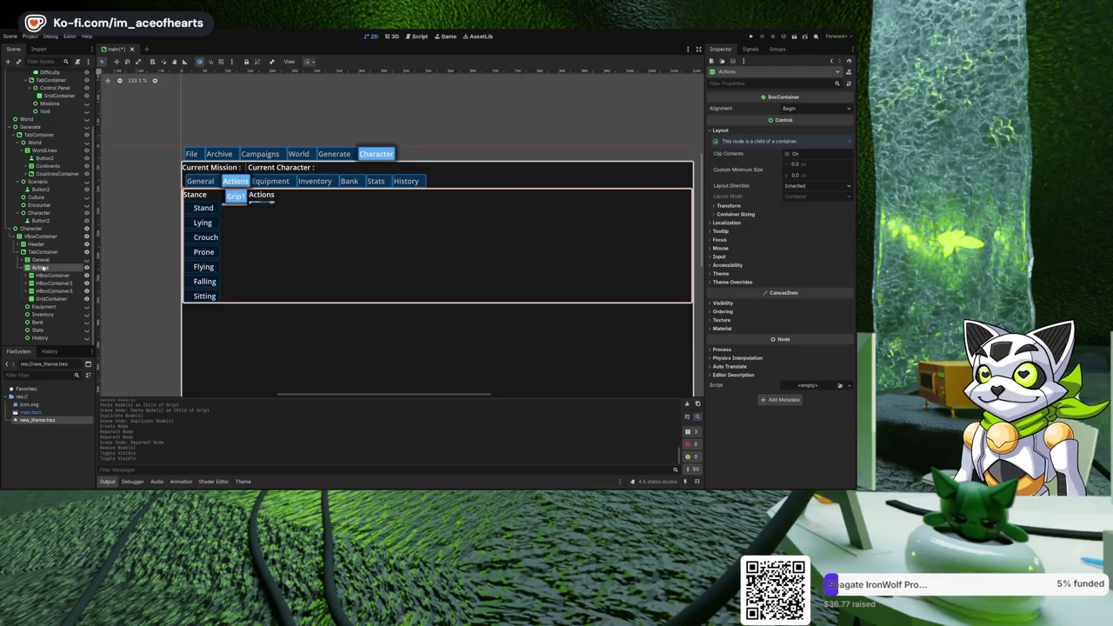
# Add an HSplitContainer under Actions and move the sections and GridContainer into it.
pyautogui.press('Return')
pyautogui.press('Up')
pyautogui.moveTo(54, 275); pyautogui.dragTo(57, 308)
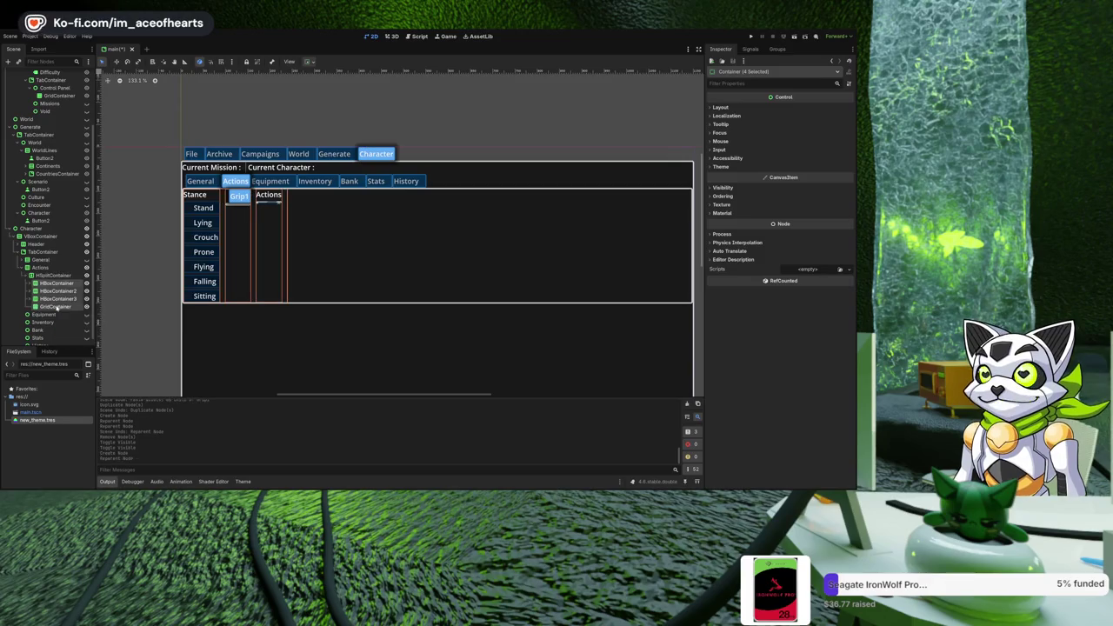
pyautogui.click(57, 307)
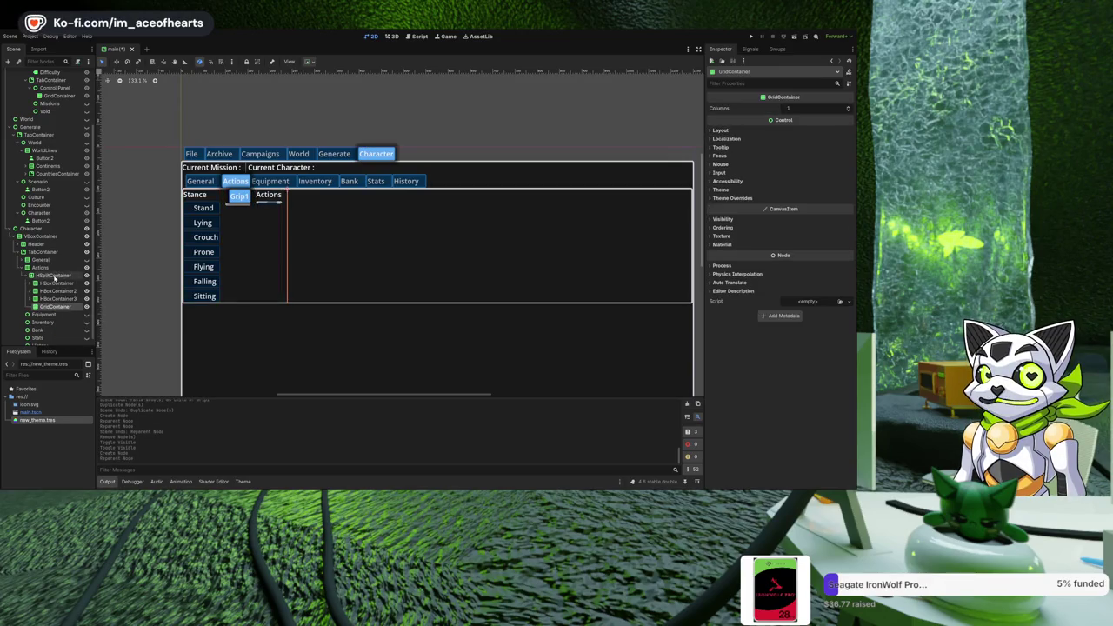
pyautogui.click(53, 275)
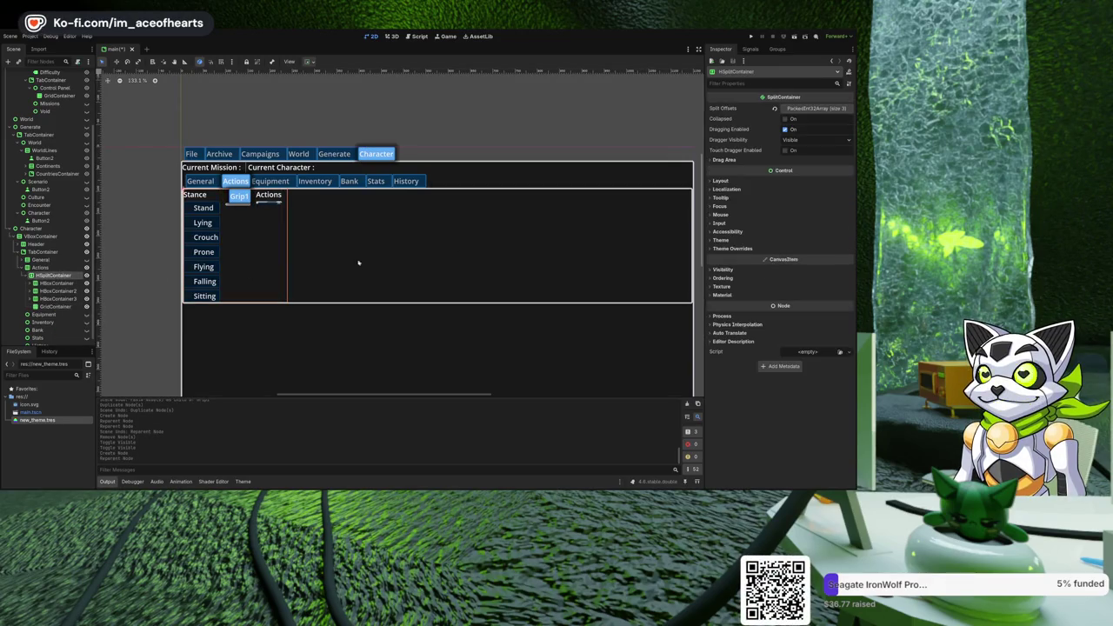
# Set the HSplitContainer's split offsets to 0, 1, 2 and turn on Collapsed.
pyautogui.click(724, 182)
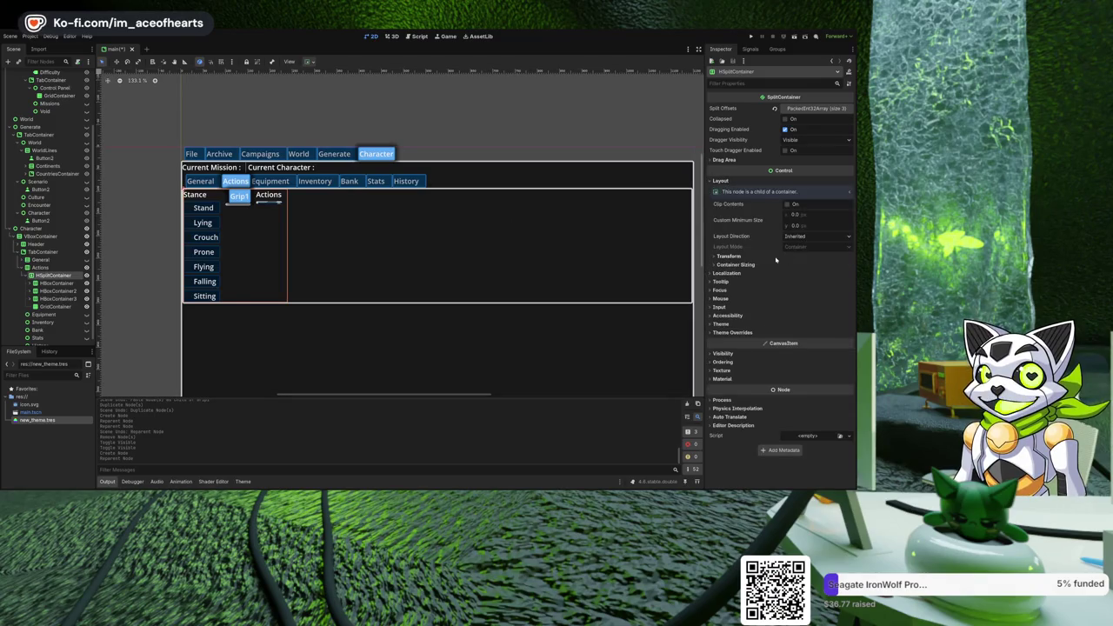
pyautogui.click(810, 108)
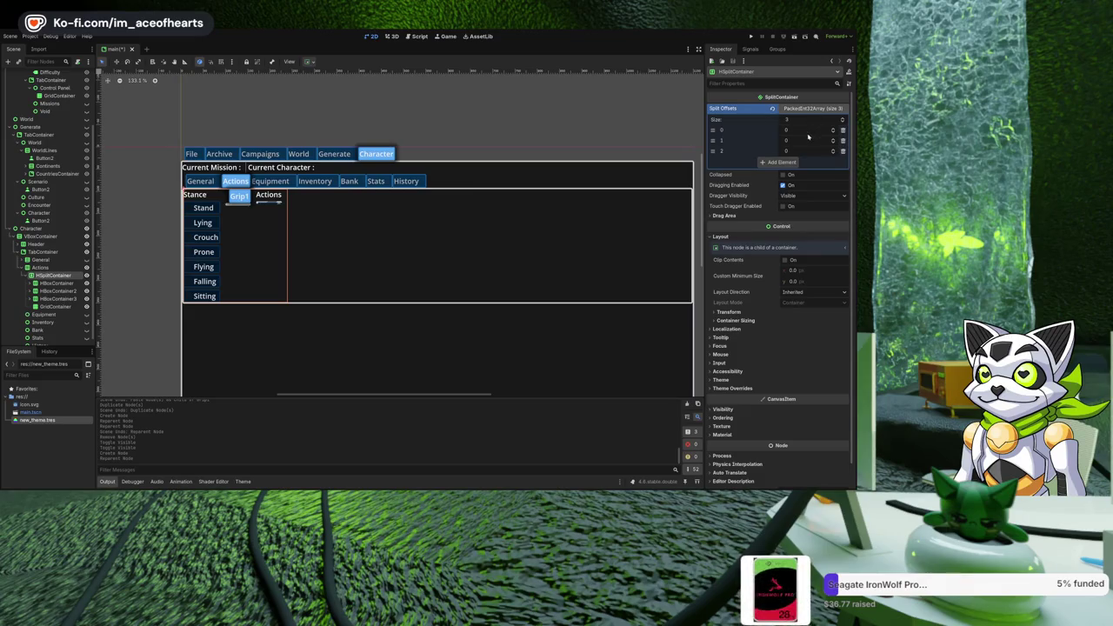
pyautogui.click(832, 150)
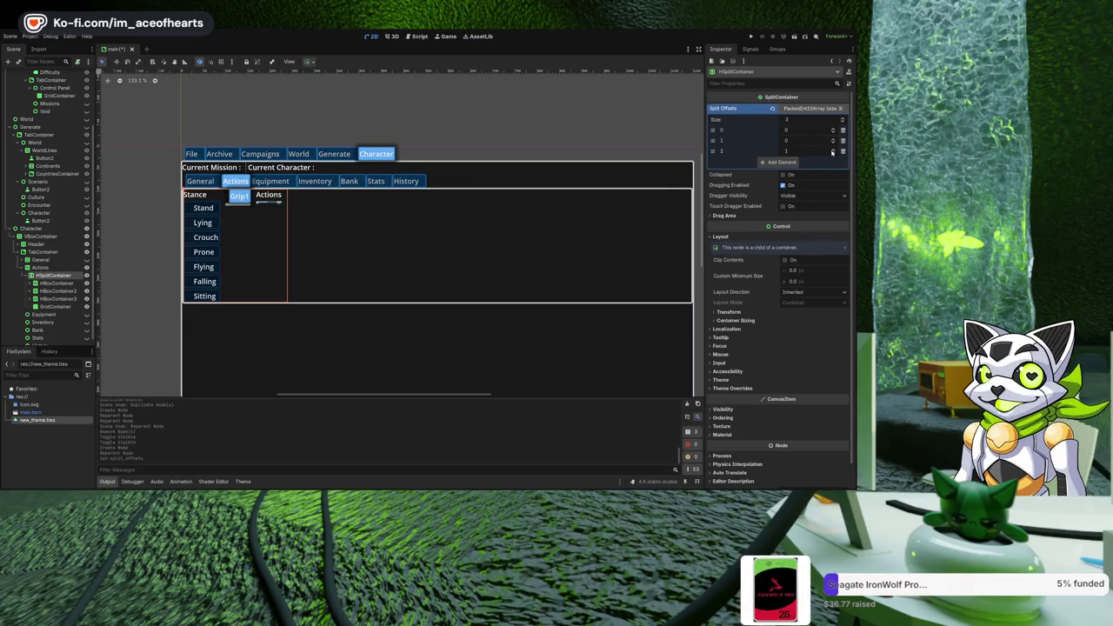
pyautogui.click(832, 150)
pyautogui.click(834, 140)
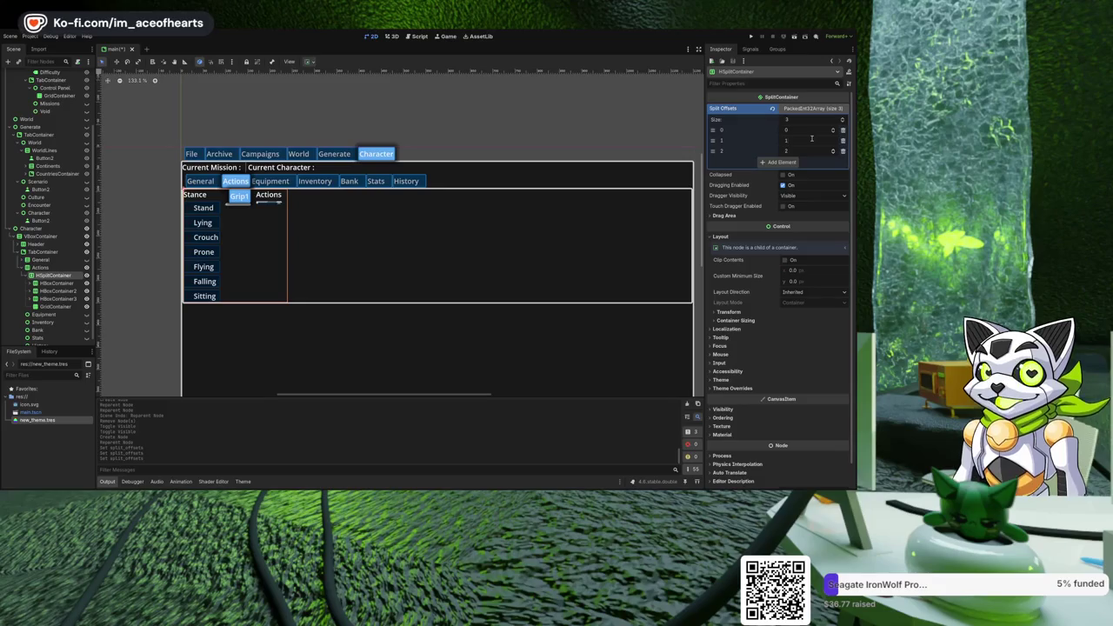
pyautogui.click(782, 174)
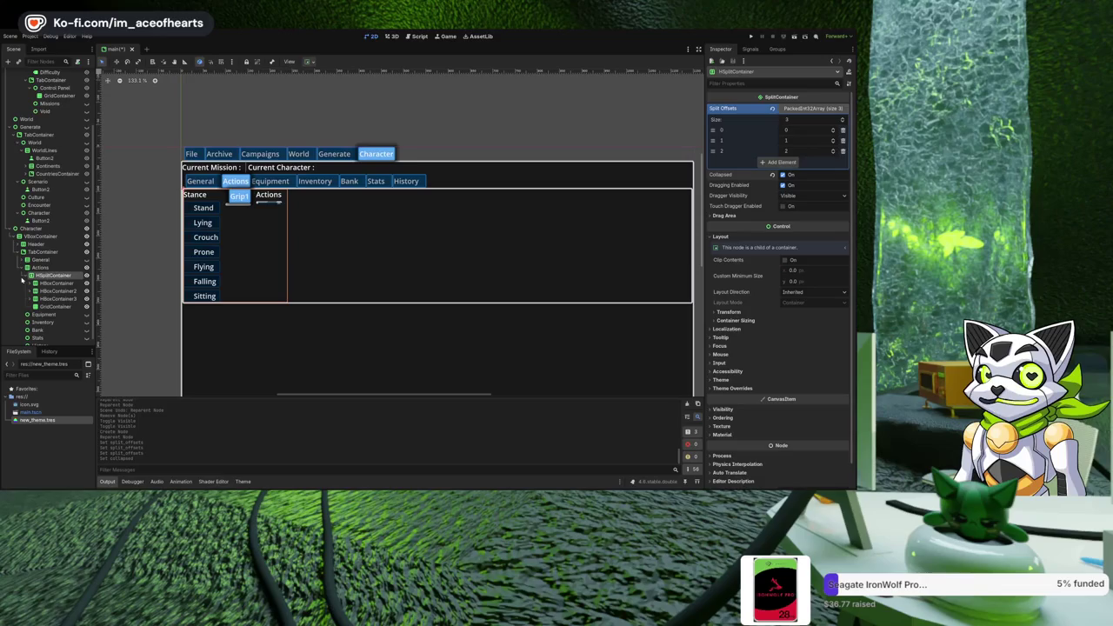
pyautogui.click(25, 275)
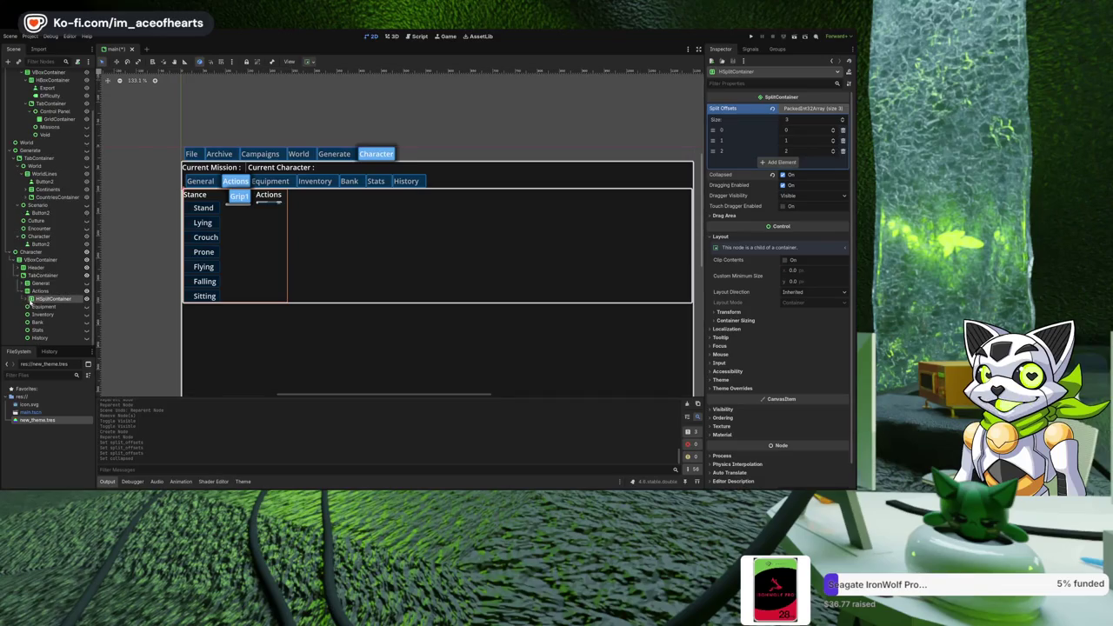
pyautogui.click(32, 300)
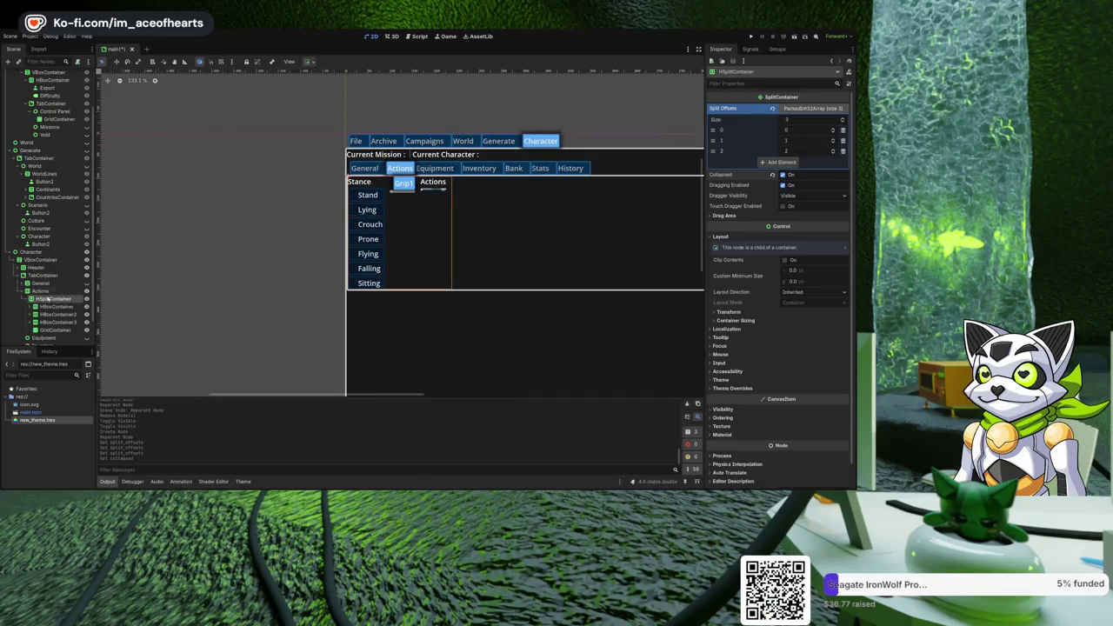
# Move the three HBoxContainer sections into GridContainer and delete the HSplitContainer.
pyautogui.moveTo(274, 287); pyautogui.dragTo(196, 297)
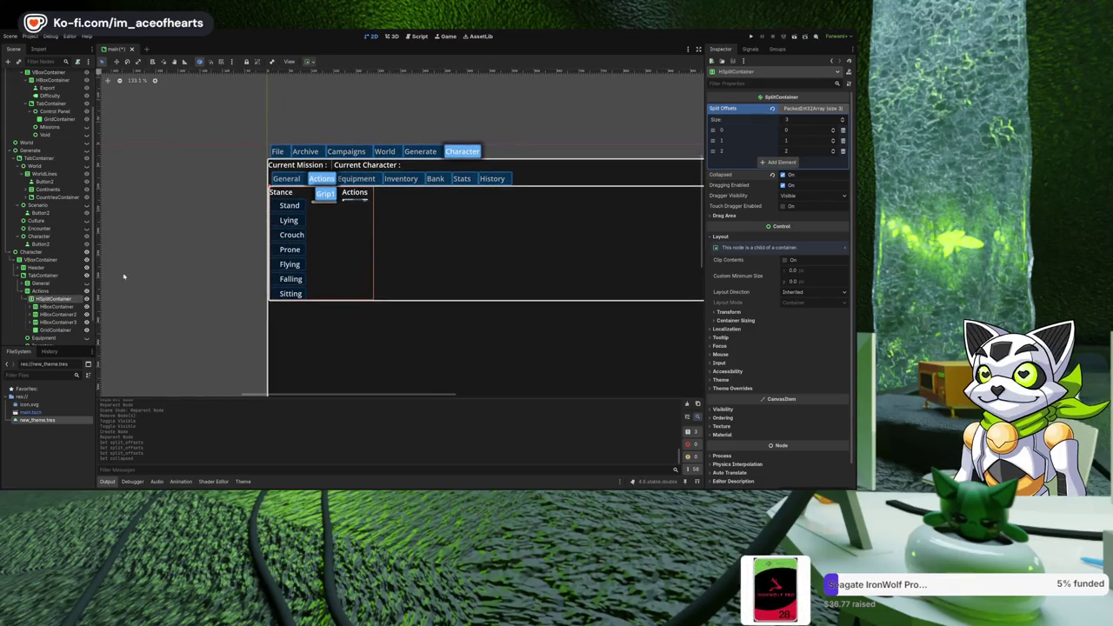
pyautogui.scroll(-2, 73, 272)
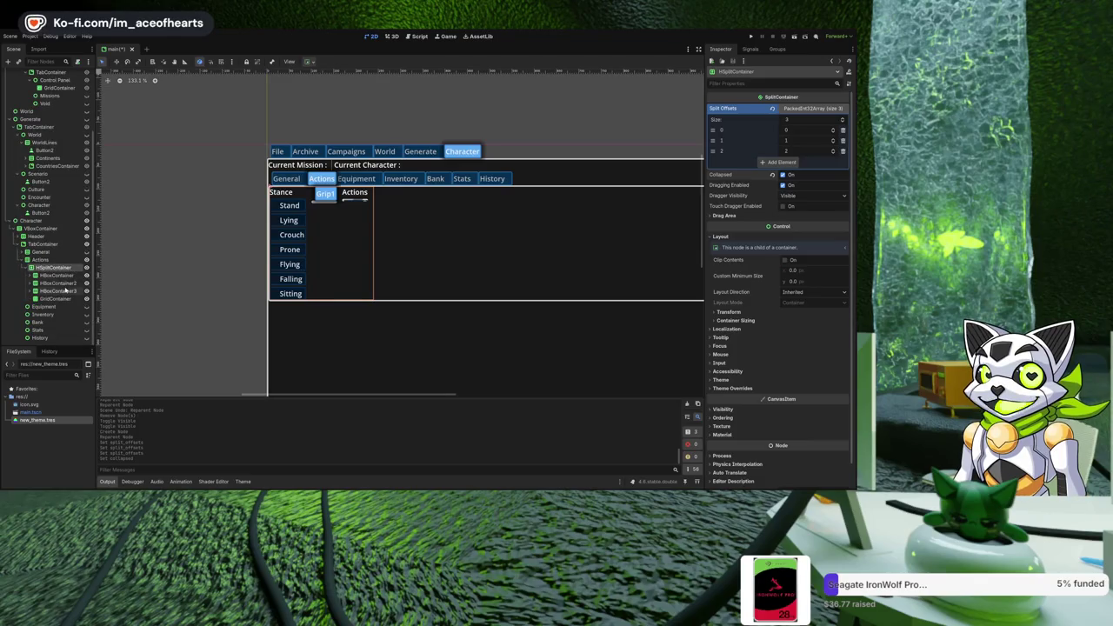
pyautogui.click(59, 298)
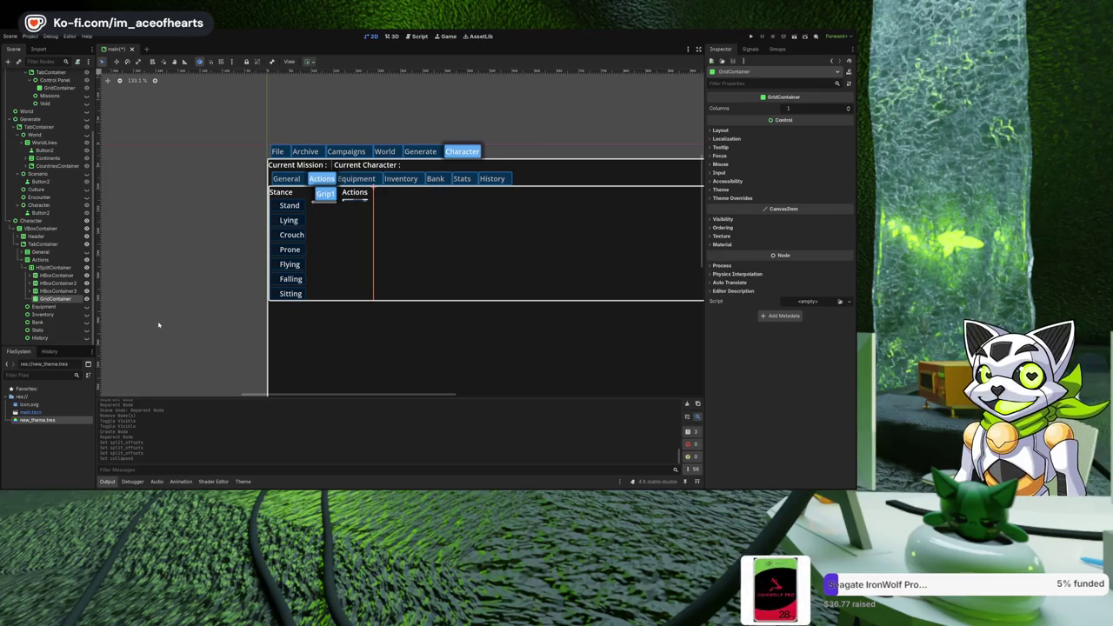
pyautogui.moveTo(54, 267); pyautogui.dragTo(54, 293)
pyautogui.keyDown('shift'); pyautogui.click(53, 275); pyautogui.keyUp('shift')
pyautogui.click(50, 268)
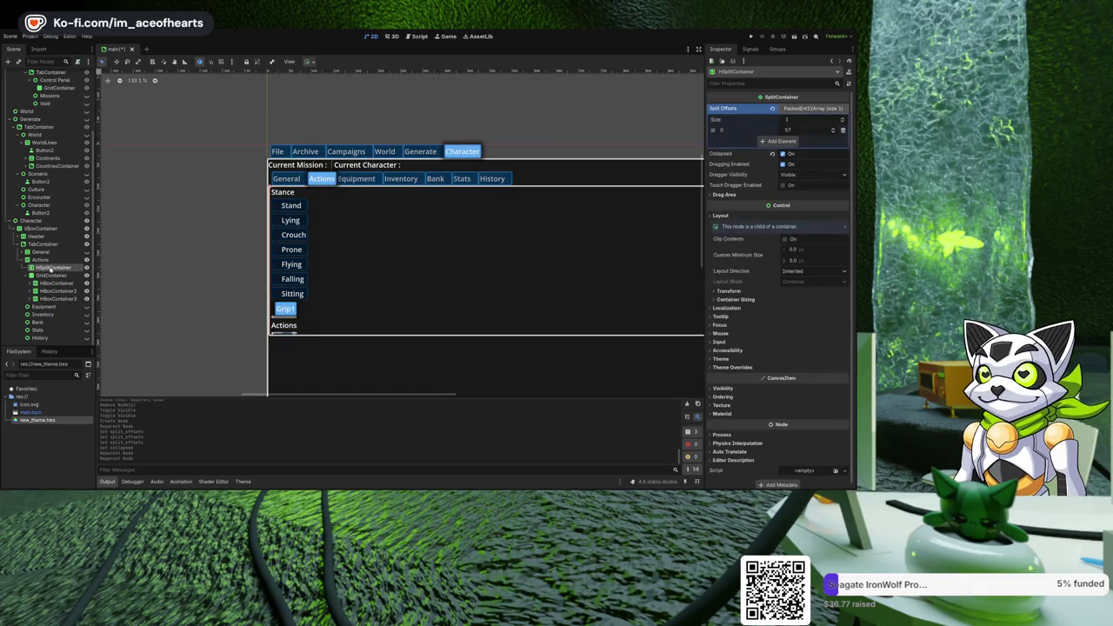
pyautogui.press('Delete')
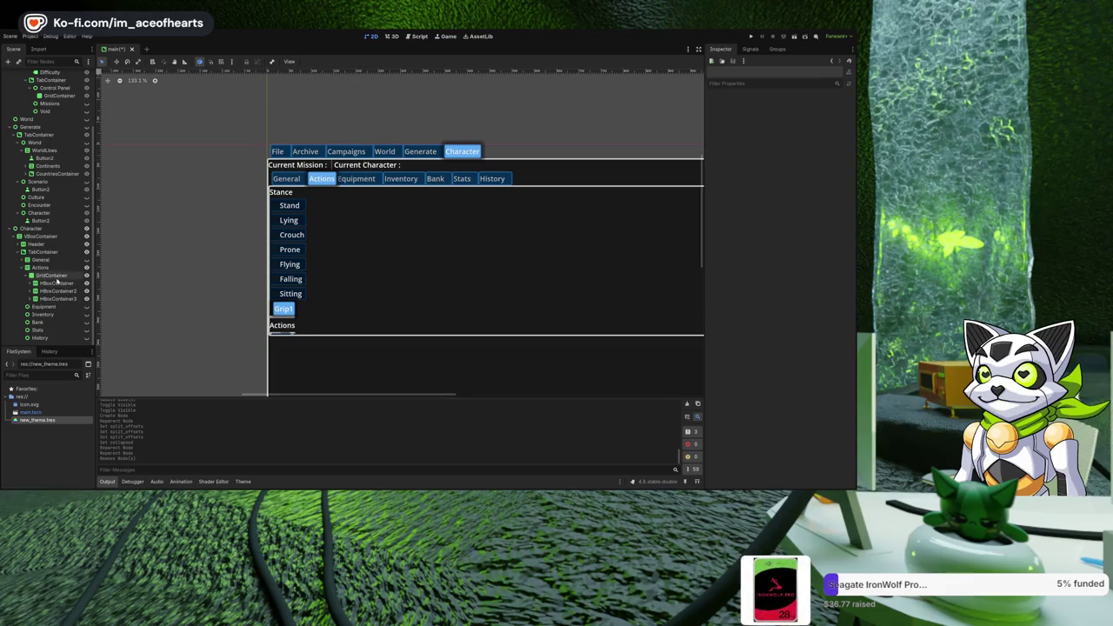
pyautogui.click(802, 130)
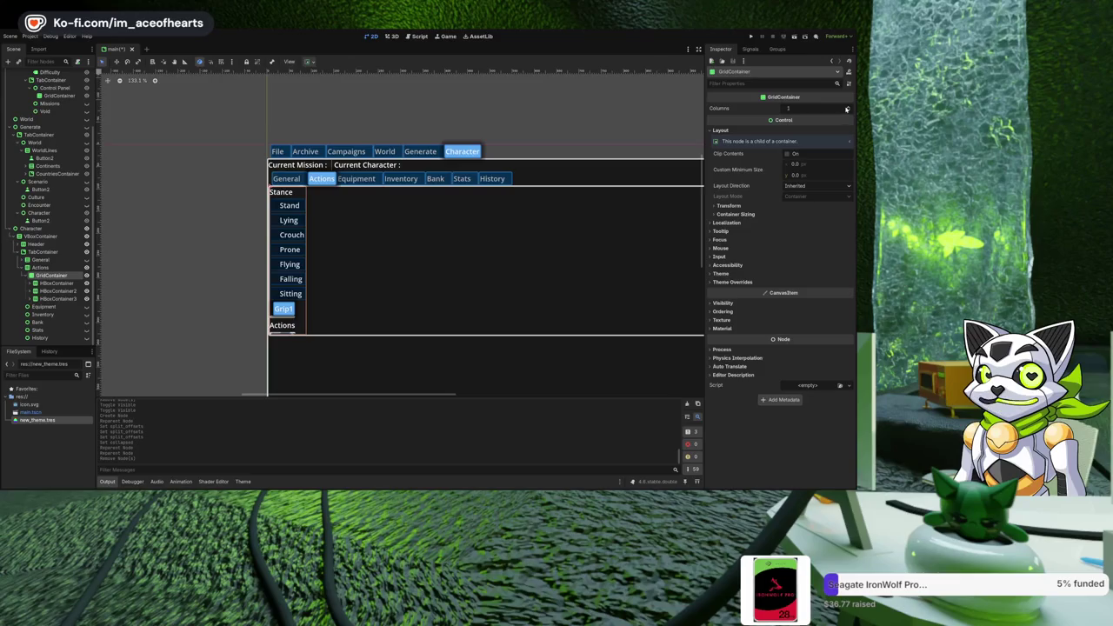
# Give the GridContainer two columns and set its horizontal sizing to Fill with Expand.
pyautogui.click(849, 108)
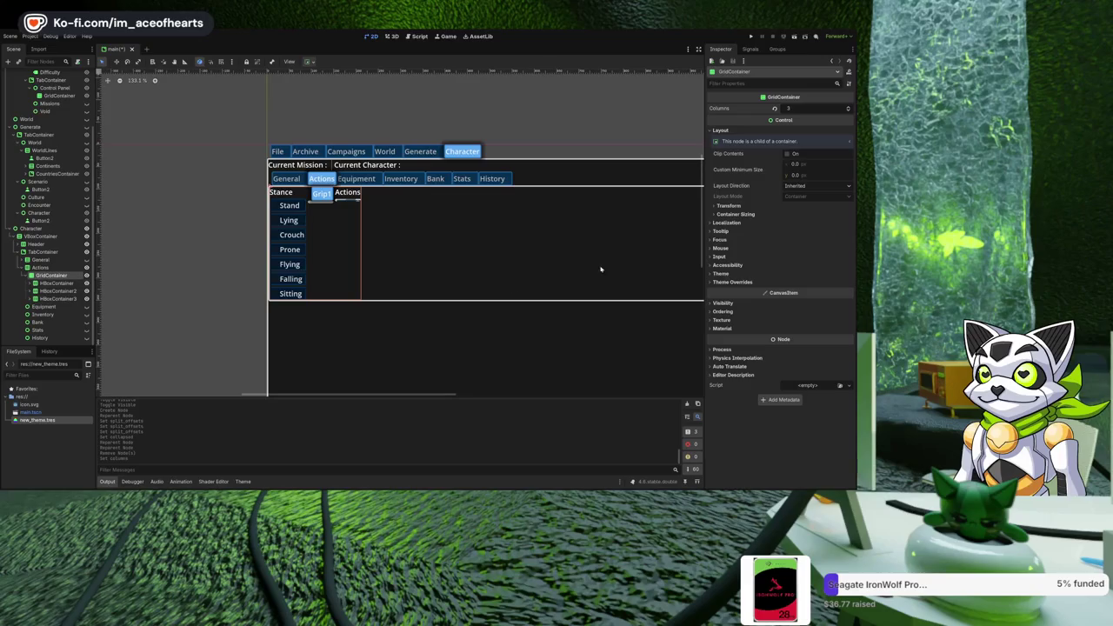
pyautogui.click(750, 214)
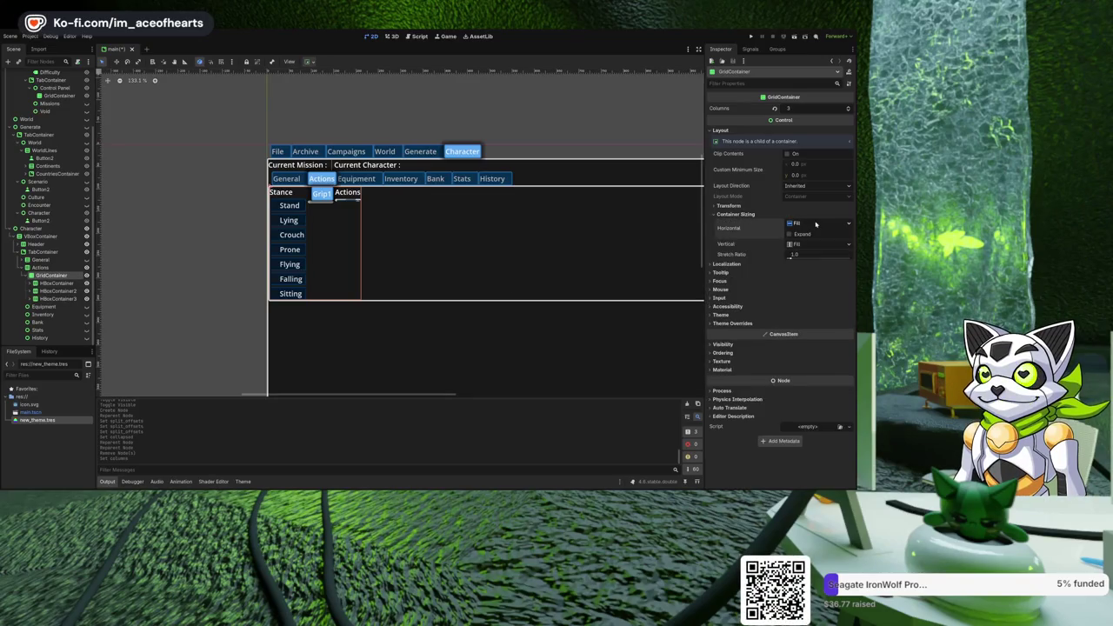
pyautogui.click(797, 235)
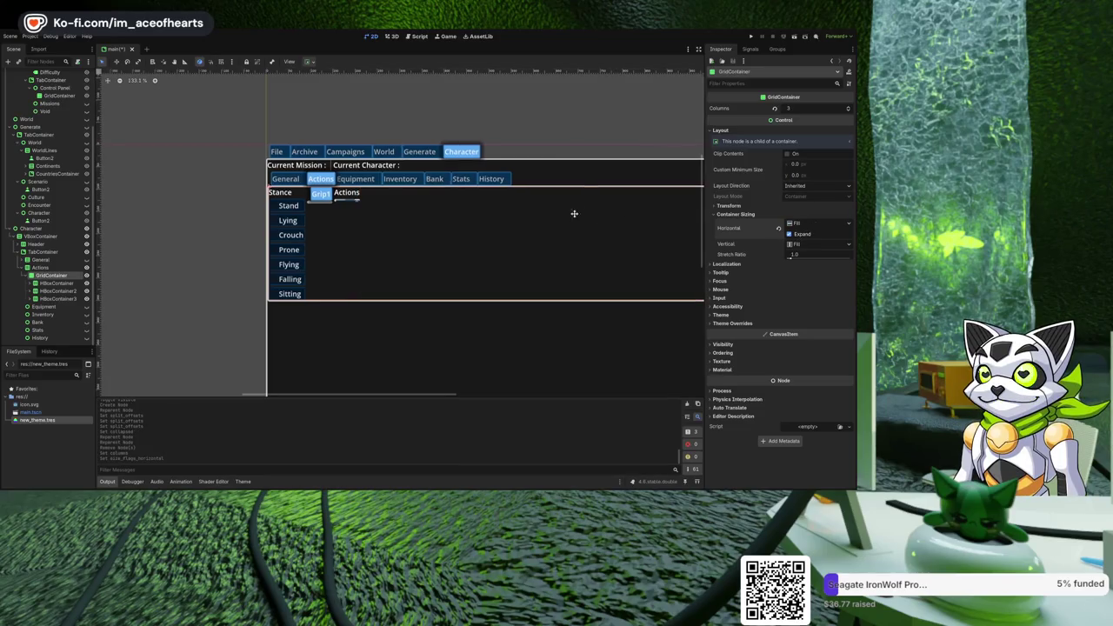
pyautogui.moveTo(580, 211); pyautogui.dragTo(517, 220)
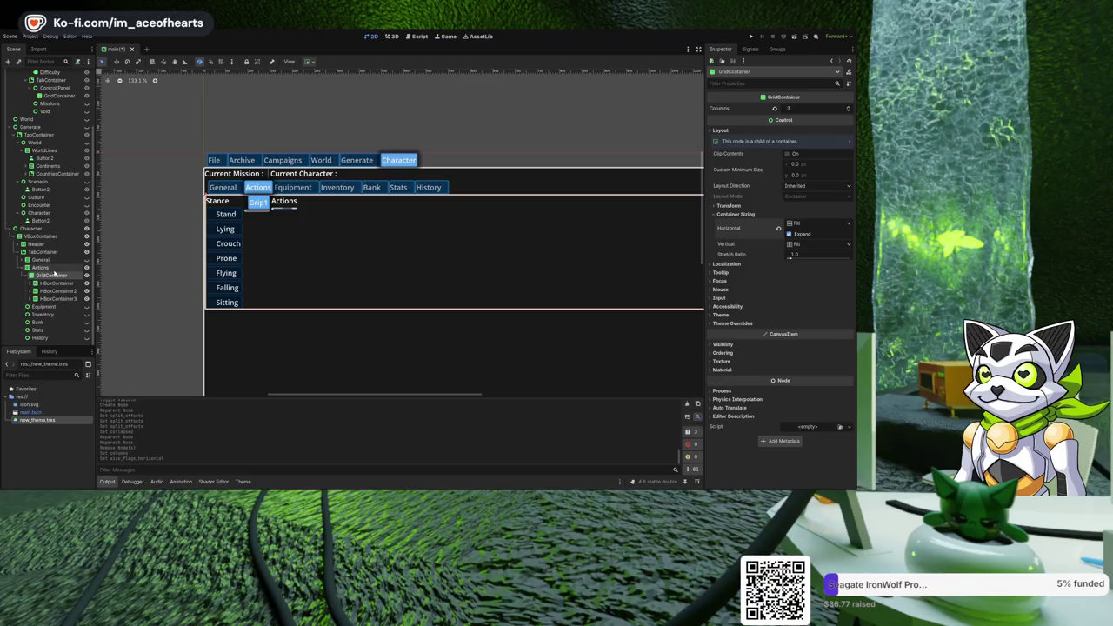
pyautogui.click(40, 267)
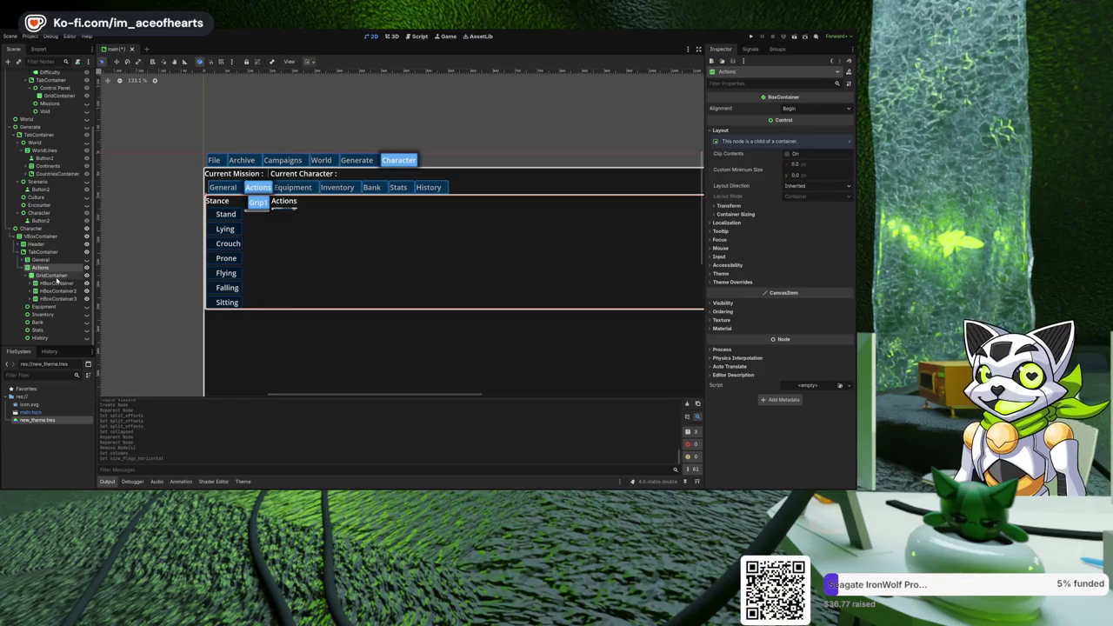
# Select the GridContainer holding the Stance, Grip and Actions rows.
pyautogui.click(54, 275)
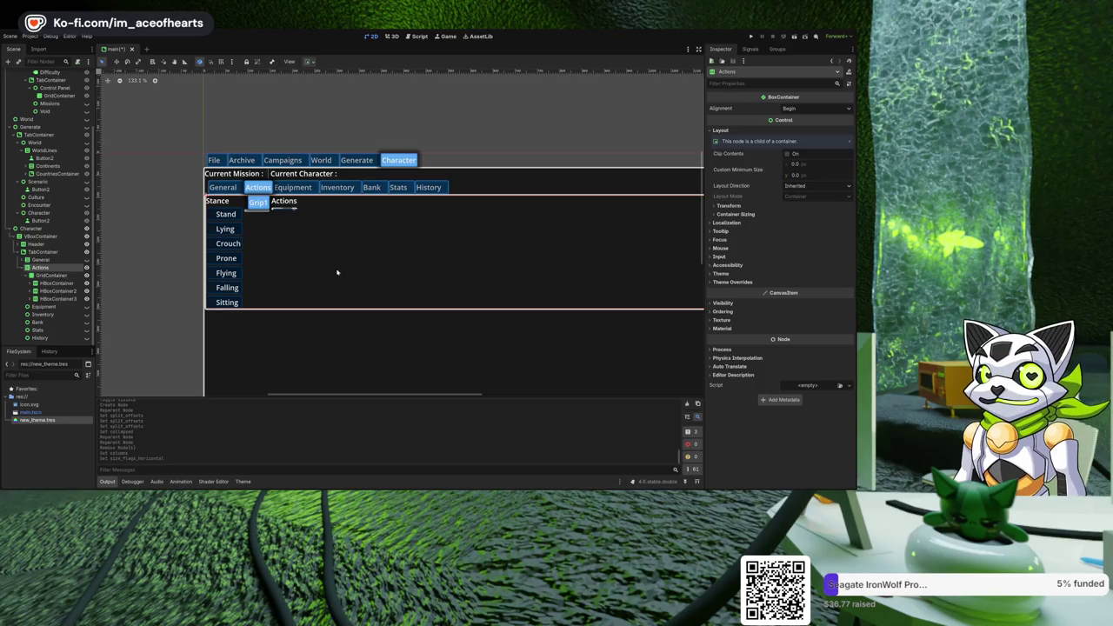
pyautogui.scroll(3, 341, 275)
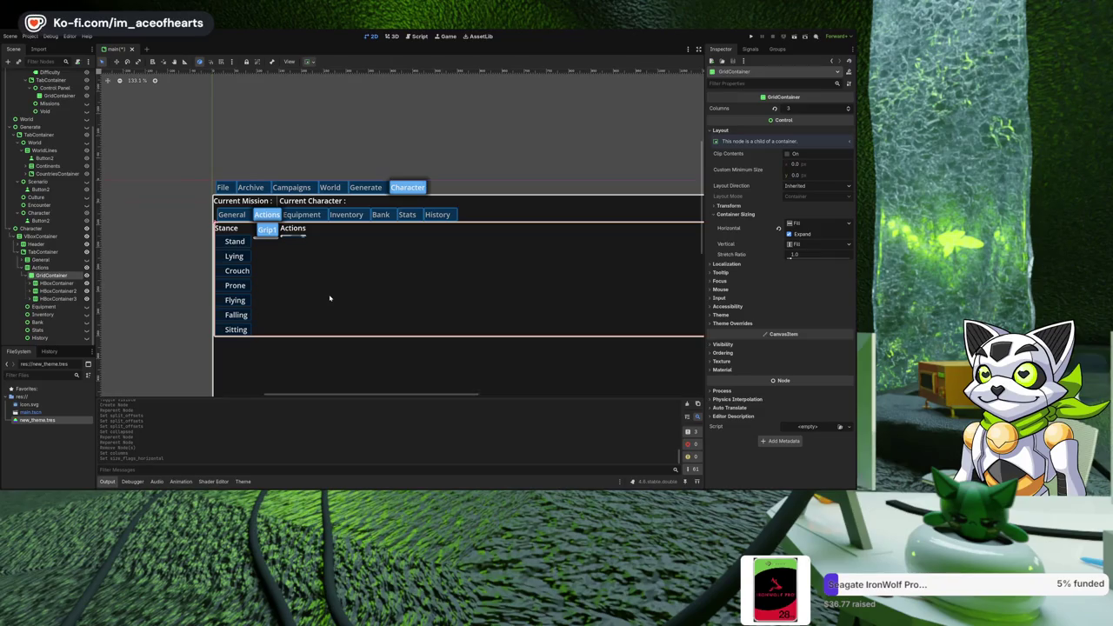
pyautogui.scroll(-2, 330, 299)
pyautogui.moveTo(328, 288)
pyautogui.mouseDown()
pyautogui.moveTo(325, 241)
pyautogui.moveTo(322, 263)
pyautogui.mouseUp()
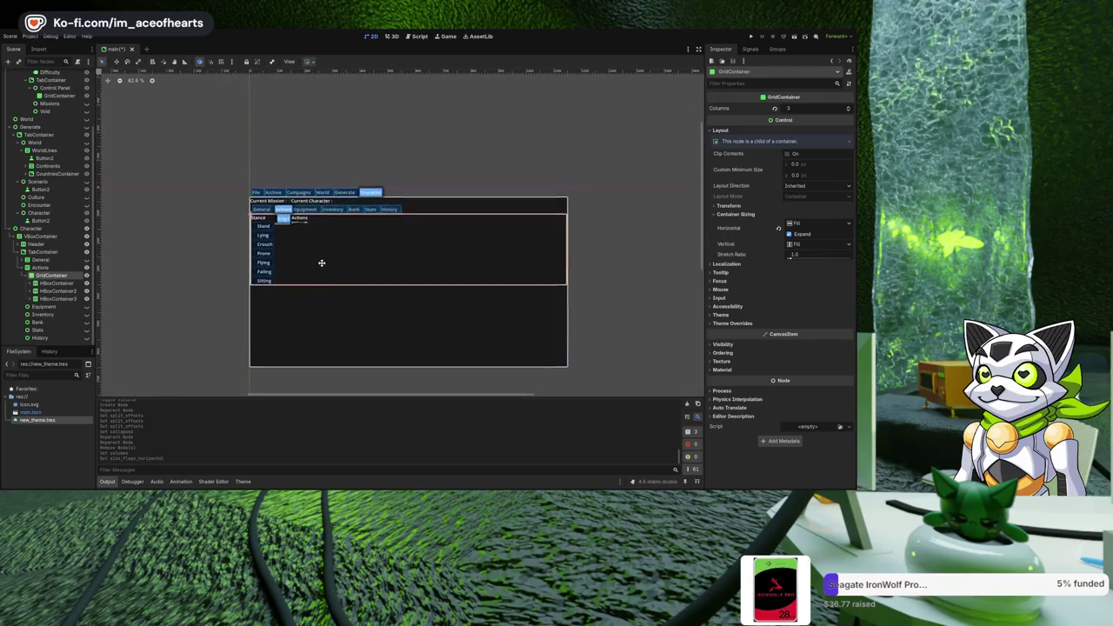
pyautogui.scroll(4, 317, 268)
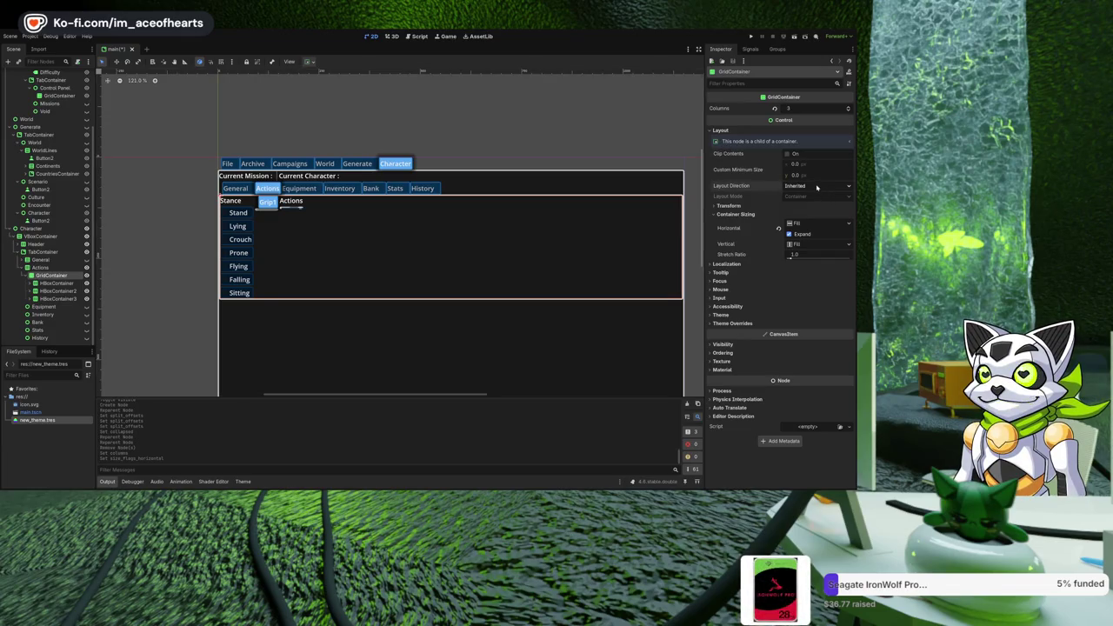
pyautogui.click(816, 185)
pyautogui.click(813, 206)
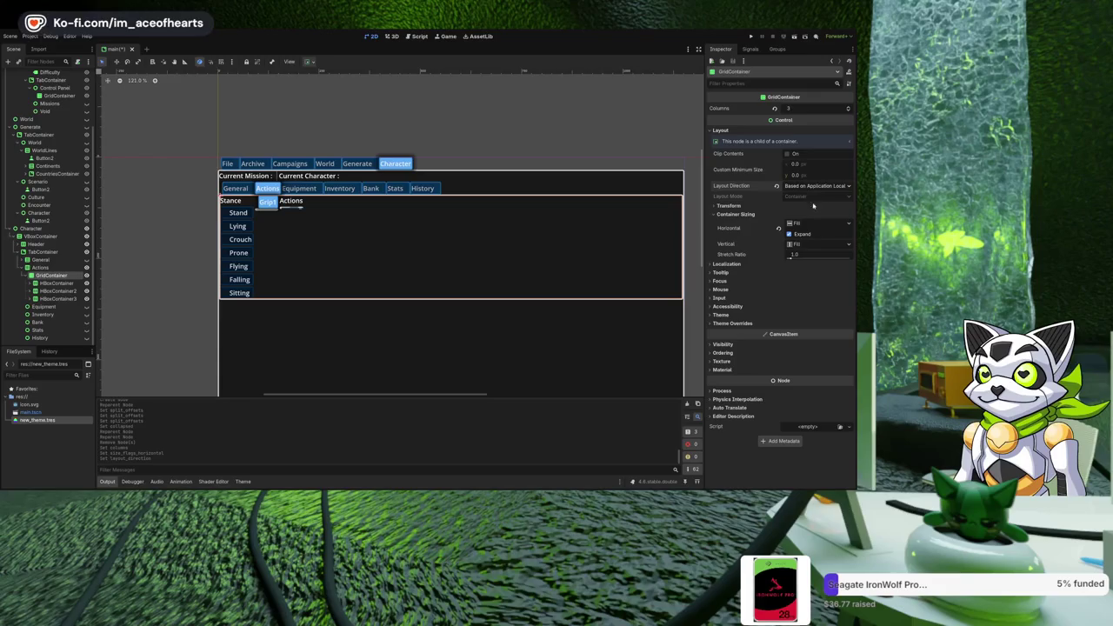
pyautogui.click(815, 219)
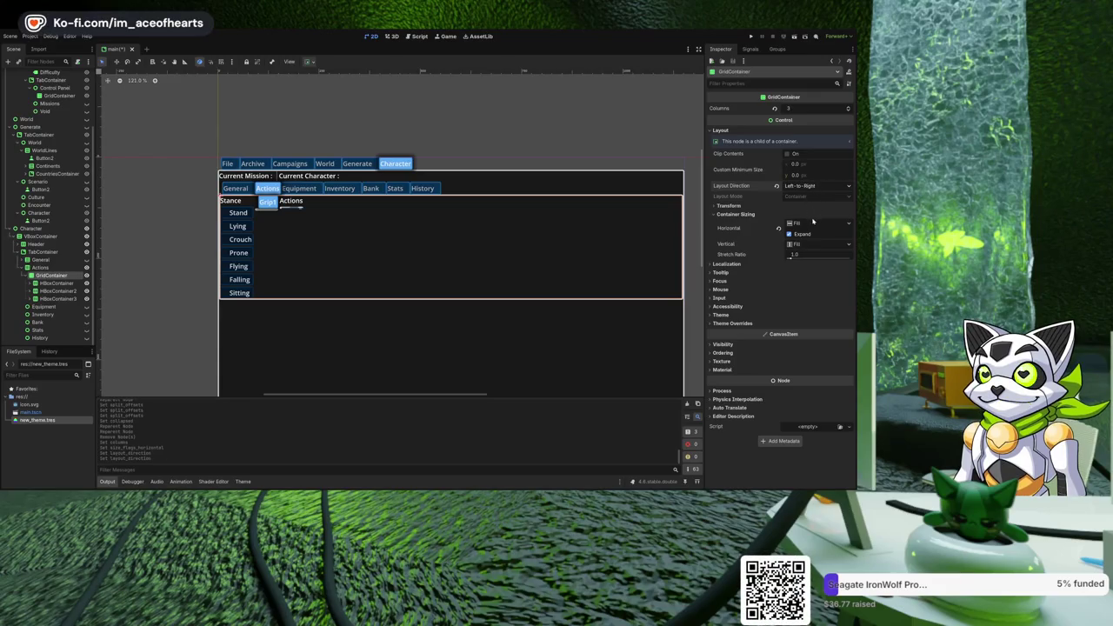
pyautogui.click(816, 186)
pyautogui.click(813, 229)
pyautogui.click(816, 186)
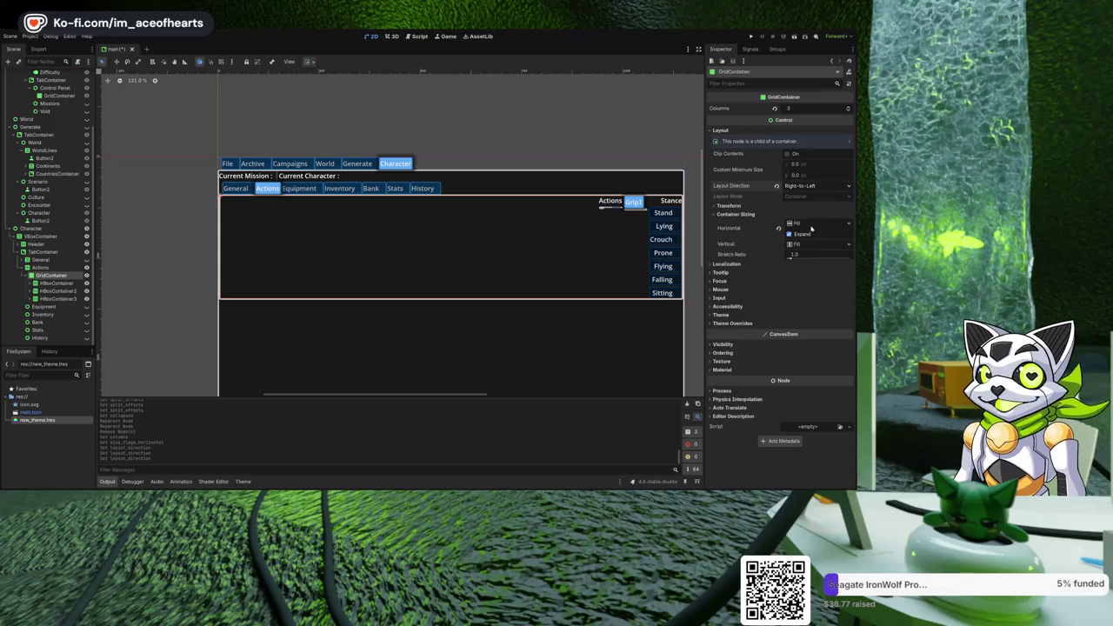
pyautogui.click(813, 240)
pyautogui.click(816, 185)
pyautogui.click(812, 197)
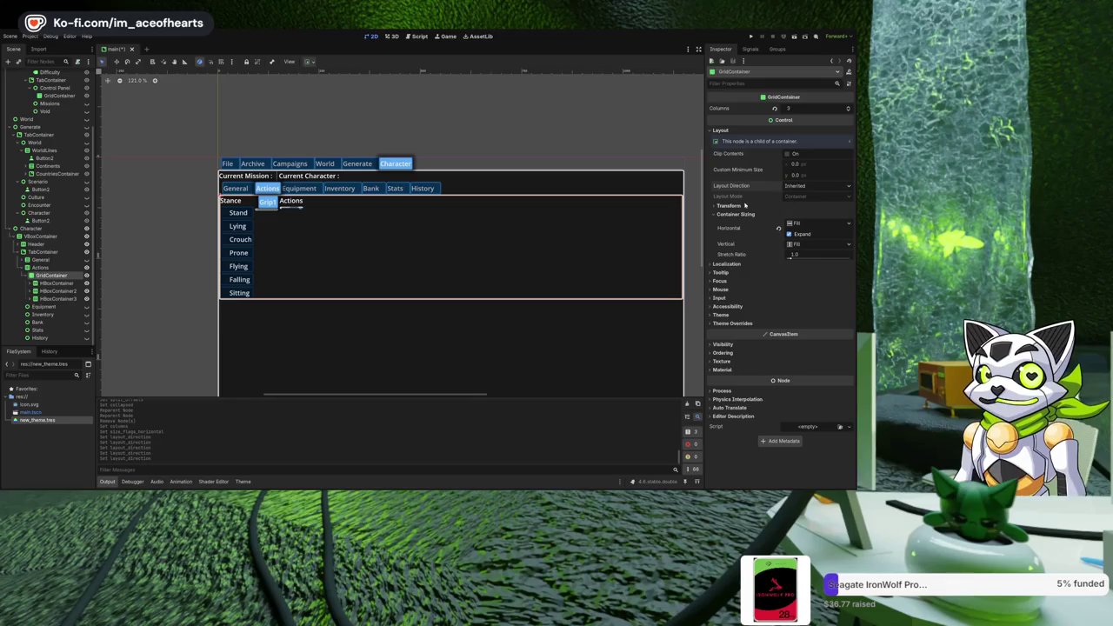
pyautogui.click(809, 205)
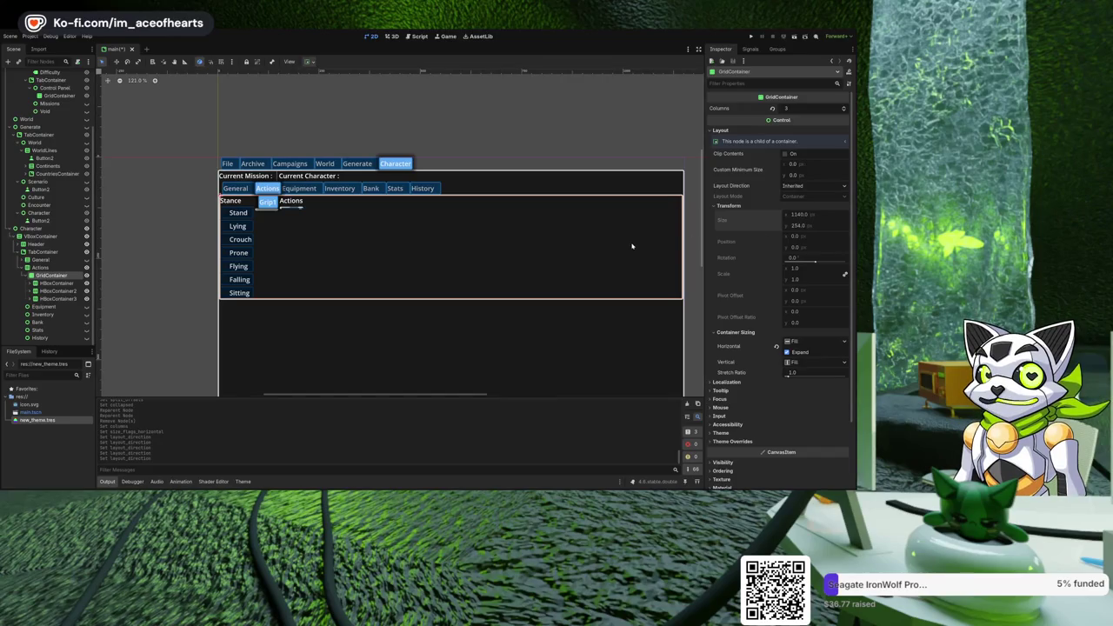
pyautogui.click(45, 267)
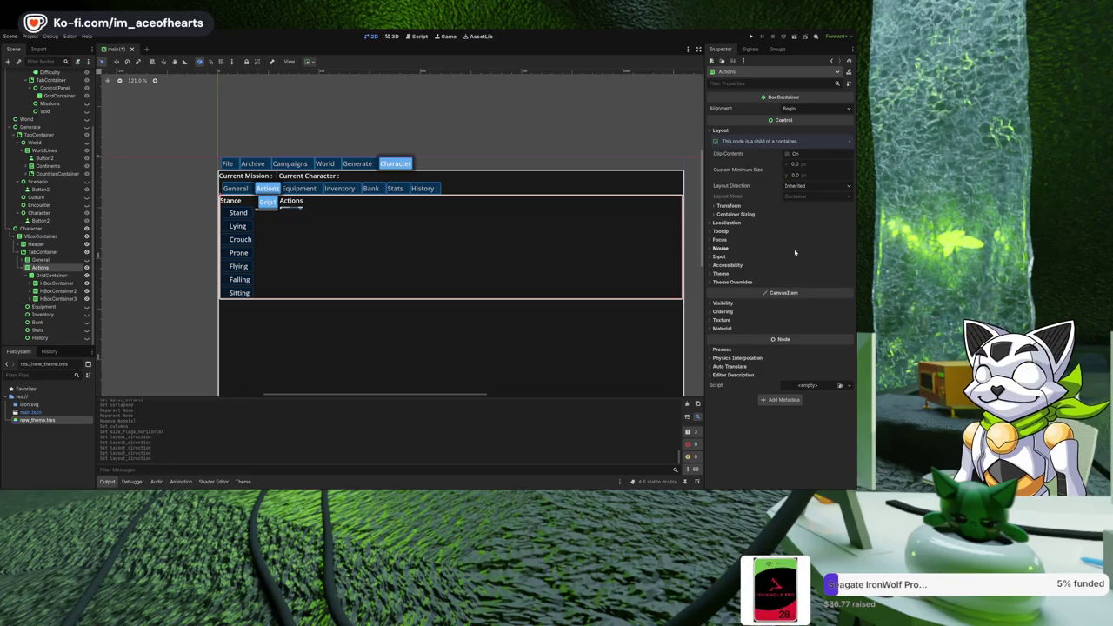
# Make Actions visible, move the three HBoxContainer rows directly under it, and delete the empty GridContainer.
pyautogui.click(742, 214)
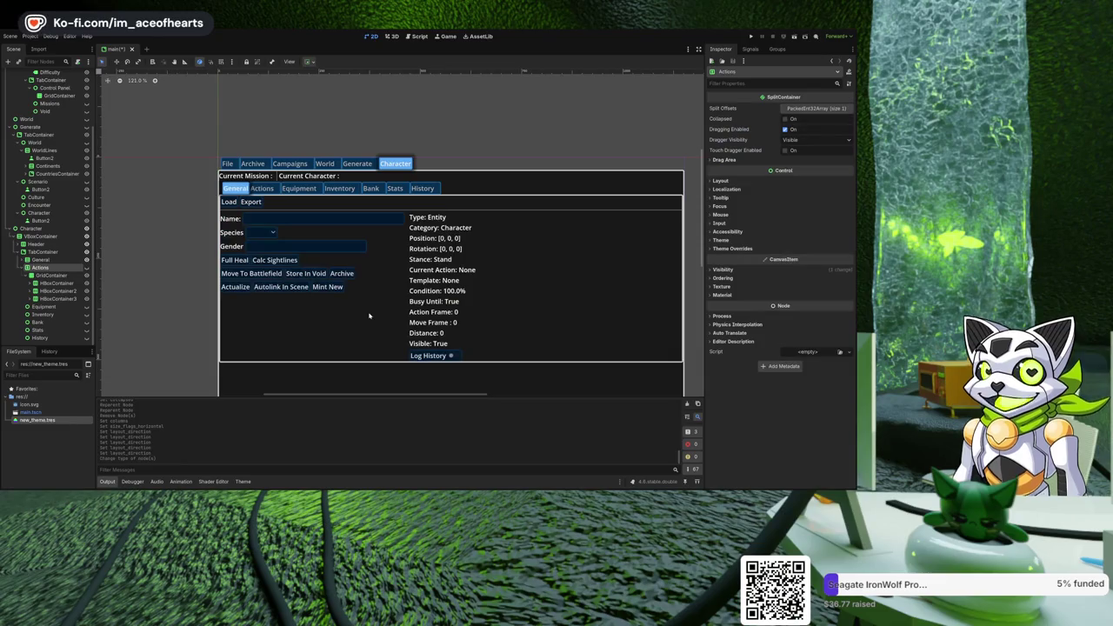
pyautogui.click(86, 268)
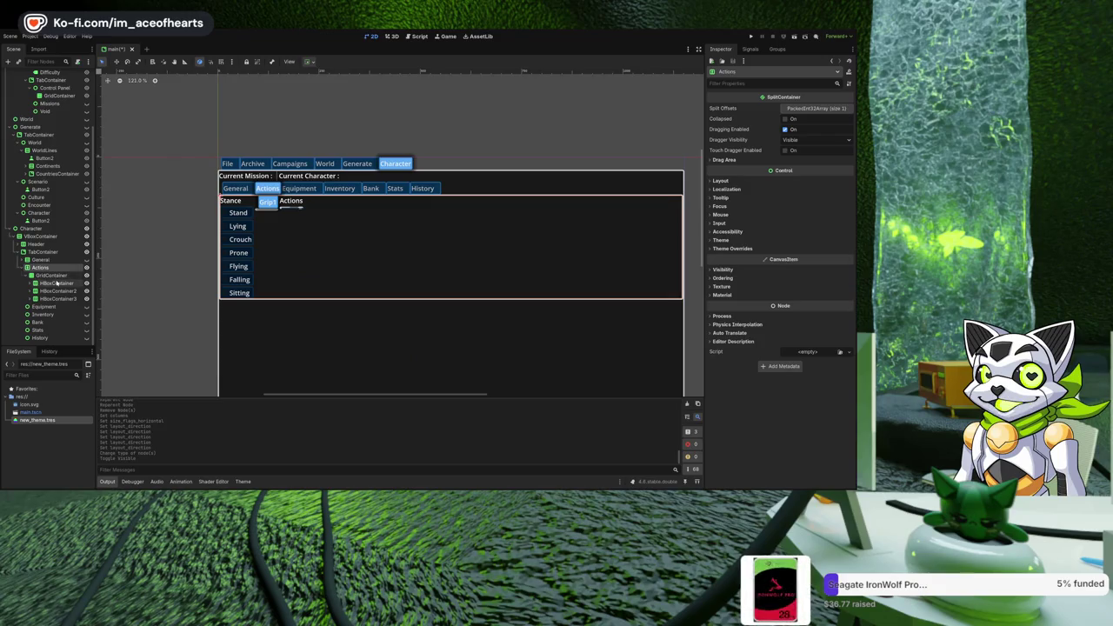
pyautogui.click(56, 282)
pyautogui.keyDown('shift'); pyautogui.click(55, 298); pyautogui.keyUp('shift')
pyautogui.moveTo(55, 284); pyautogui.dragTo(64, 274)
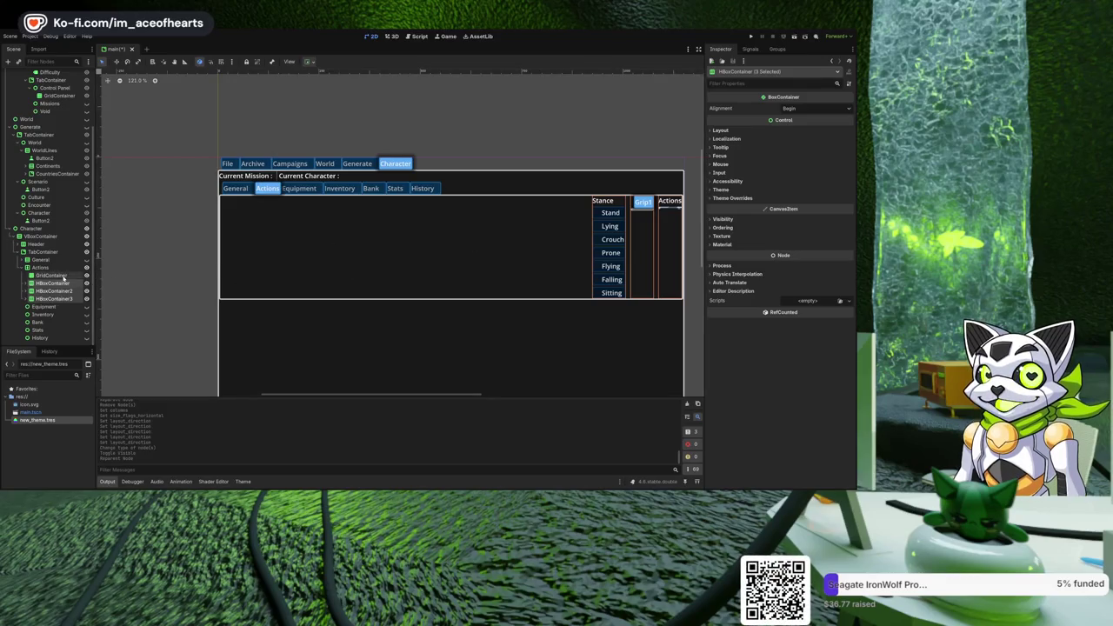
pyautogui.click(52, 275)
pyautogui.press('Delete')
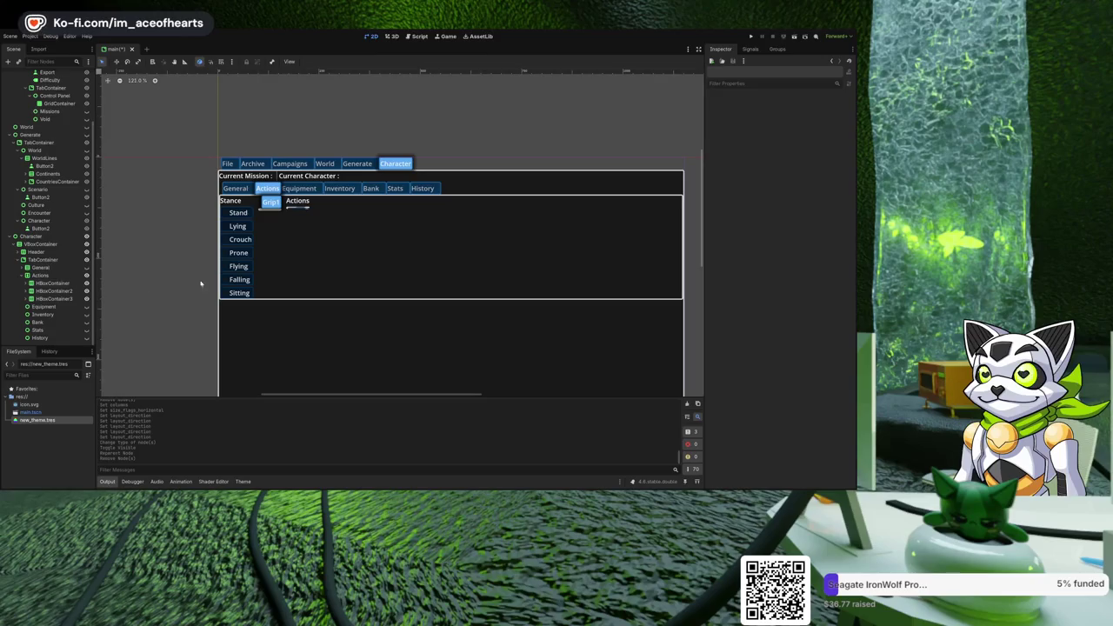
pyautogui.click(305, 250)
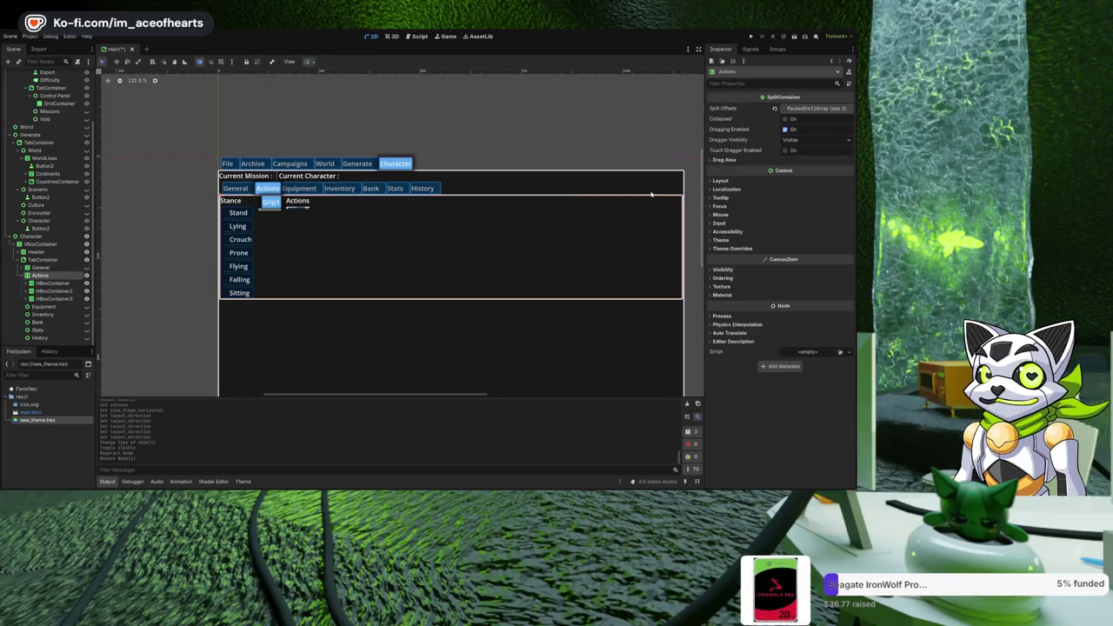
# Expand the Actions split container's Split Offsets (82 and 151) and Layout sections in the Inspector.
pyautogui.click(810, 109)
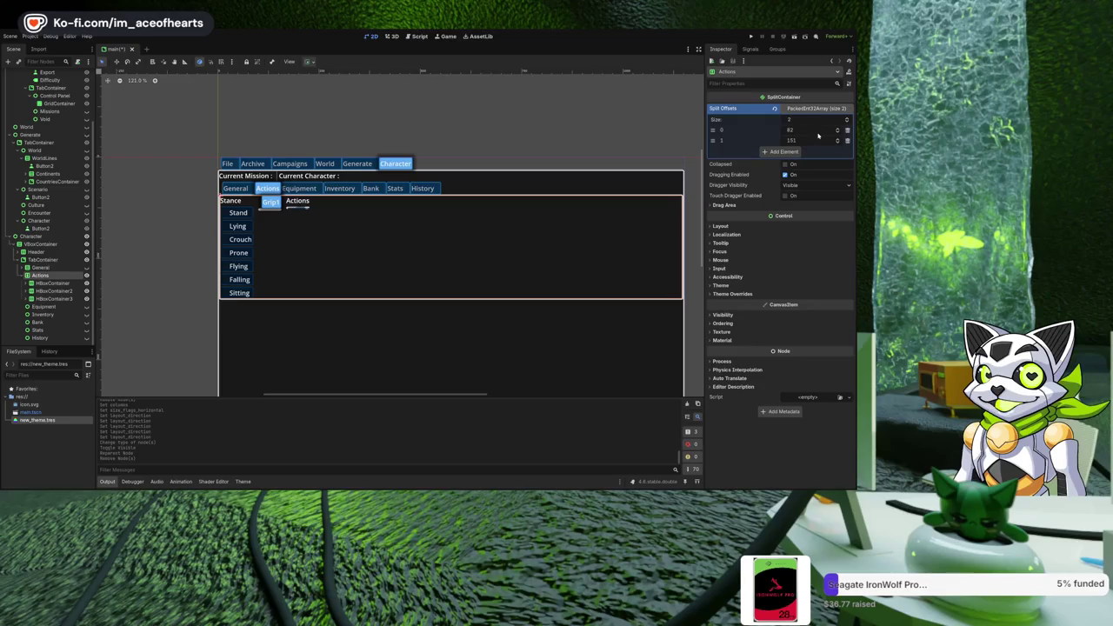
pyautogui.scroll(-3, 592, 221)
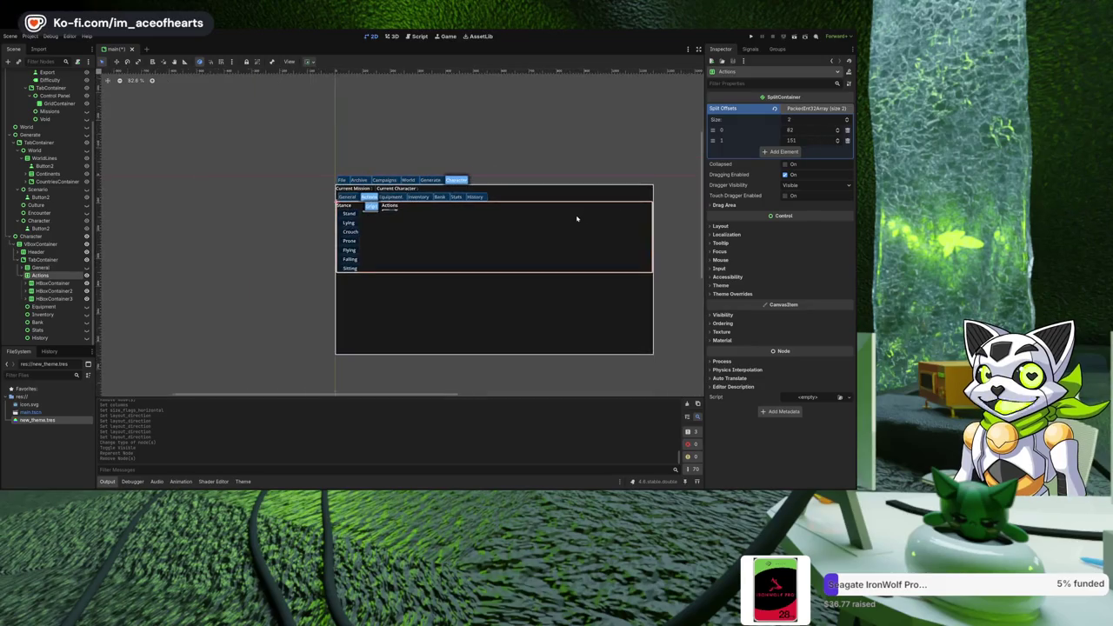
pyautogui.scroll(2, 569, 218)
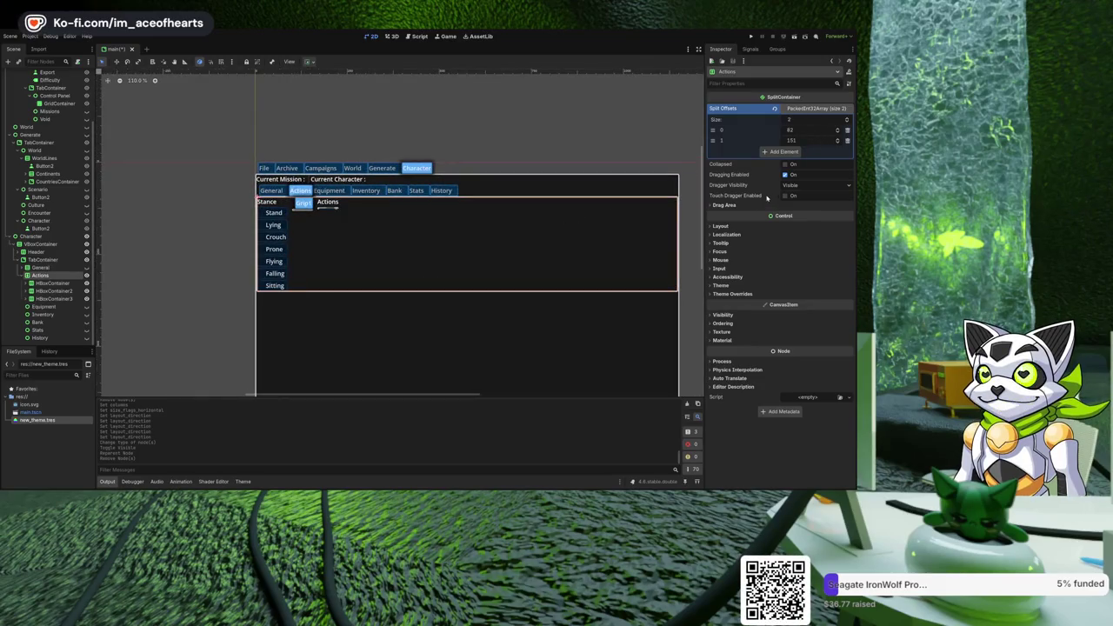
pyautogui.click(721, 226)
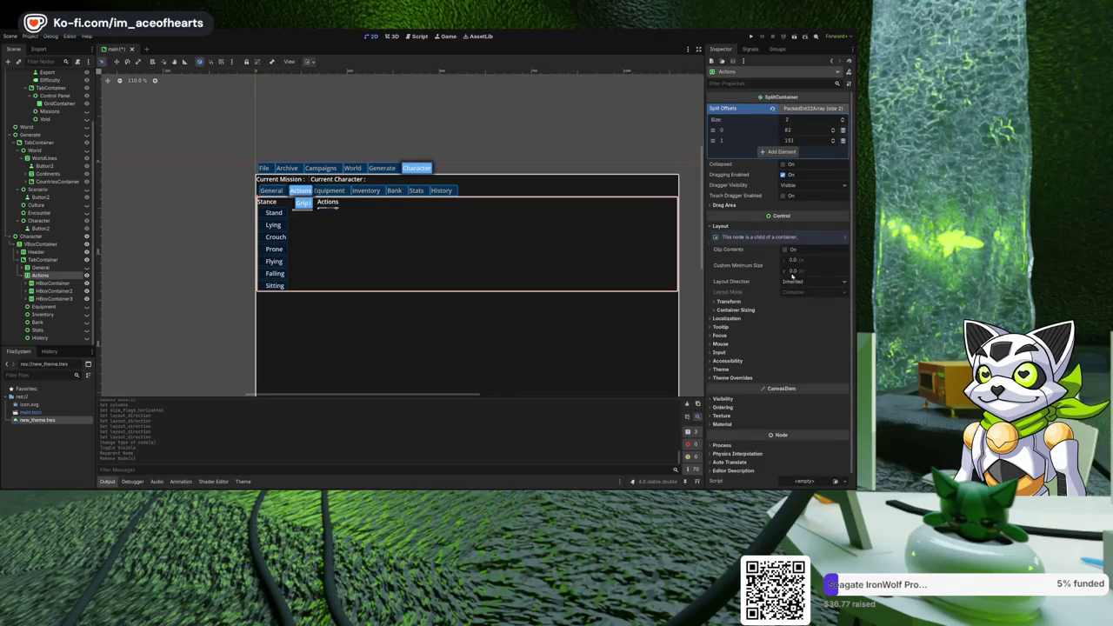
pyautogui.scroll(-2, 478, 233)
pyautogui.scroll(3, 410, 248)
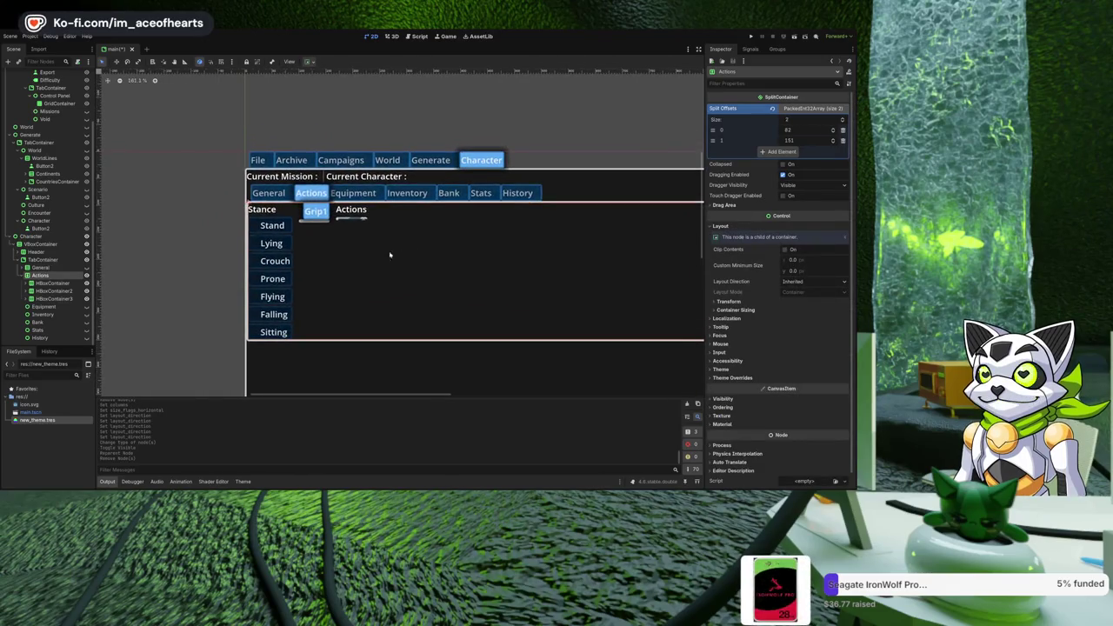
pyautogui.hscroll(2, 300, 250)
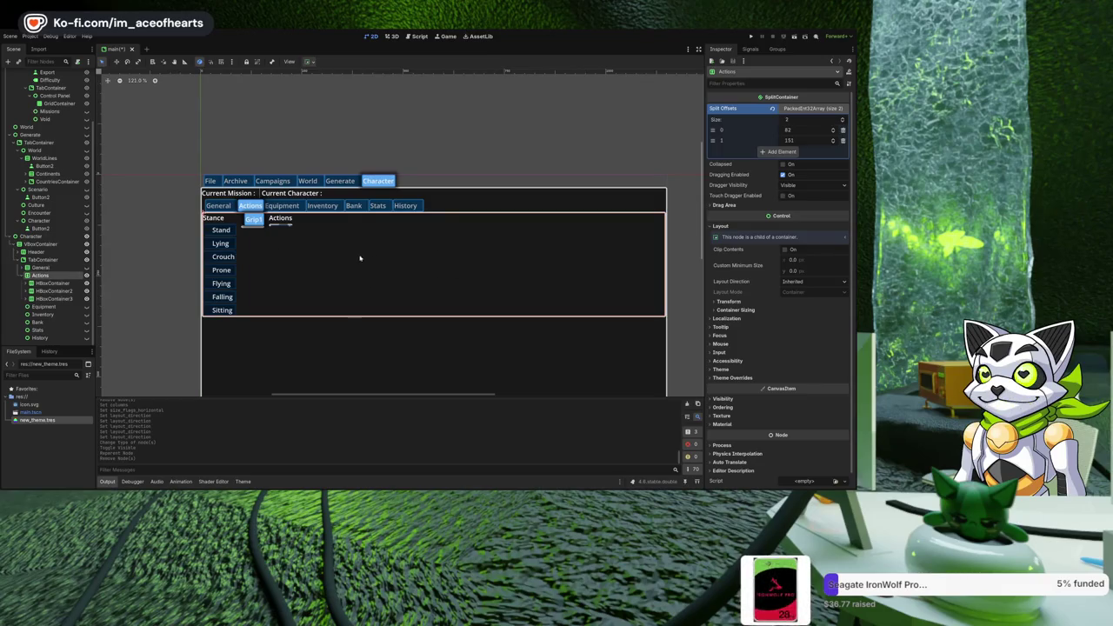
# Try custom anchors on the Character panel's VBoxContainer, then return it to Full Rect.
pyautogui.click(34, 236)
pyautogui.click(39, 244)
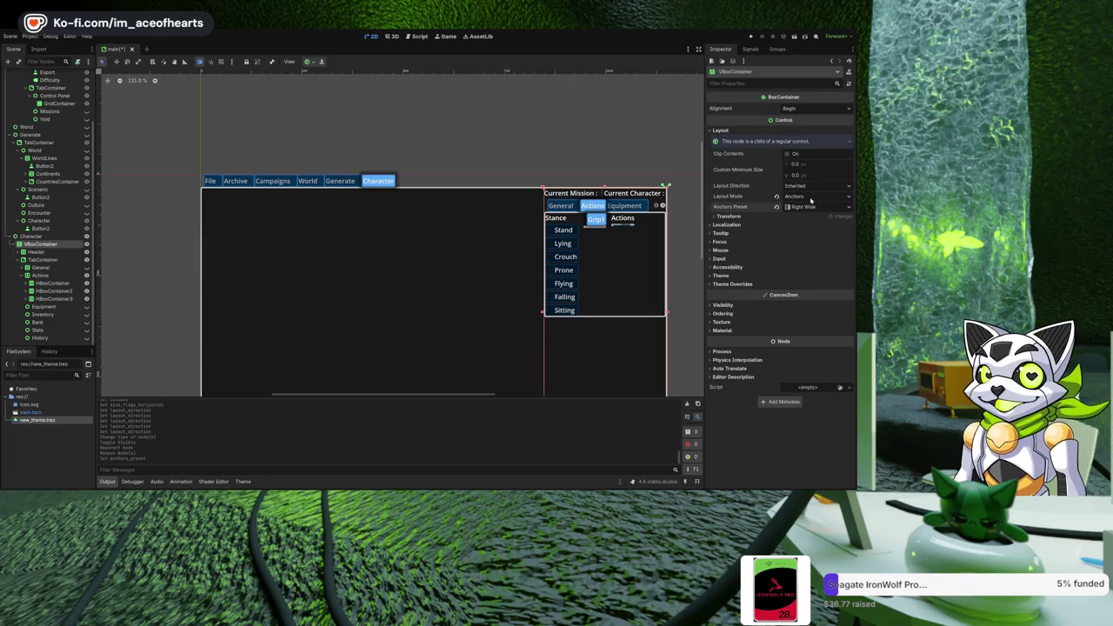
pyautogui.click(807, 207)
pyautogui.click(809, 231)
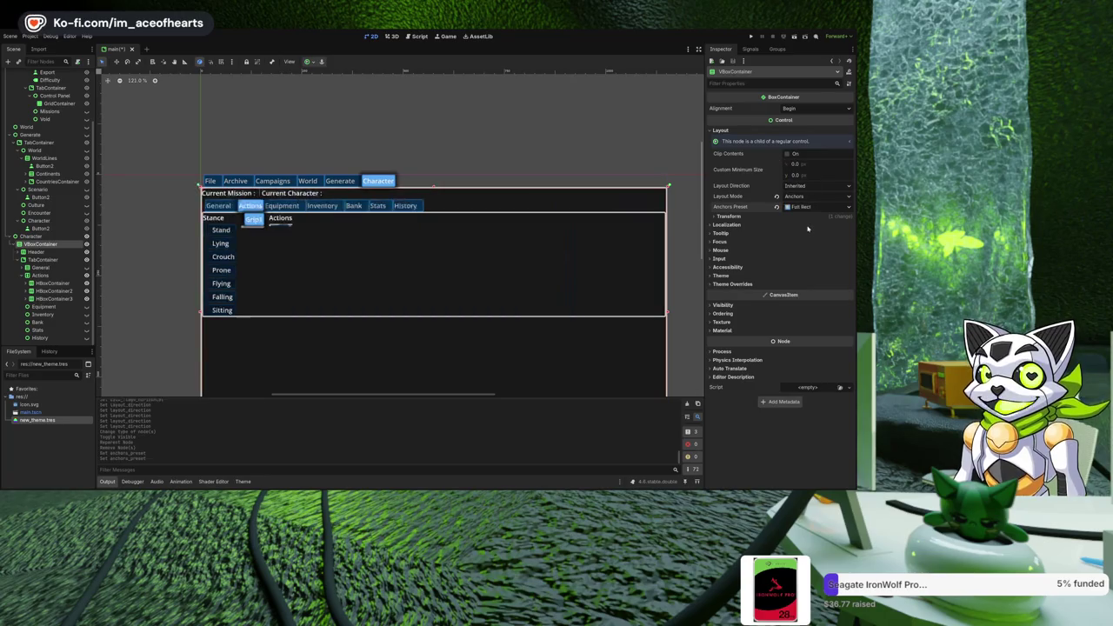
pyautogui.click(803, 206)
pyautogui.click(755, 219)
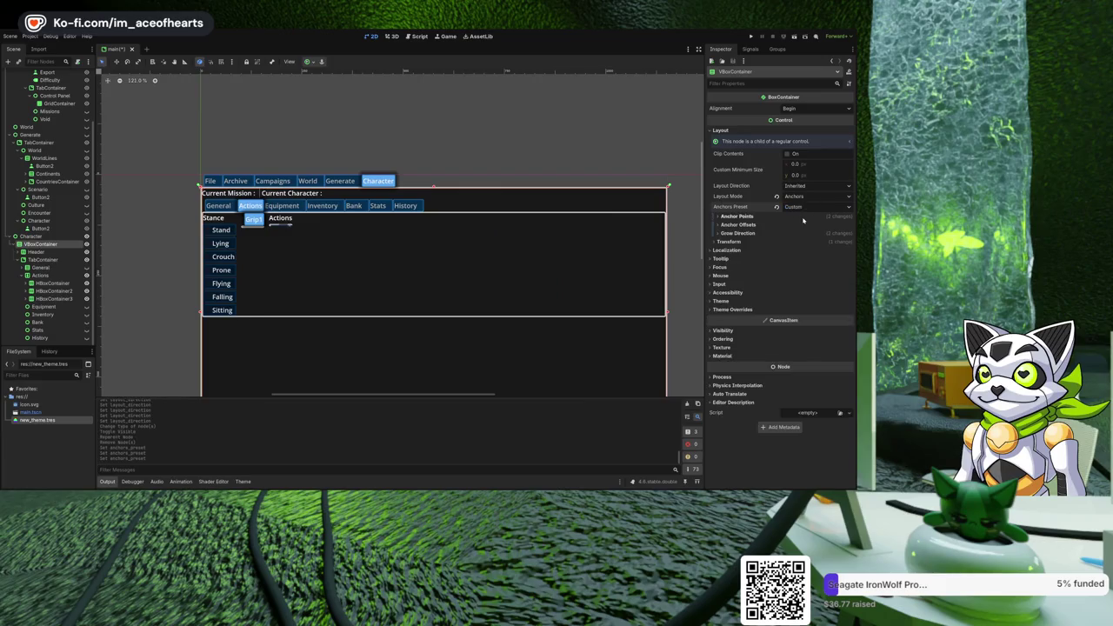
pyautogui.click(754, 216)
pyautogui.click(756, 224)
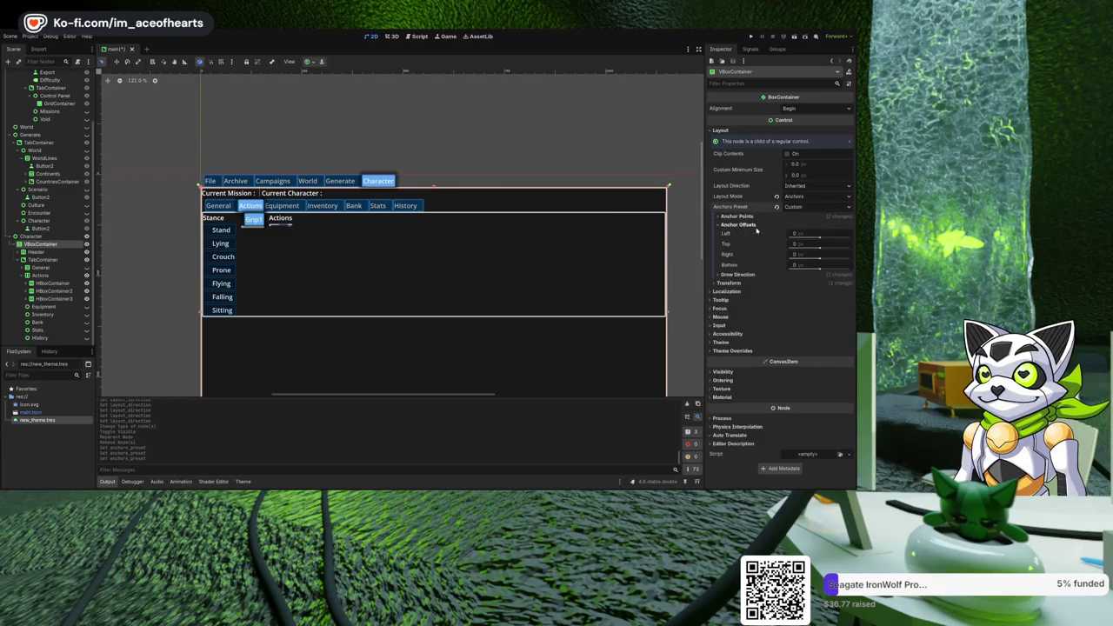
pyautogui.click(756, 225)
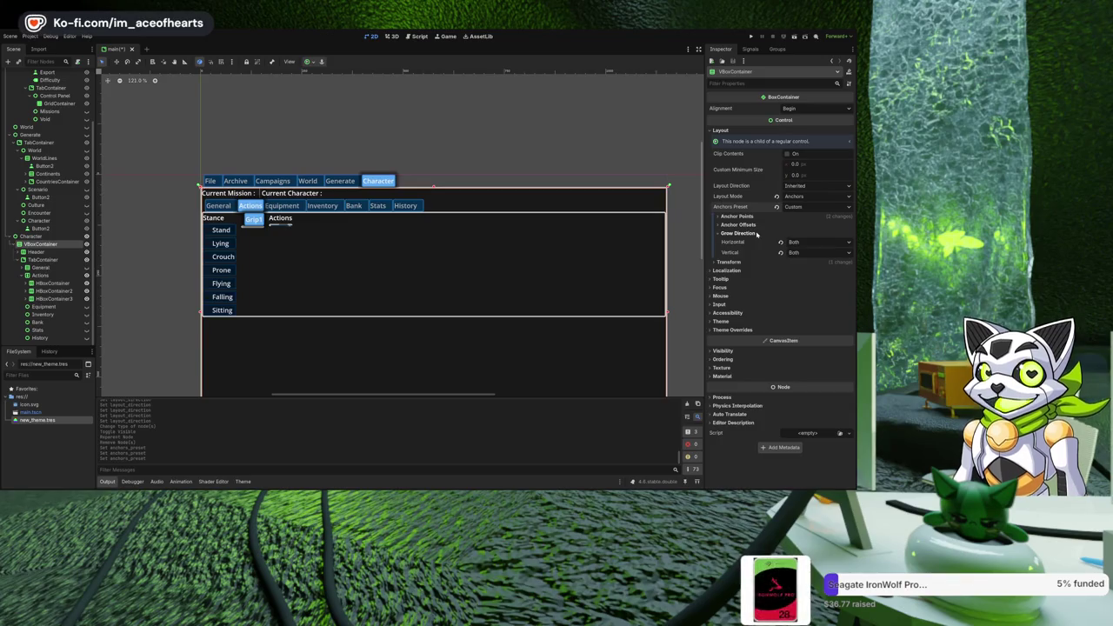
pyautogui.click(805, 209)
pyautogui.click(806, 231)
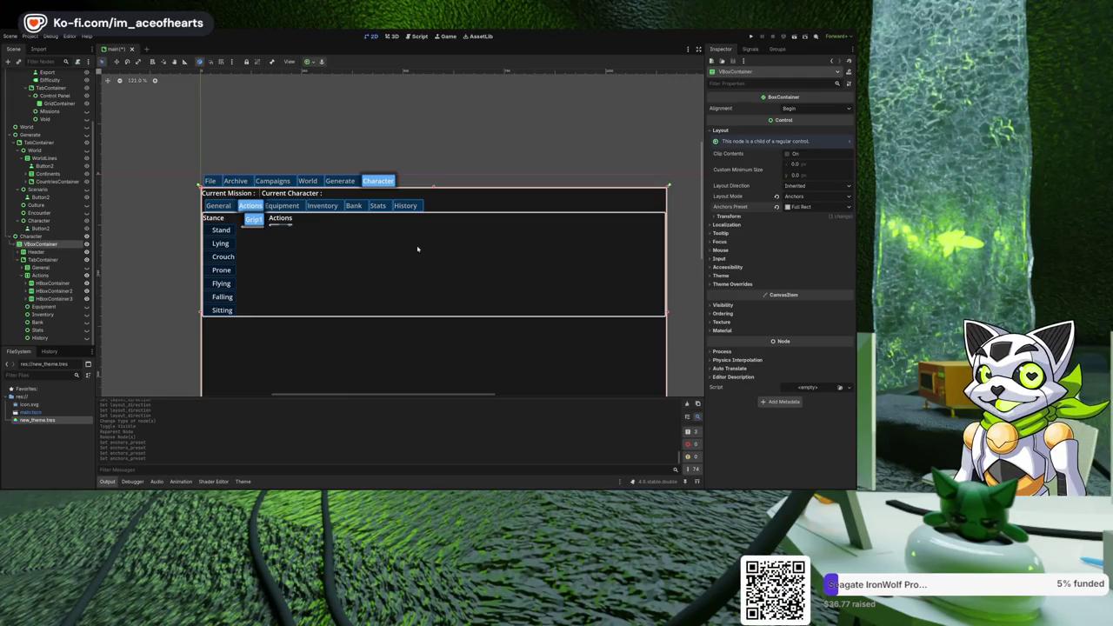
# Set the VBoxContainer's Custom Minimum Size x to 1000, then revert it to 0.
pyautogui.click(715, 218)
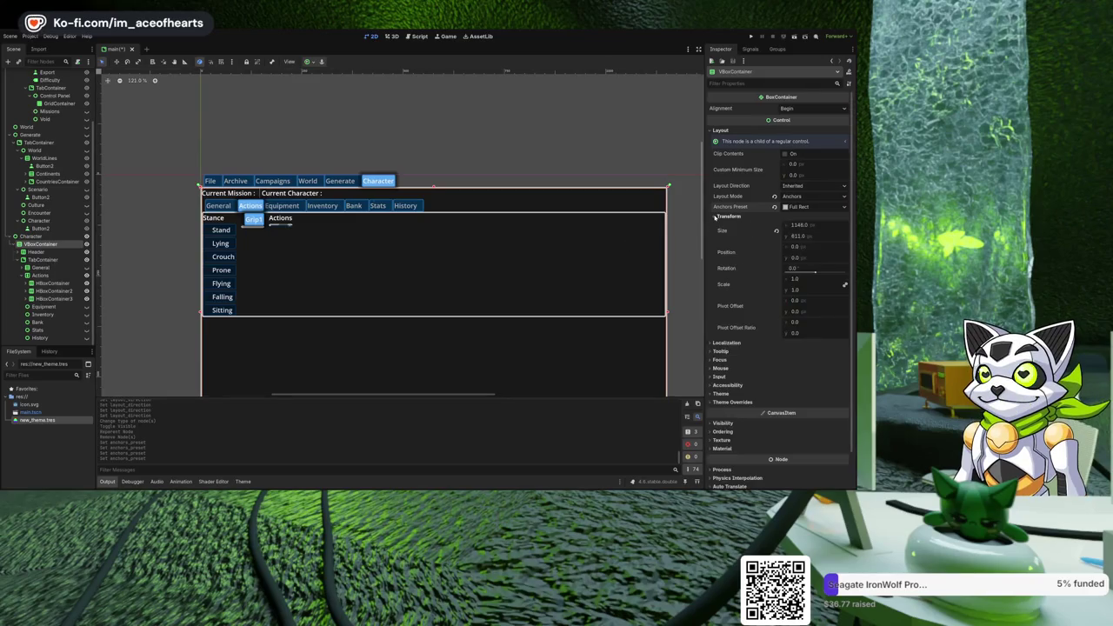
pyautogui.click(715, 217)
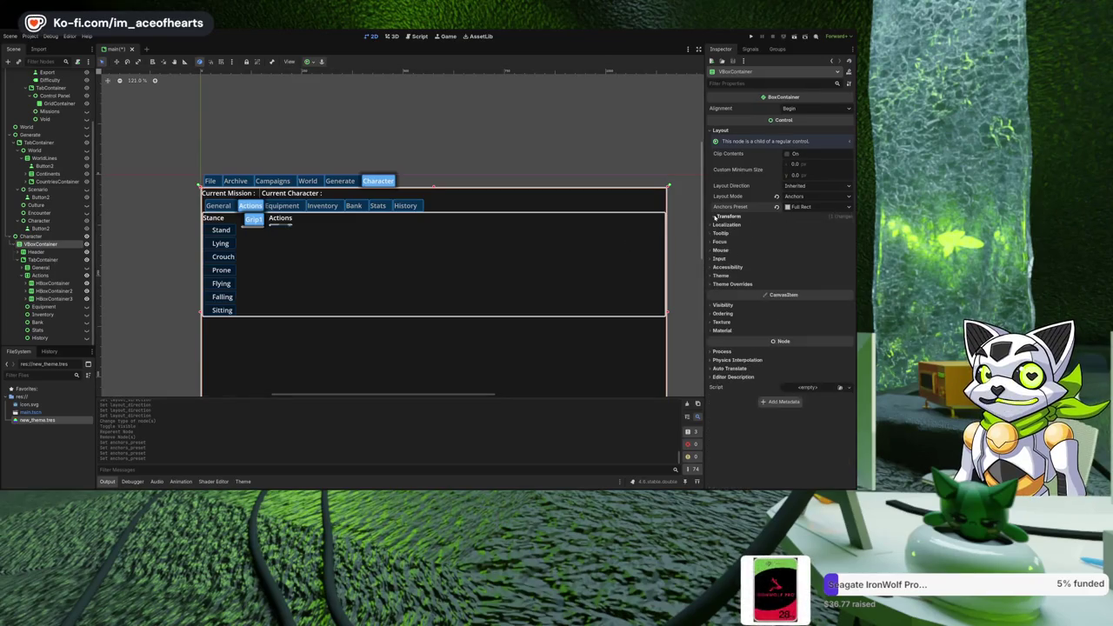
pyautogui.click(815, 217)
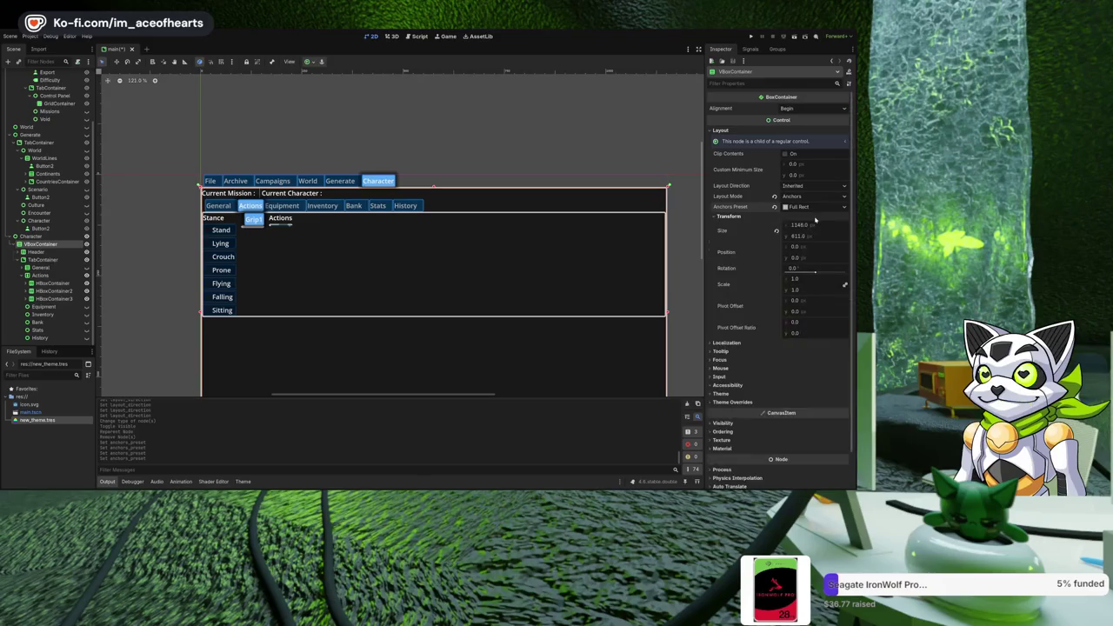
pyautogui.click(728, 215)
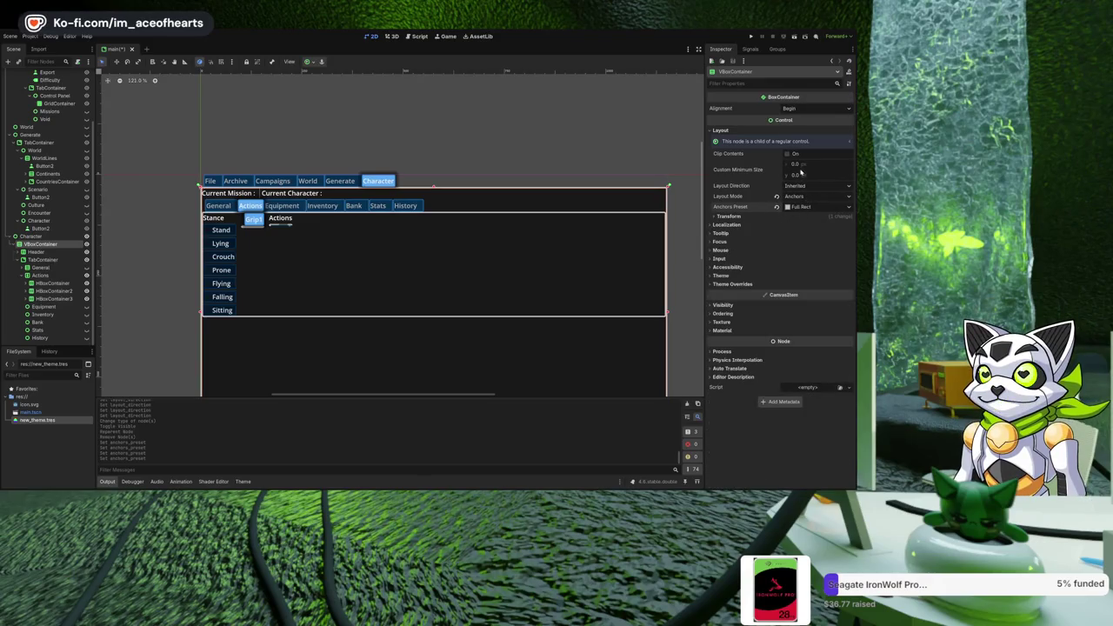
pyautogui.click(807, 164)
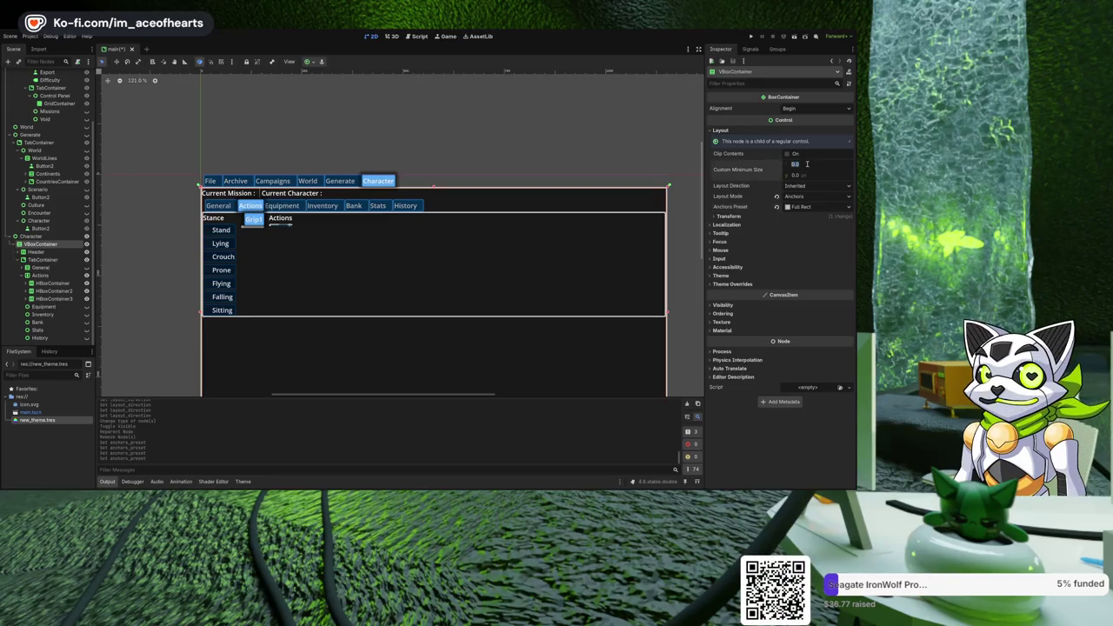
pyautogui.write('1000')
pyautogui.press('Return')
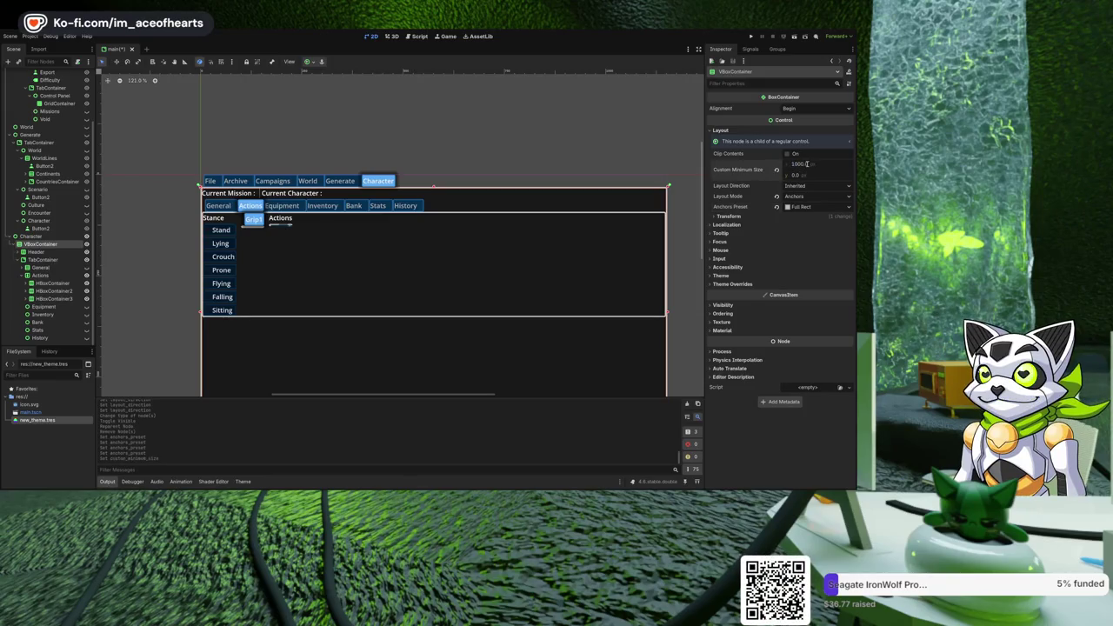
pyautogui.click(808, 164)
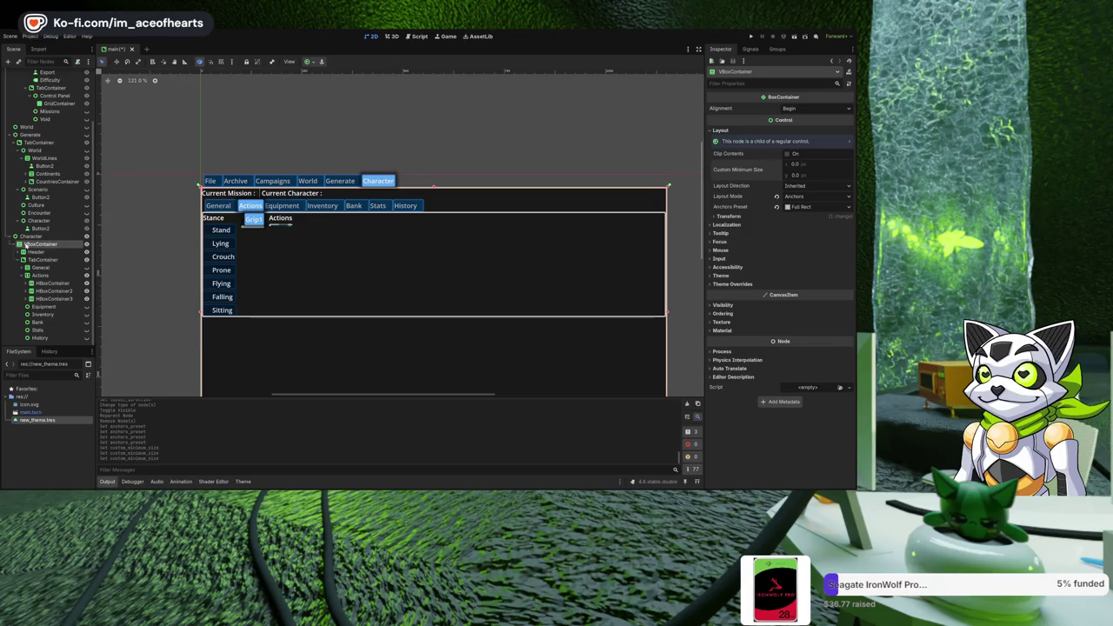
pyautogui.click(40, 251)
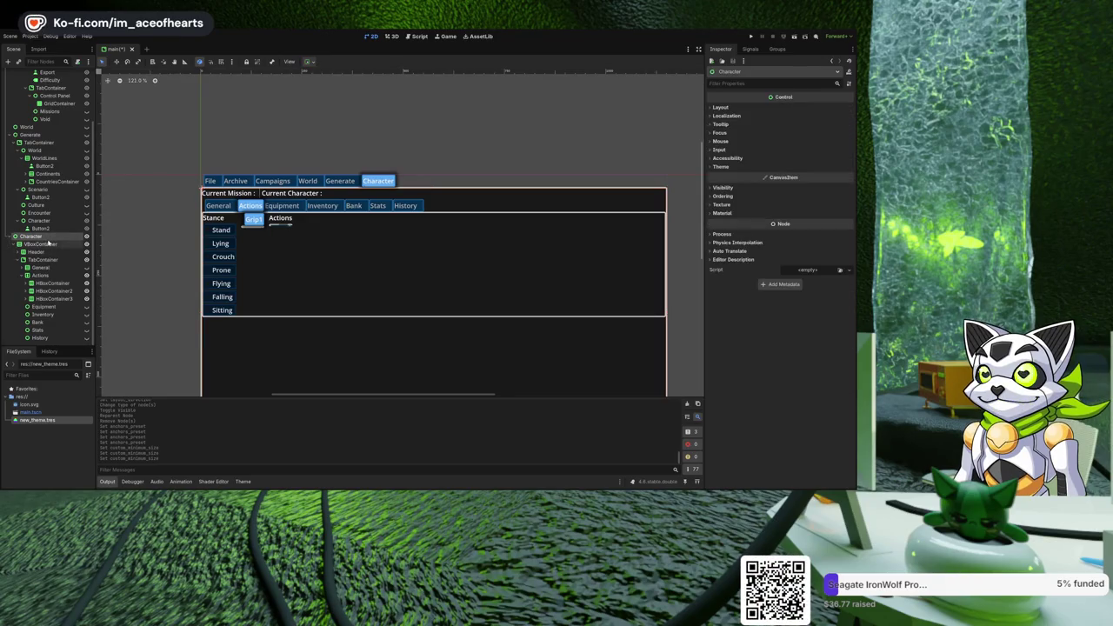
pyautogui.click(49, 243)
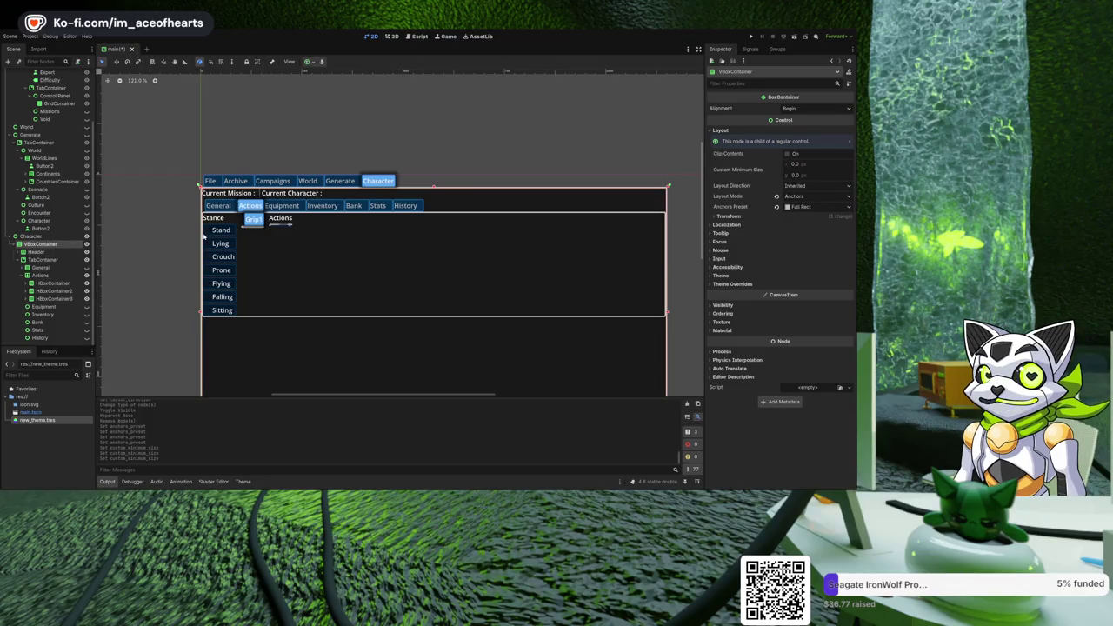
pyautogui.moveTo(278, 237)
pyautogui.mouseDown()
pyautogui.moveTo(313, 241)
pyautogui.moveTo(264, 246)
pyautogui.mouseUp()
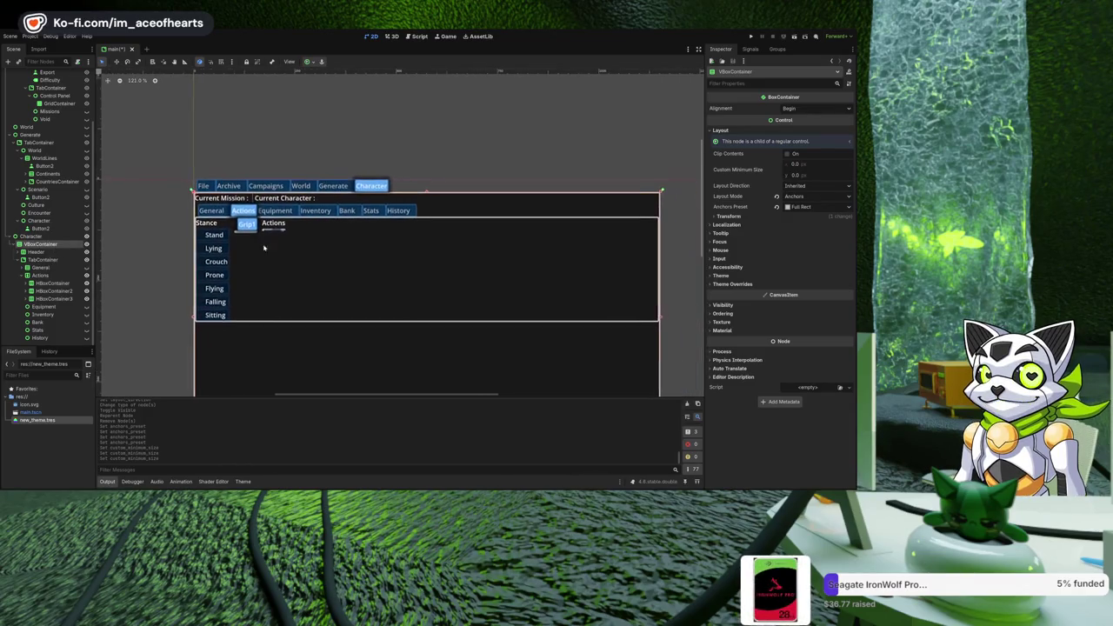
pyautogui.click(33, 252)
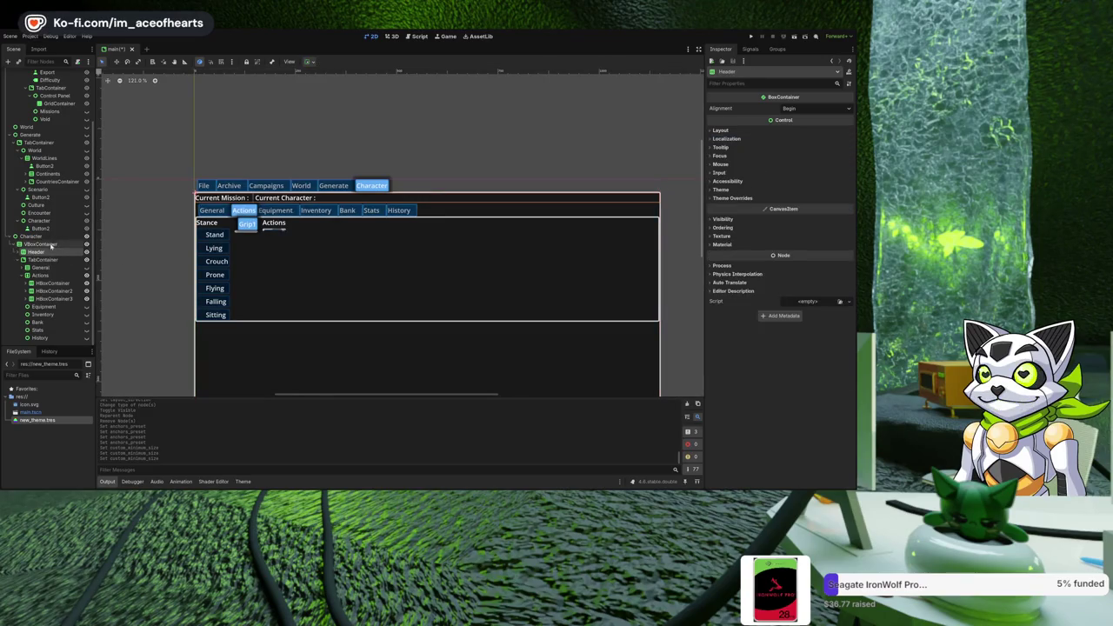
pyautogui.click(45, 260)
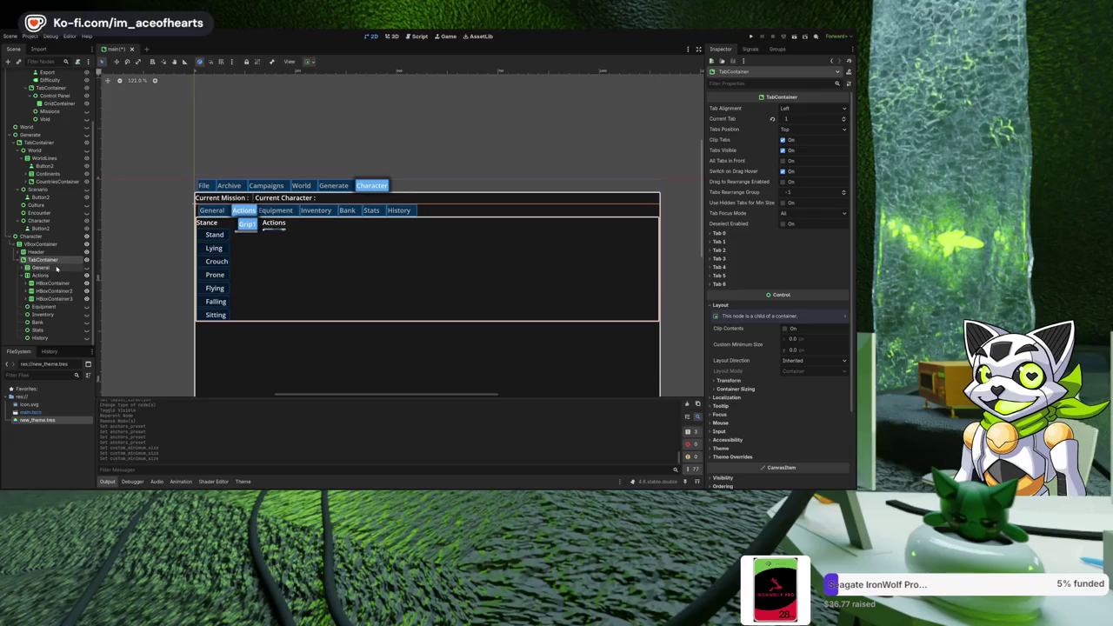
pyautogui.click(54, 270)
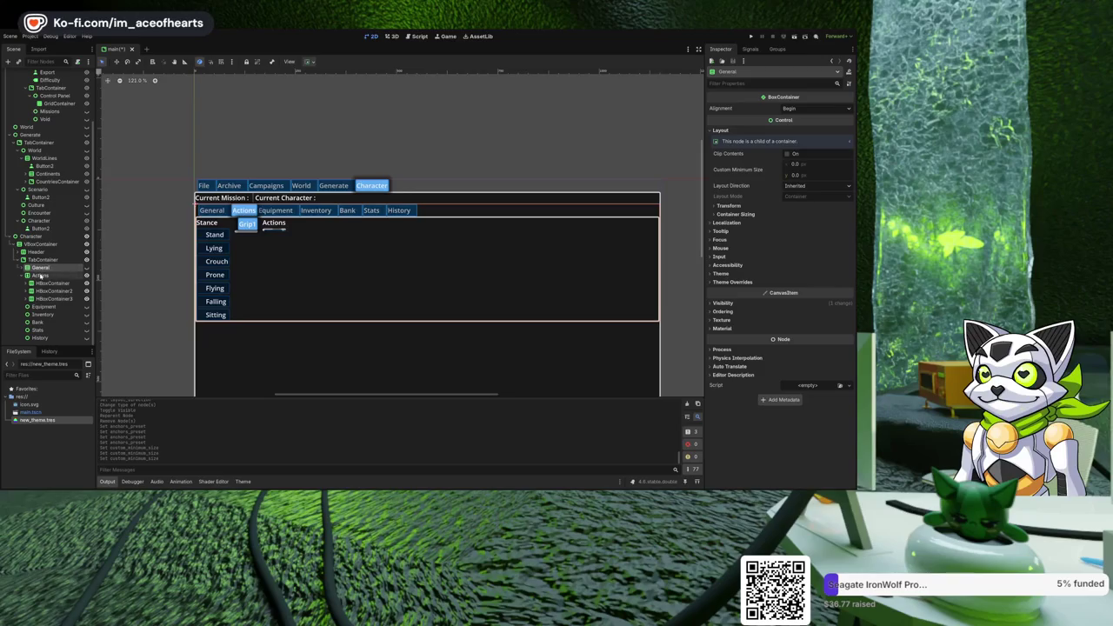
pyautogui.click(40, 276)
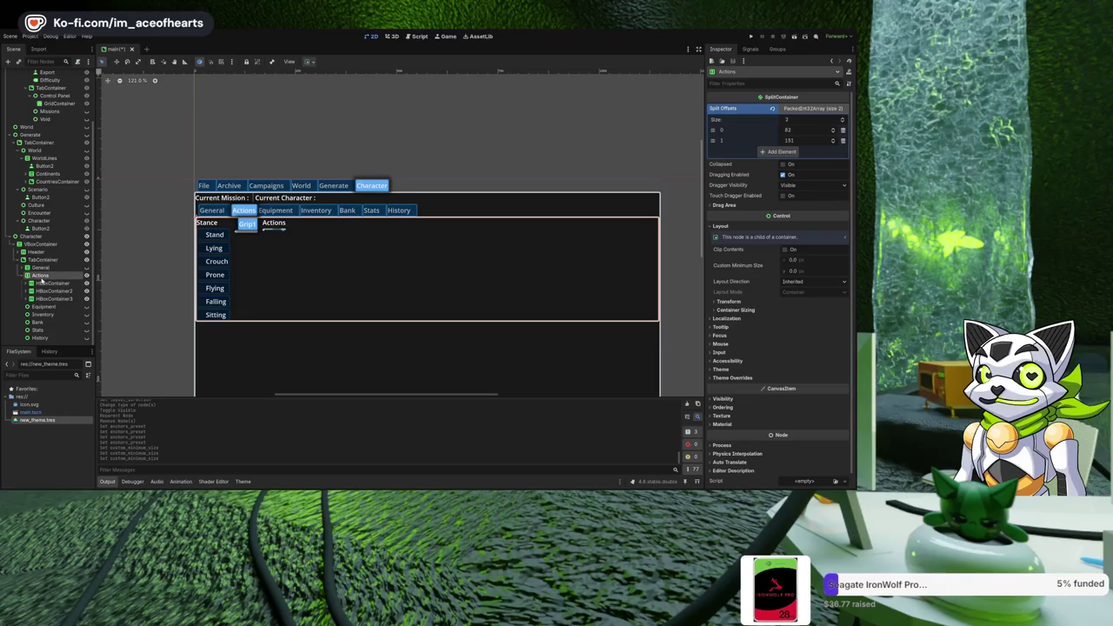
pyautogui.scroll(1, 19, 275)
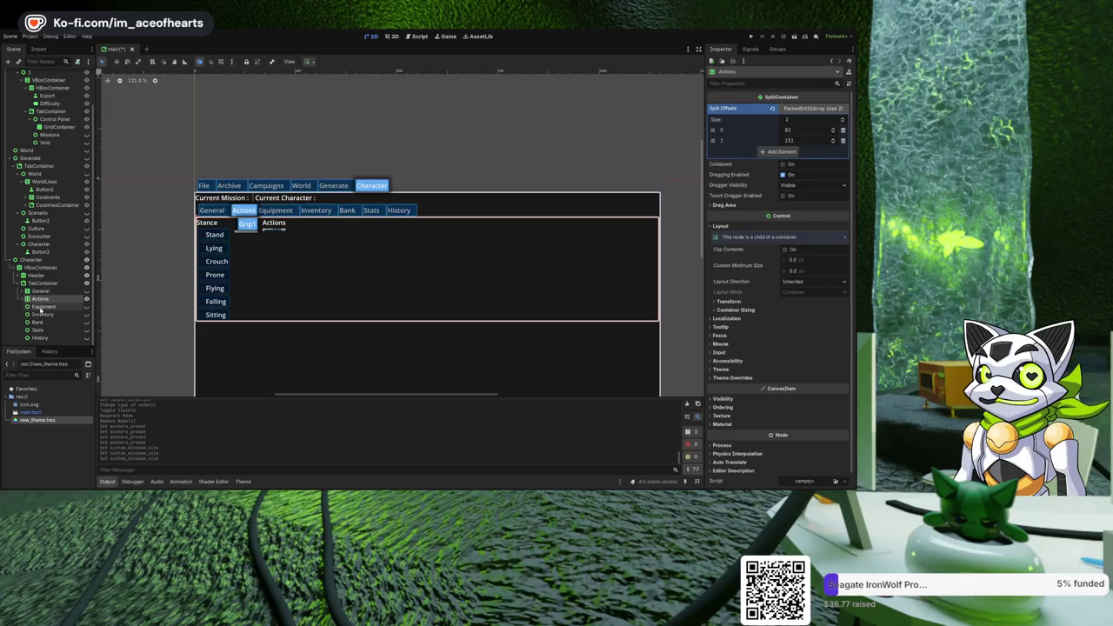
pyautogui.click(42, 307)
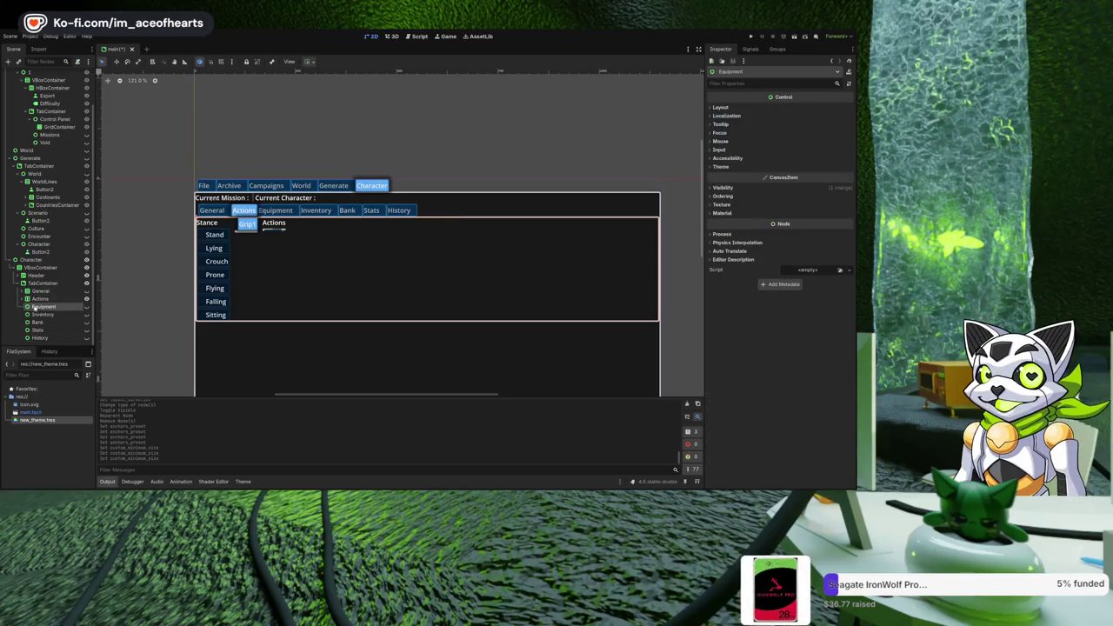
pyautogui.click(37, 300)
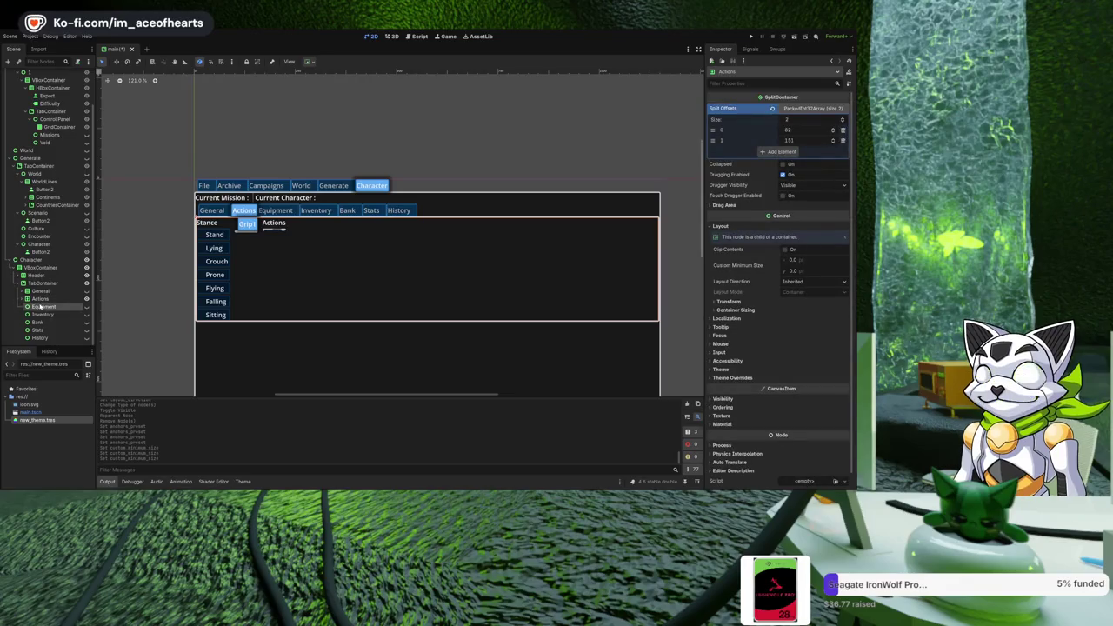
pyautogui.click(42, 307)
pyautogui.keyDown('ctrl'); pyautogui.click(42, 331); pyautogui.keyUp('ctrl')
pyautogui.keyDown('ctrl'); pyautogui.click(41, 338); pyautogui.keyUp('ctrl')
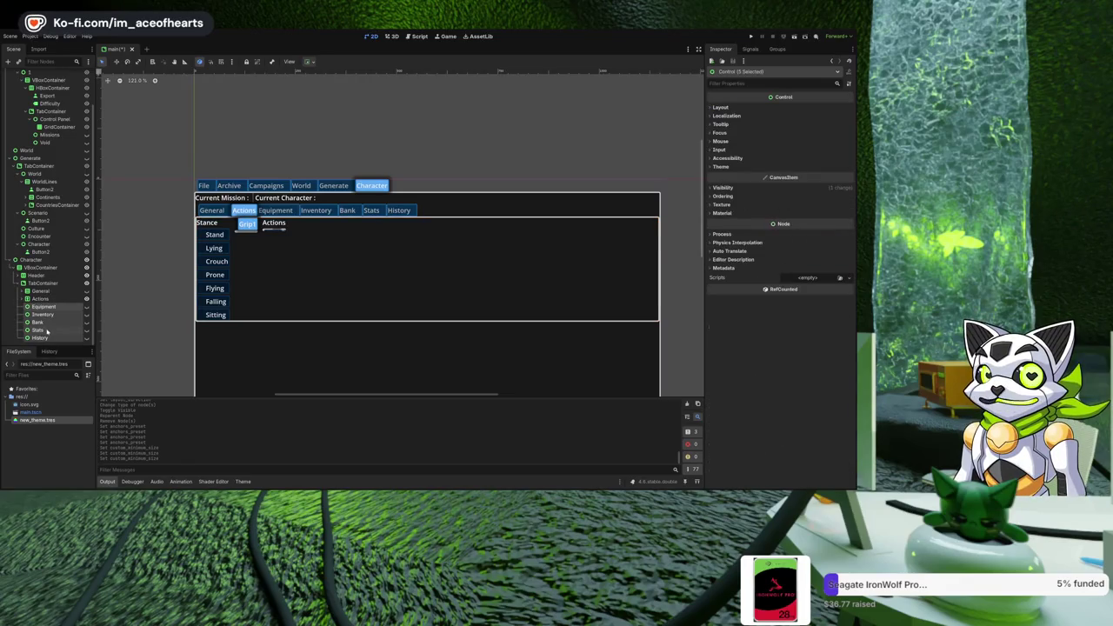
pyautogui.press('Delete')
pyautogui.hotkey('ctrl', 'z')
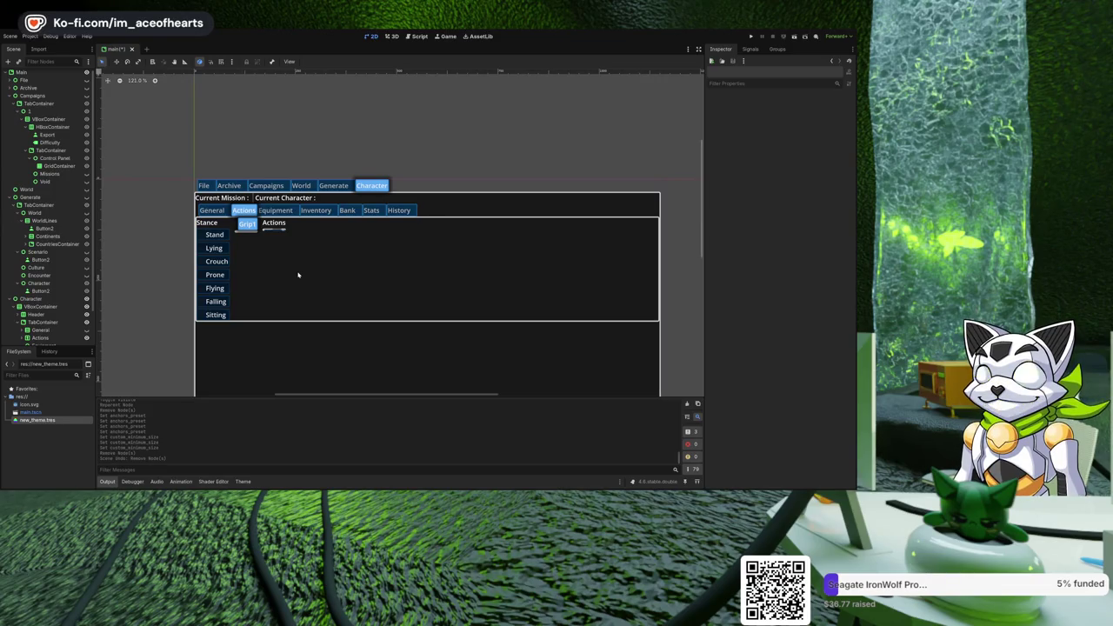
# Cut HBoxContainer3 with Ctrl+X and paste it inside HBoxContainer2 with Ctrl+V.
pyautogui.click(297, 275)
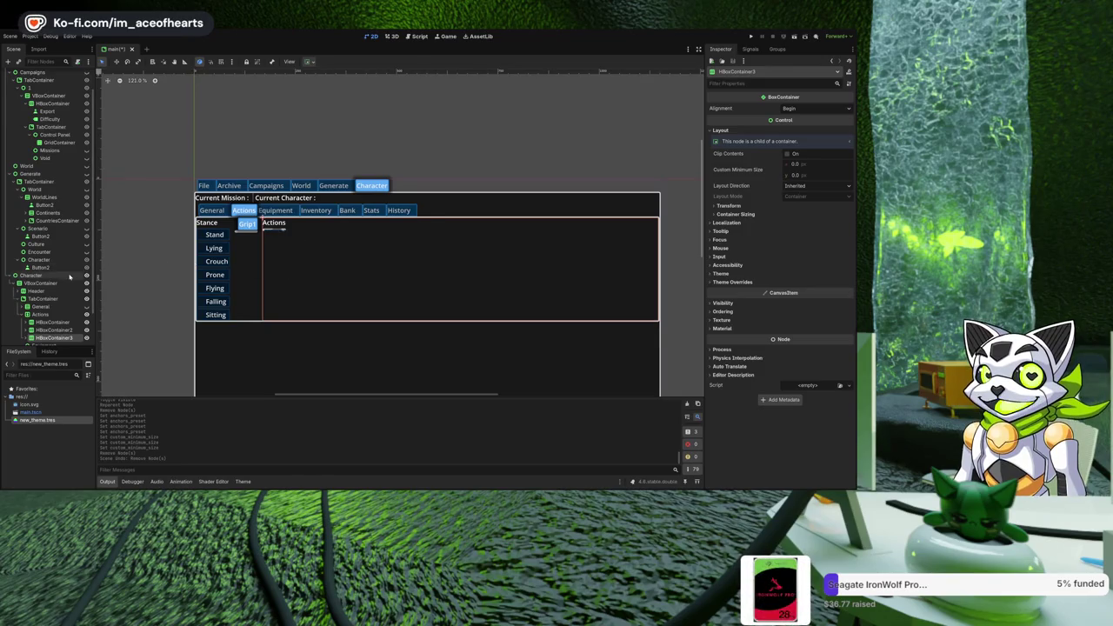
pyautogui.scroll(-2, 52, 277)
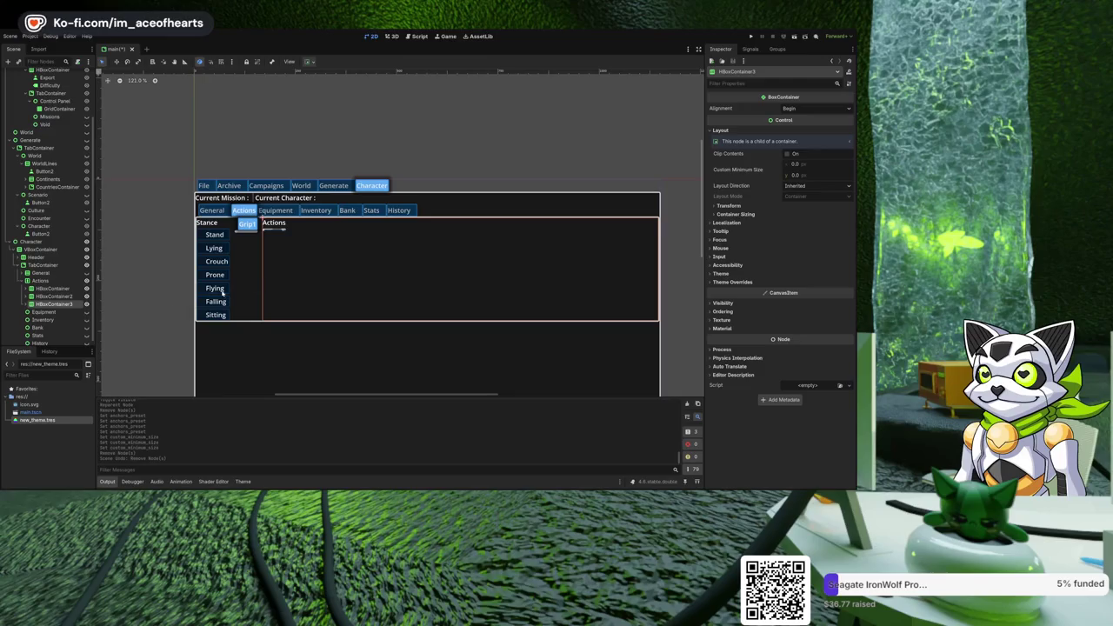
pyautogui.click(30, 305)
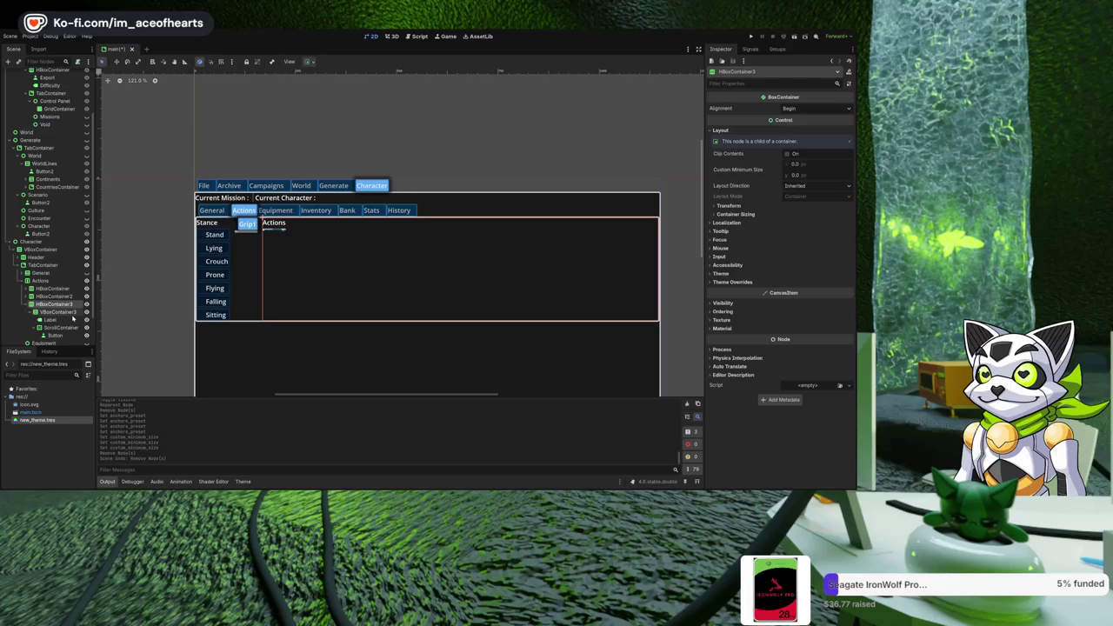
pyautogui.click(55, 311)
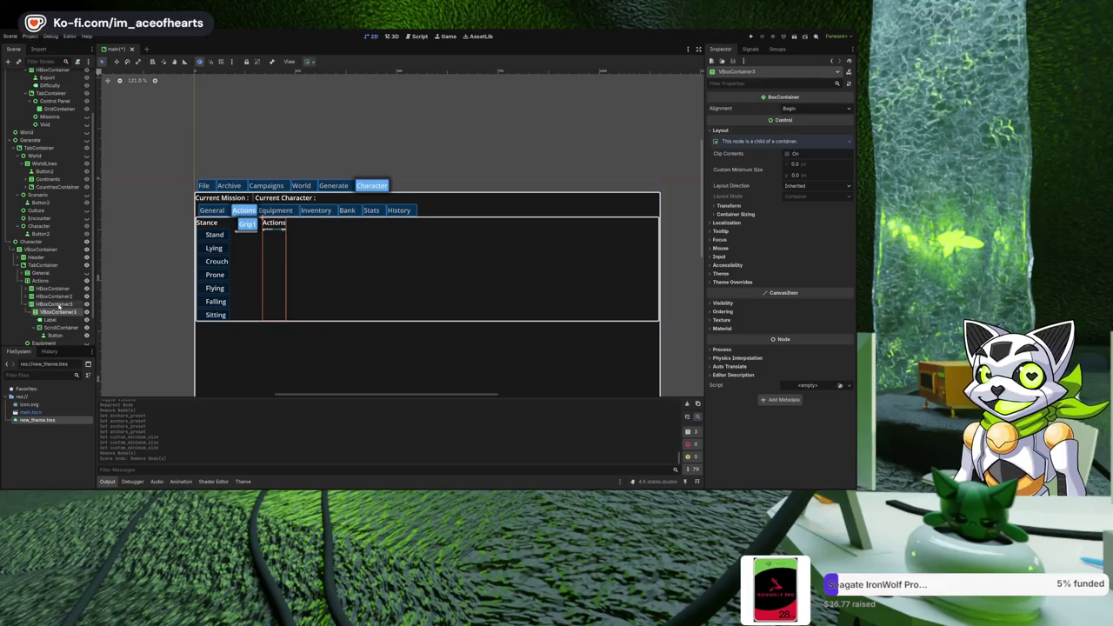
pyautogui.click(54, 303)
pyautogui.hotkey('ctrl', 'x')
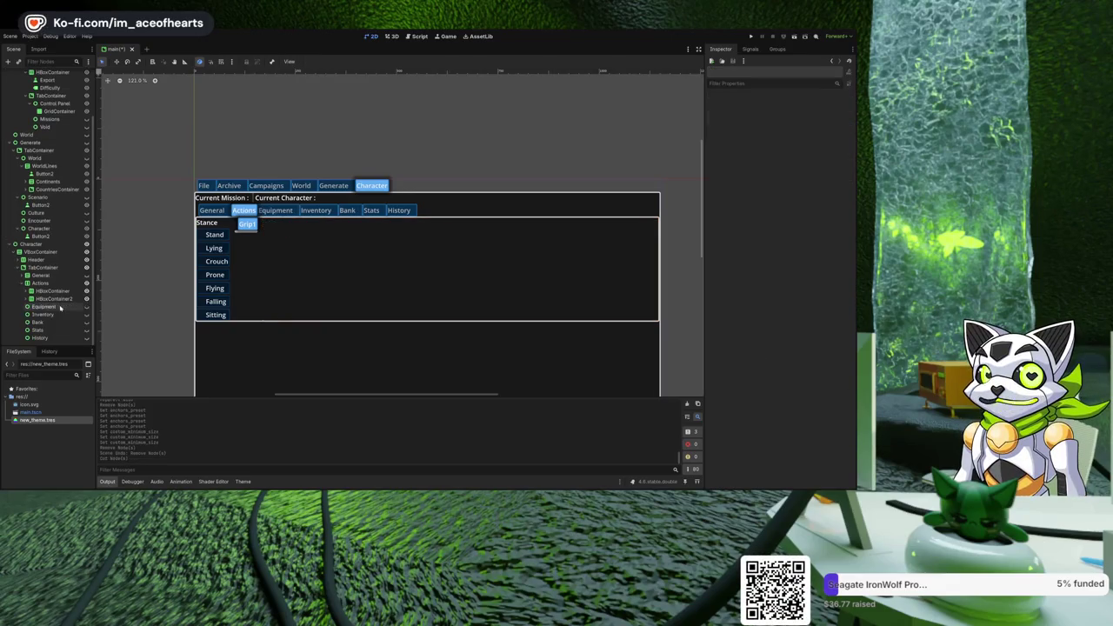
pyautogui.click(53, 299)
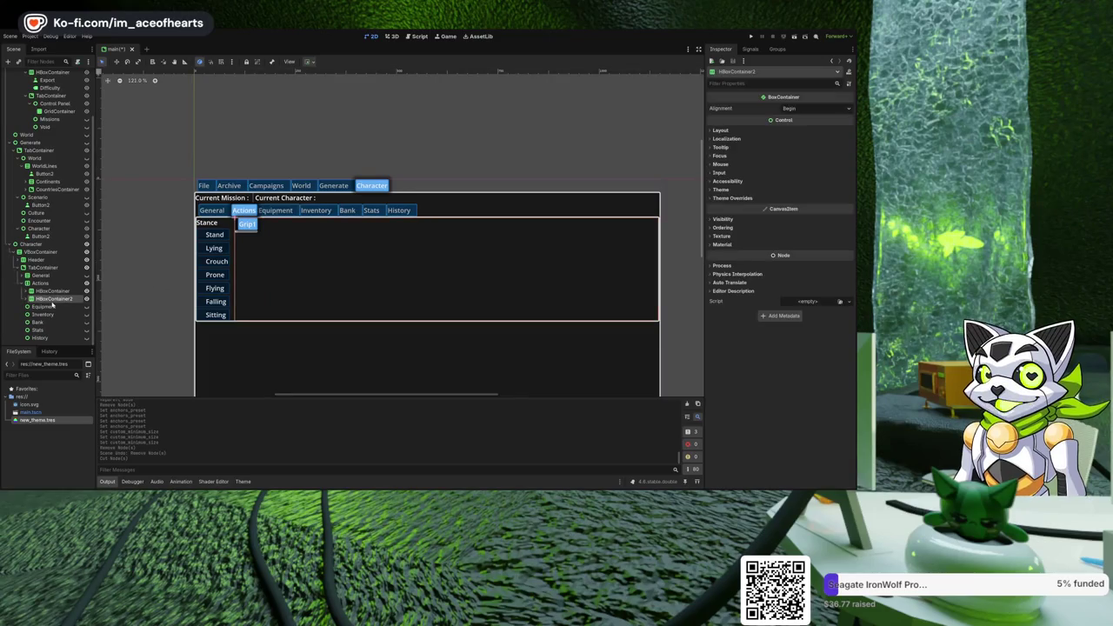
pyautogui.hotkey('ctrl', 'v')
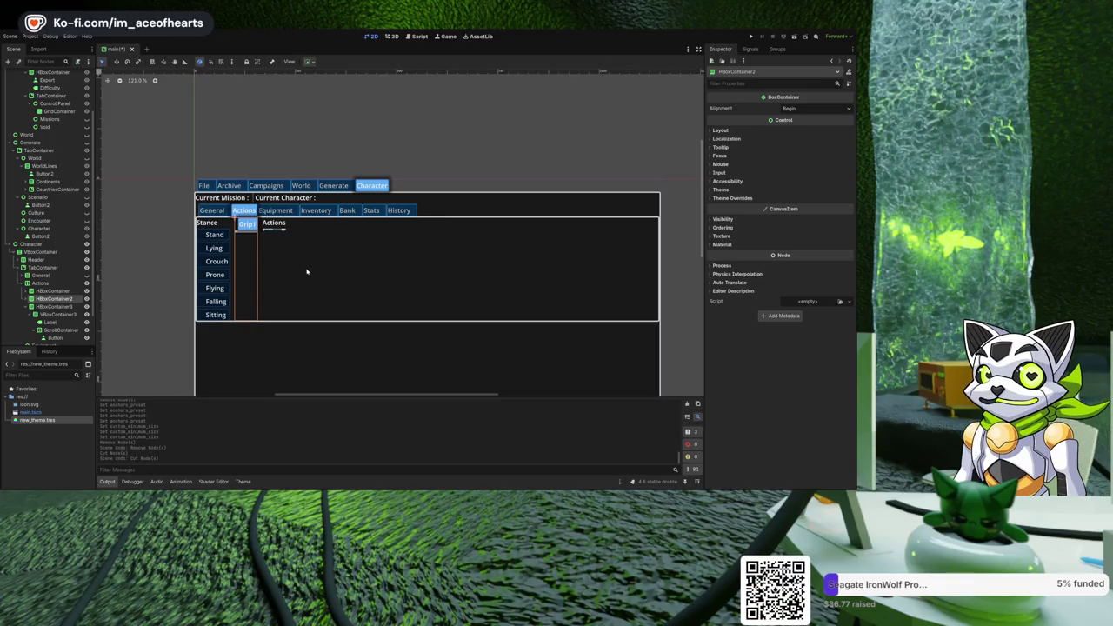
# After trying HBoxContainer3, give HBoxContainer2 a 300 px custom minimum width.
pyautogui.click(314, 300)
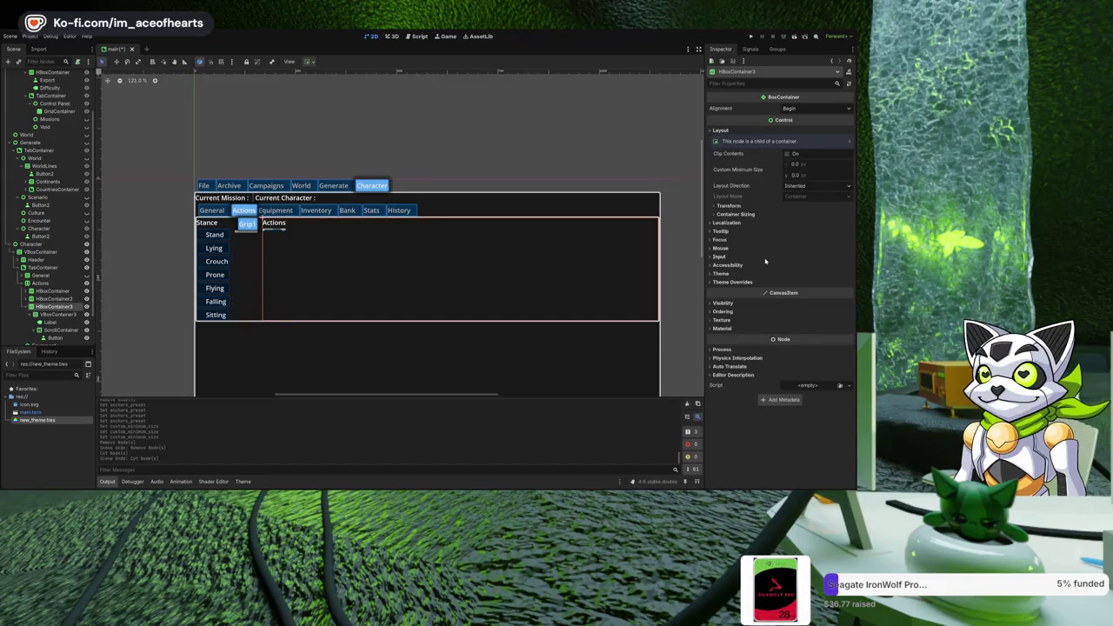
pyautogui.moveTo(812, 166); pyautogui.dragTo(795, 170)
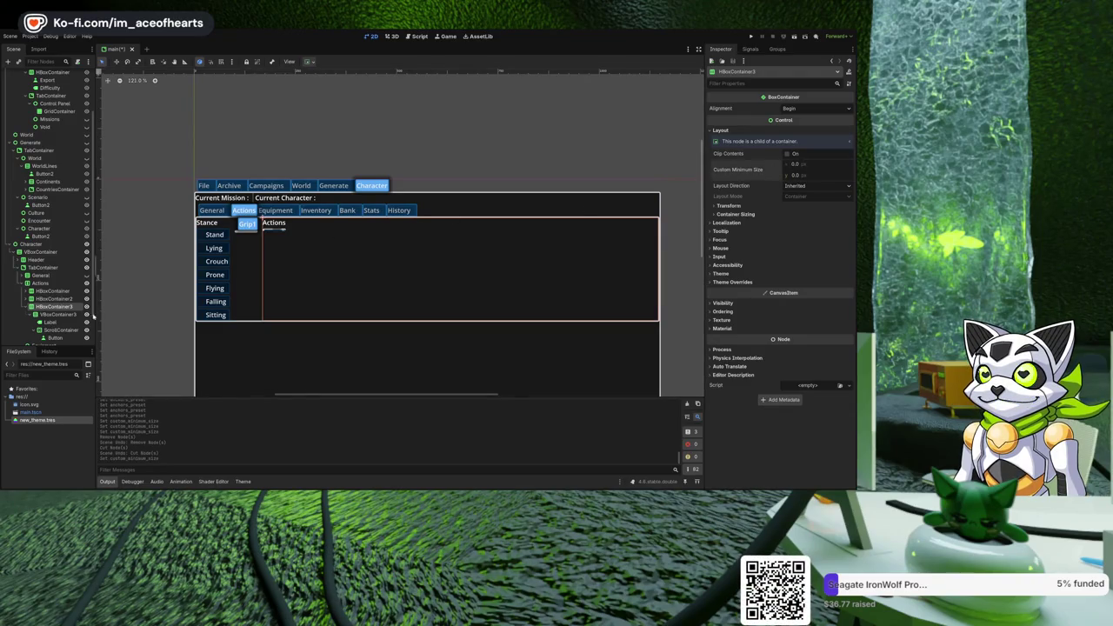
pyautogui.click(54, 298)
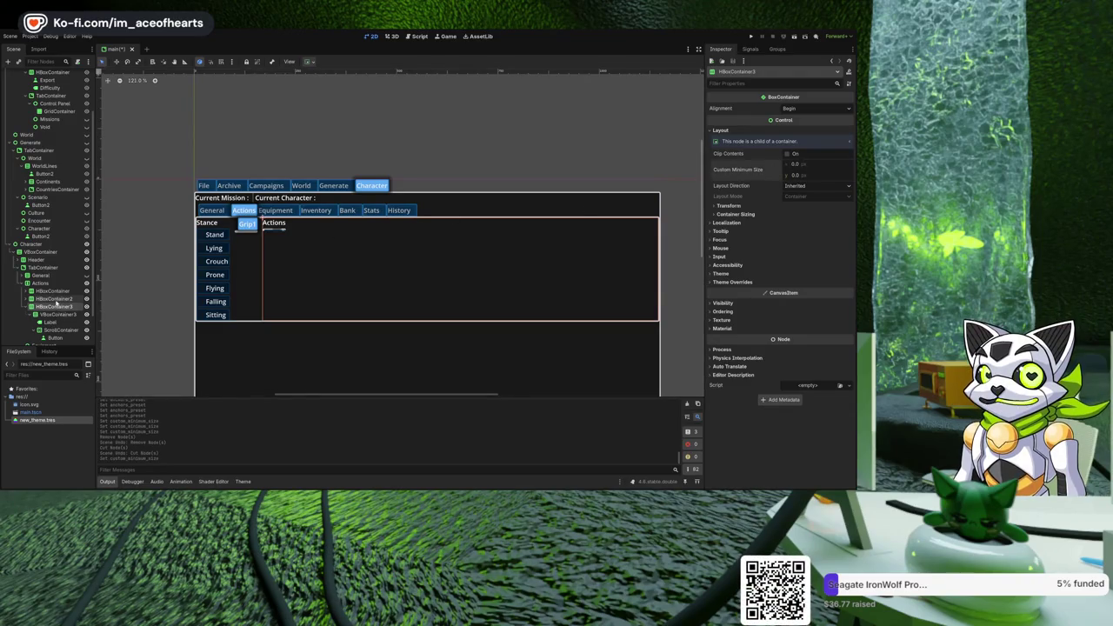
pyautogui.click(735, 131)
pyautogui.moveTo(795, 165); pyautogui.dragTo(797, 165)
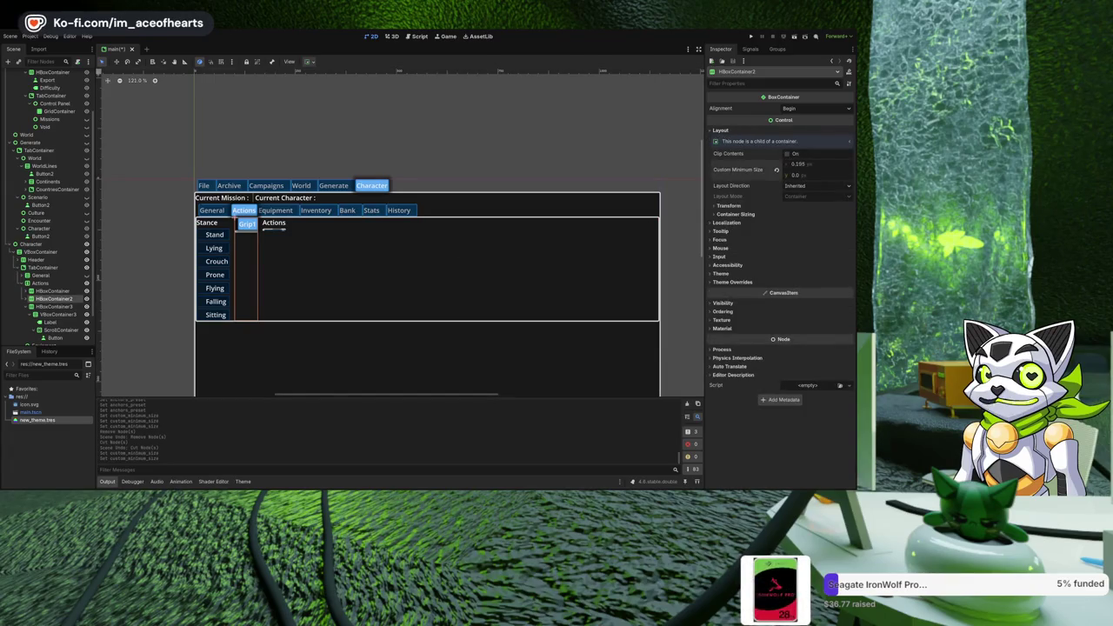
pyautogui.click(796, 165)
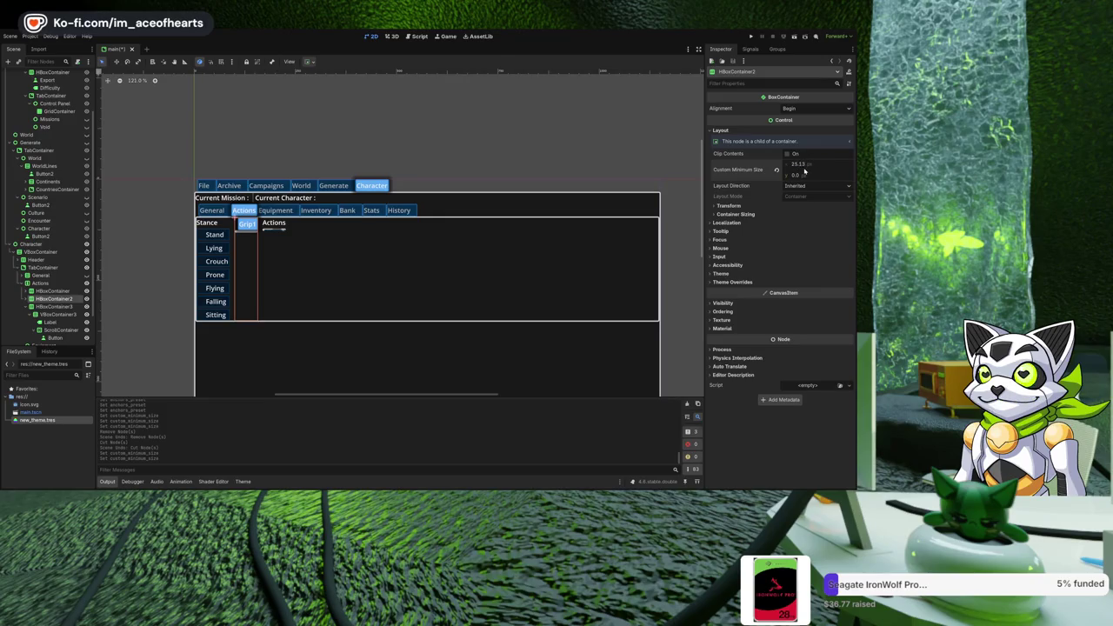
pyautogui.write('300')
pyautogui.press('Return')
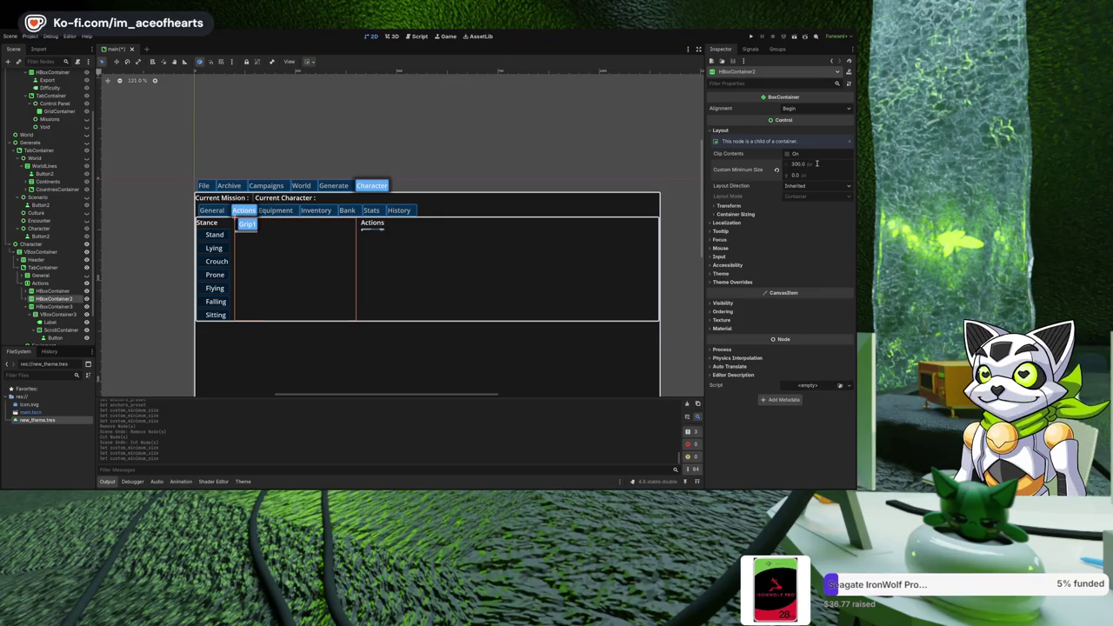
# Set the Stance HBoxContainer's minimum width to 300, then 400 px, and check the Actions and Grip columns.
pyautogui.click(420, 296)
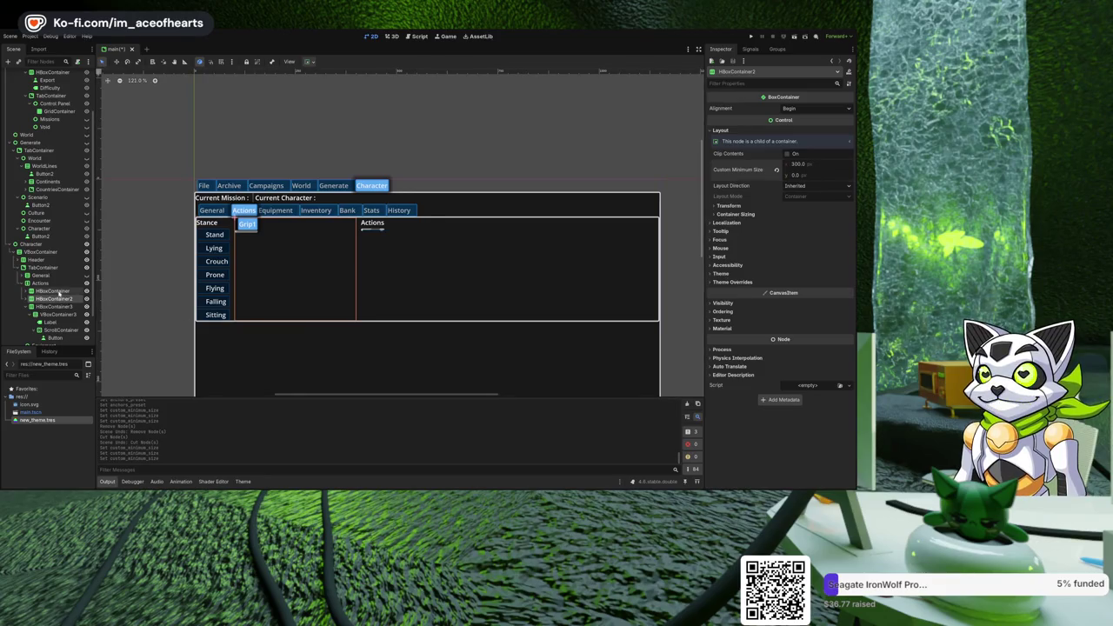
pyautogui.click(739, 130)
pyautogui.click(798, 164)
pyautogui.write('300')
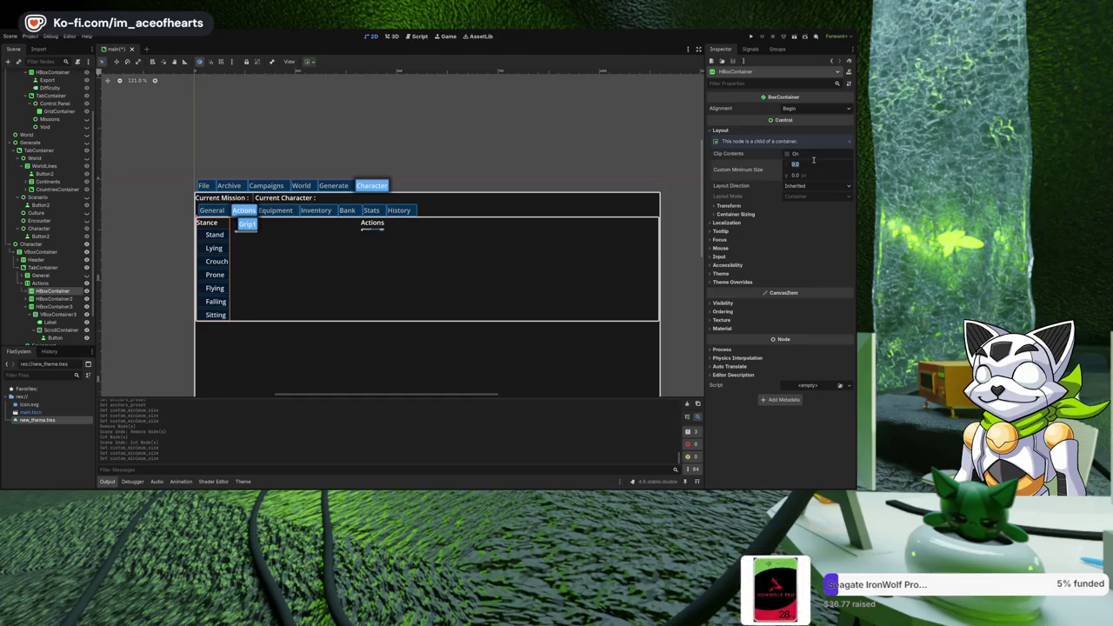
pyautogui.press('Return')
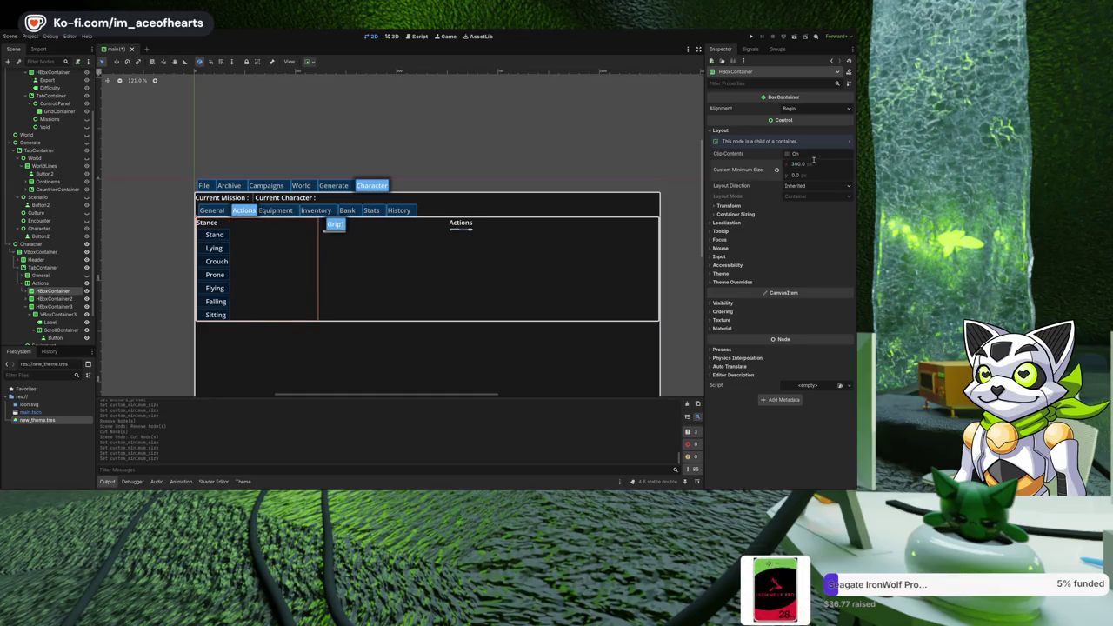
pyautogui.write('400')
pyautogui.press('Return')
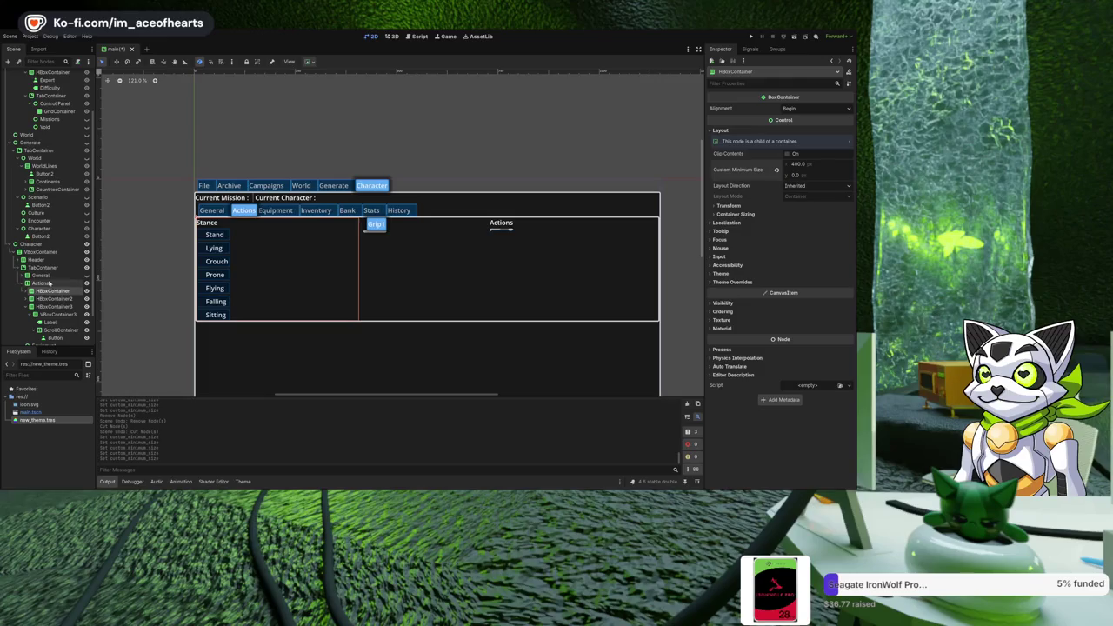
pyautogui.click(53, 306)
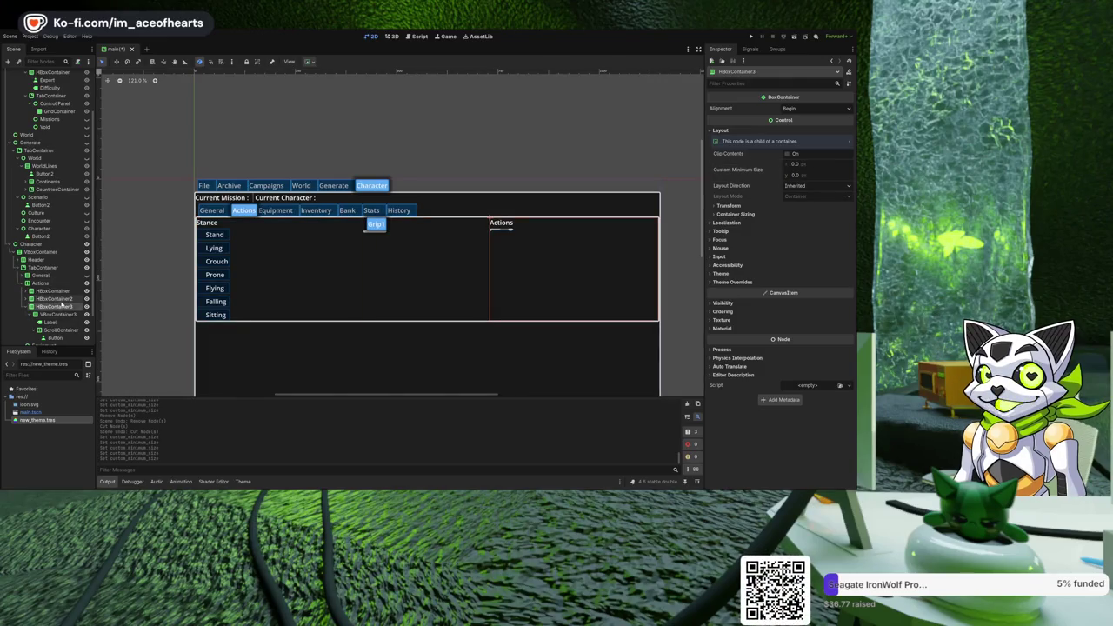
pyautogui.click(45, 299)
# Expand the Grip column and give VBoxContainer2 a 200 px minimum width.
pyautogui.press('f')
pyautogui.click(30, 298)
pyautogui.click(61, 307)
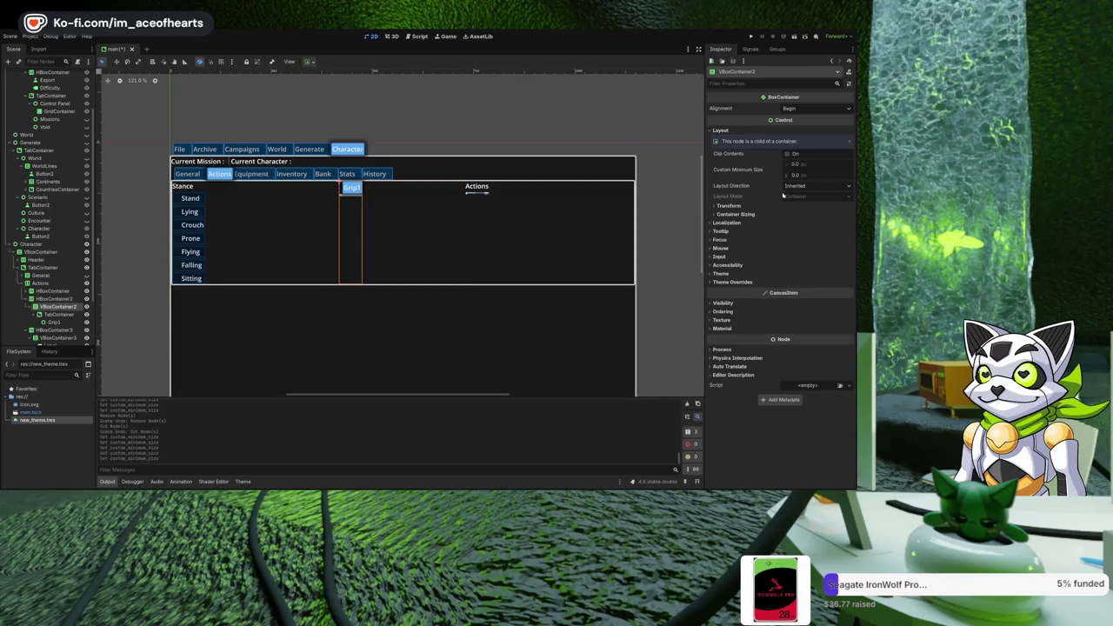
pyautogui.click(824, 163)
pyautogui.write('200')
pyautogui.press('Return')
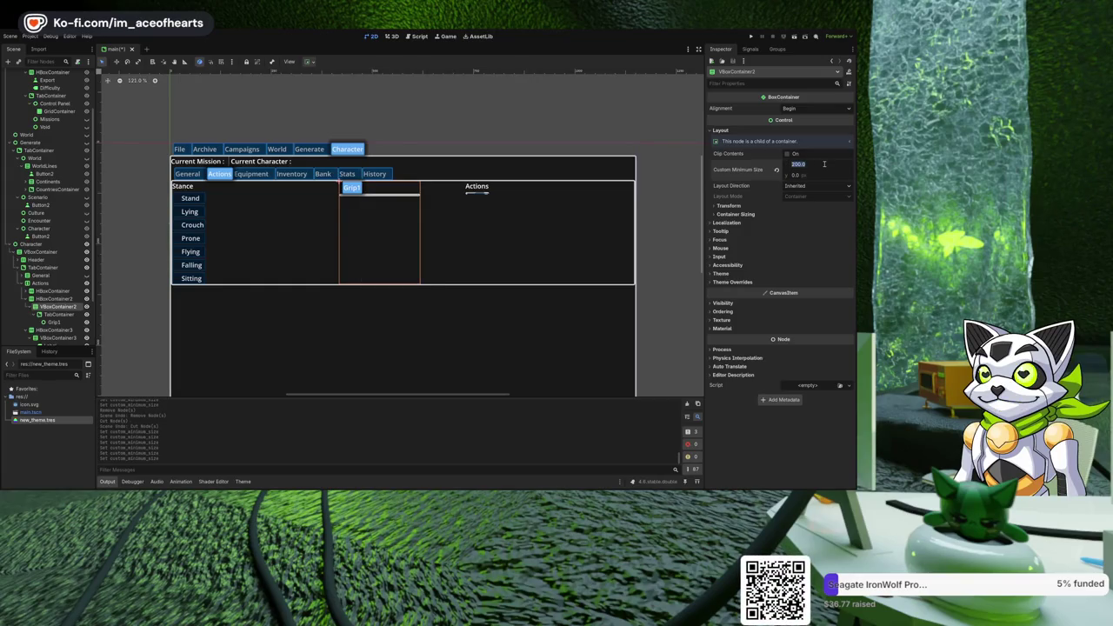
# Try 400 px width and 300 px height on VBoxContainer2, undo back to 200 px, and select TabContainer.
pyautogui.press('BackSpace')
pyautogui.press('BackSpace')
pyautogui.press('BackSpace')
pyautogui.write('400')
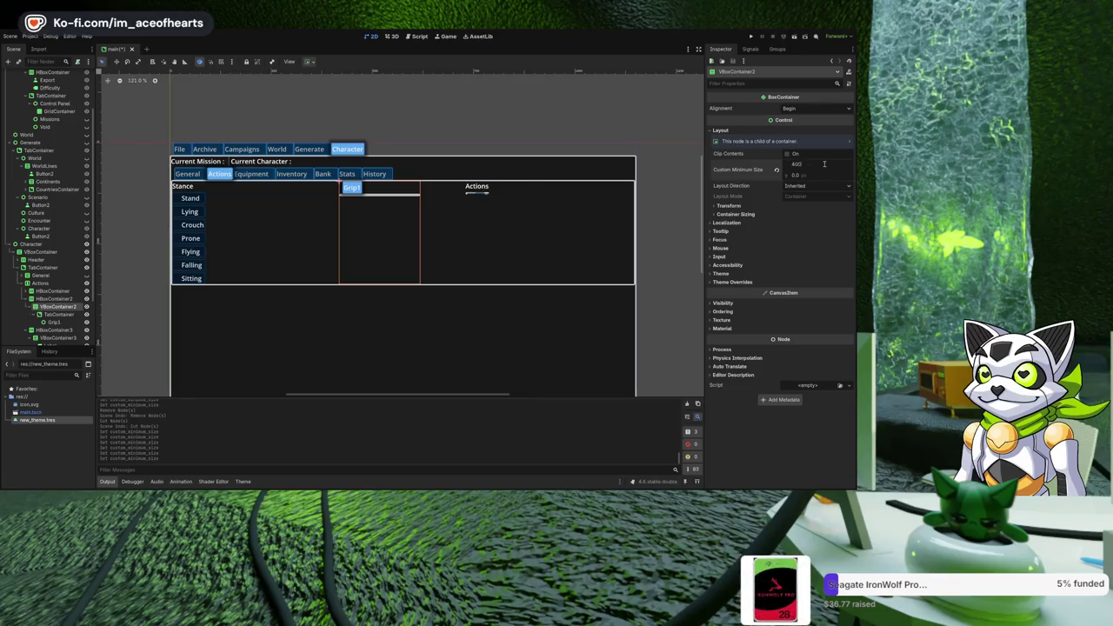
pyautogui.press('Return')
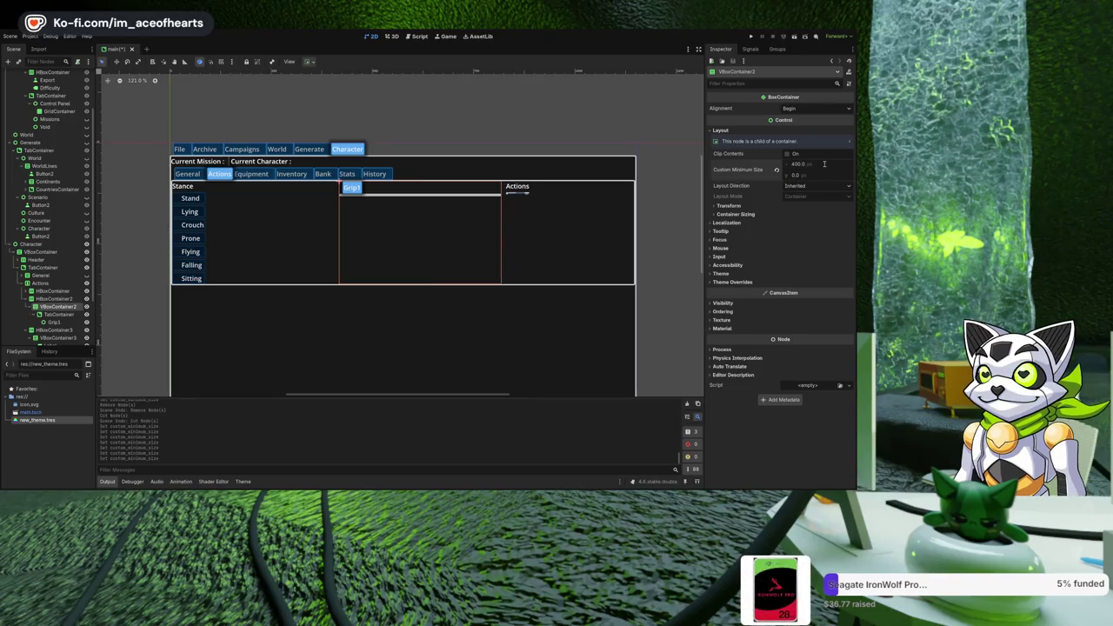
pyautogui.click(822, 175)
pyautogui.write('300')
pyautogui.press('Return')
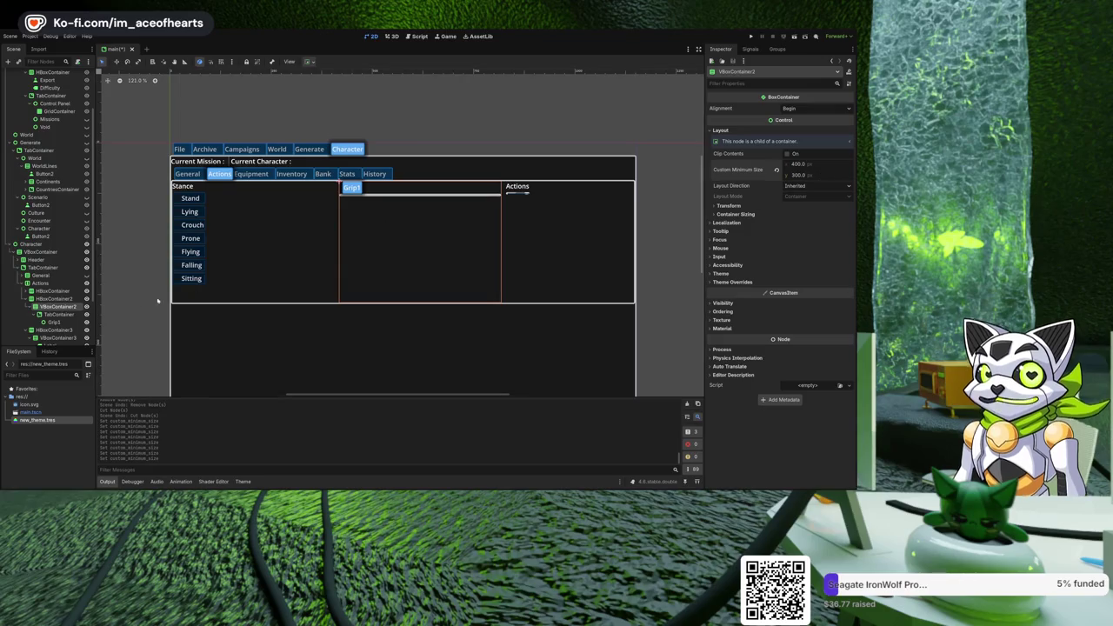
pyautogui.hotkey('ctrl', 'z')
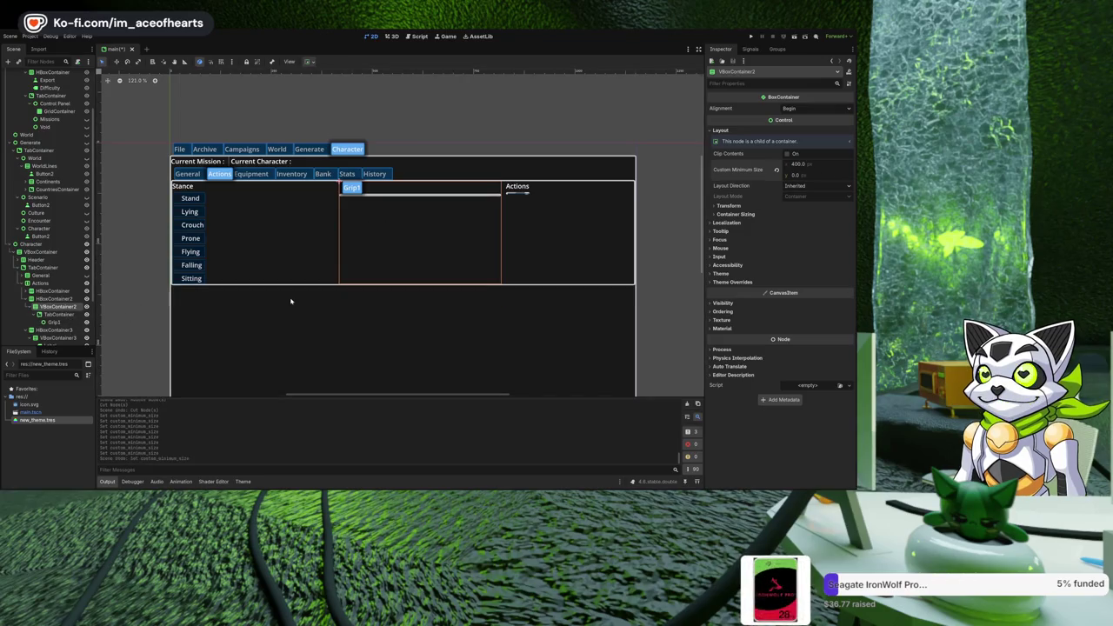
pyautogui.hotkey('ctrl', 'z')
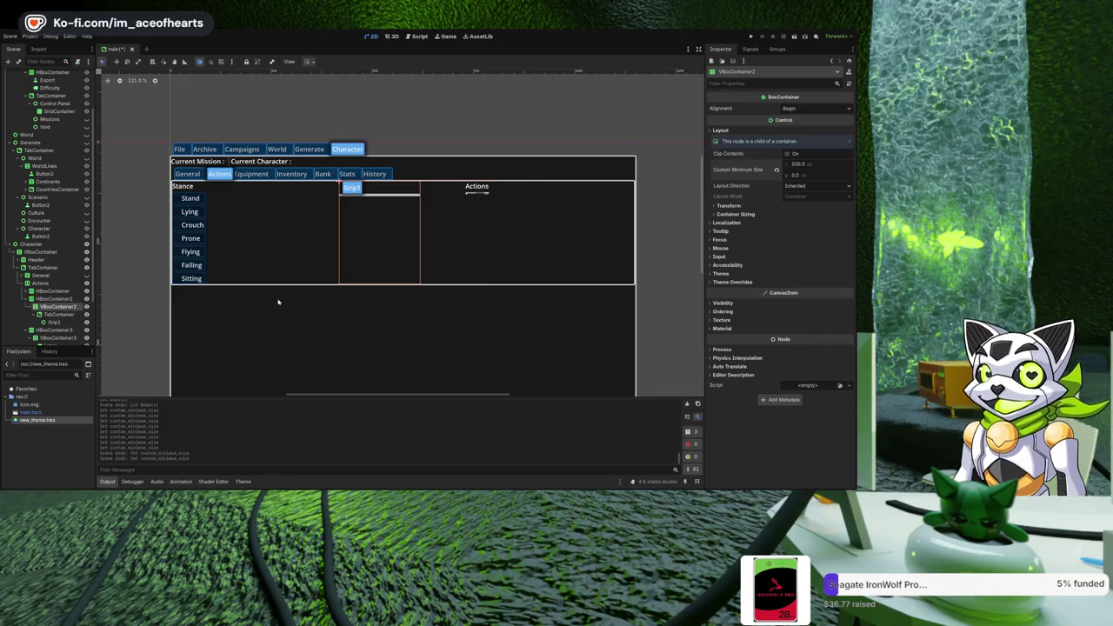
pyautogui.click(59, 315)
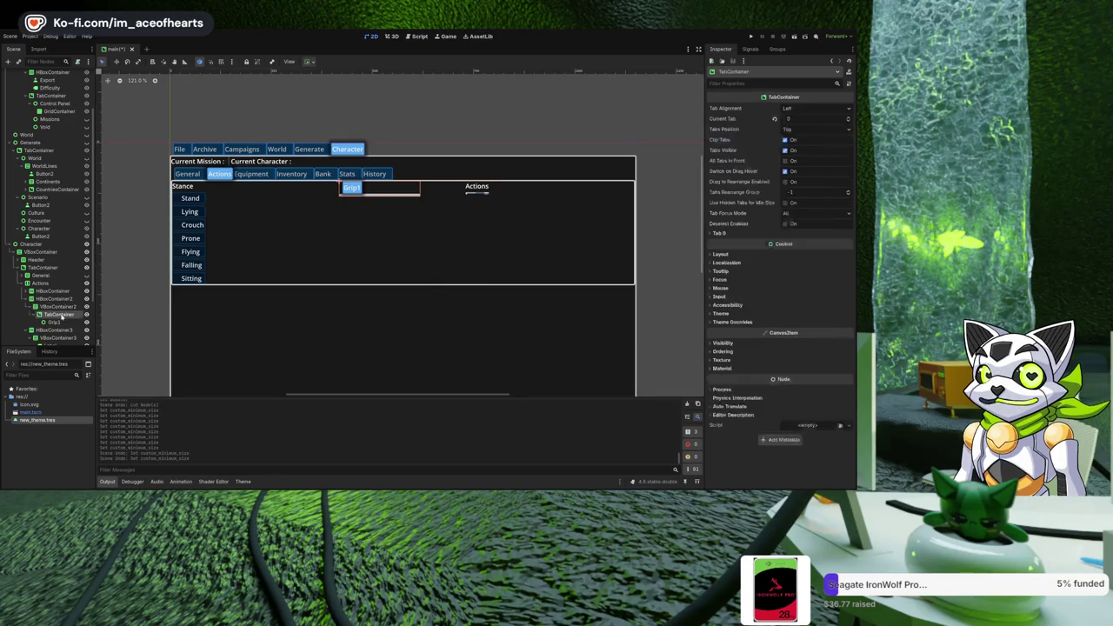
# Reset the Grip row HBoxContainer2's custom minimum width to 0.
pyautogui.click(58, 300)
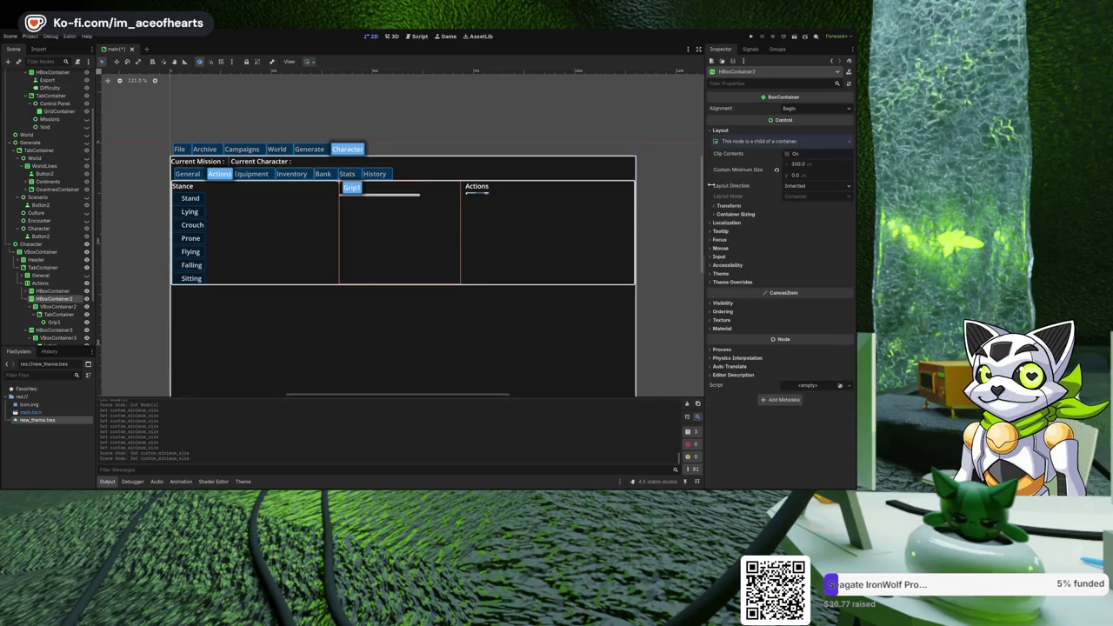
pyautogui.click(822, 166)
pyautogui.write('0')
pyautogui.press('Return')
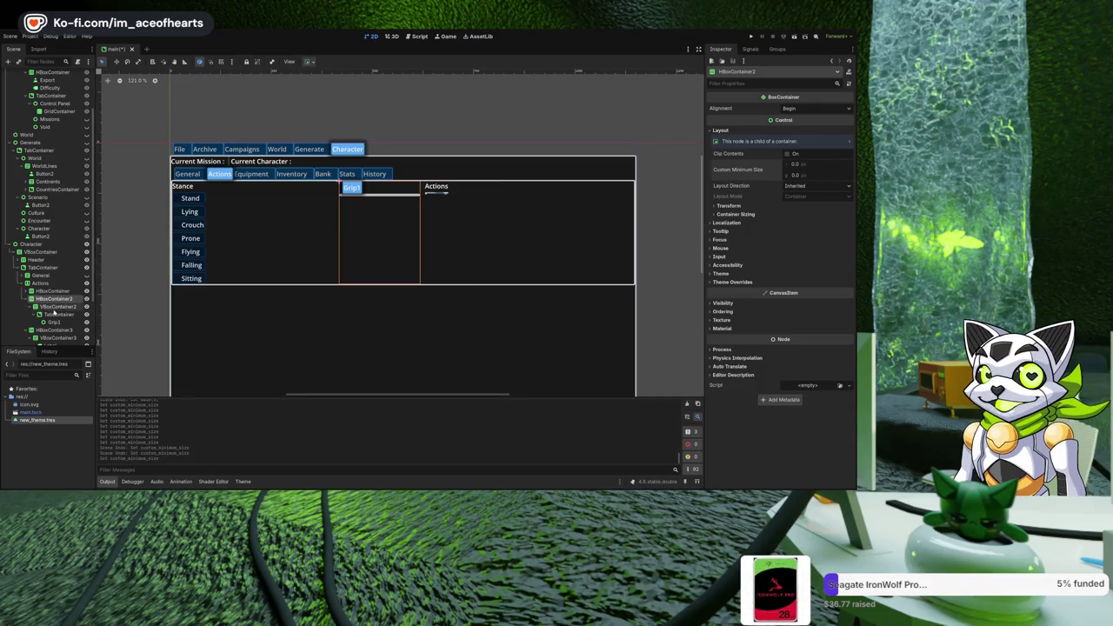
# Give the Grip TabContainer a 300 × 300 px custom minimum size and collapse the Grip nodes.
pyautogui.click(58, 314)
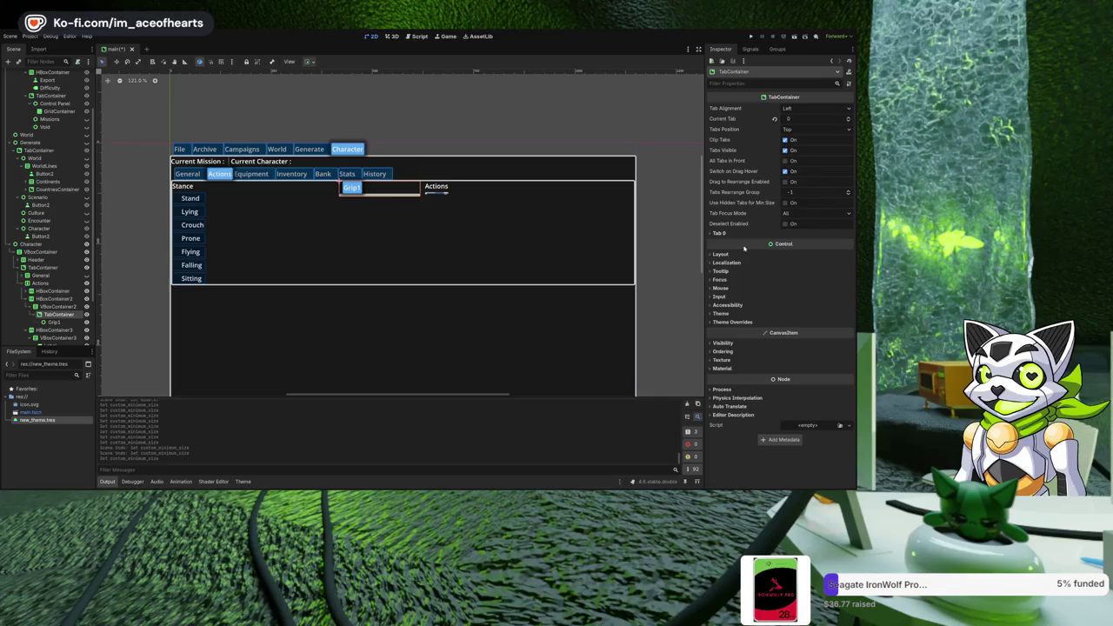
pyautogui.click(721, 253)
pyautogui.click(811, 288)
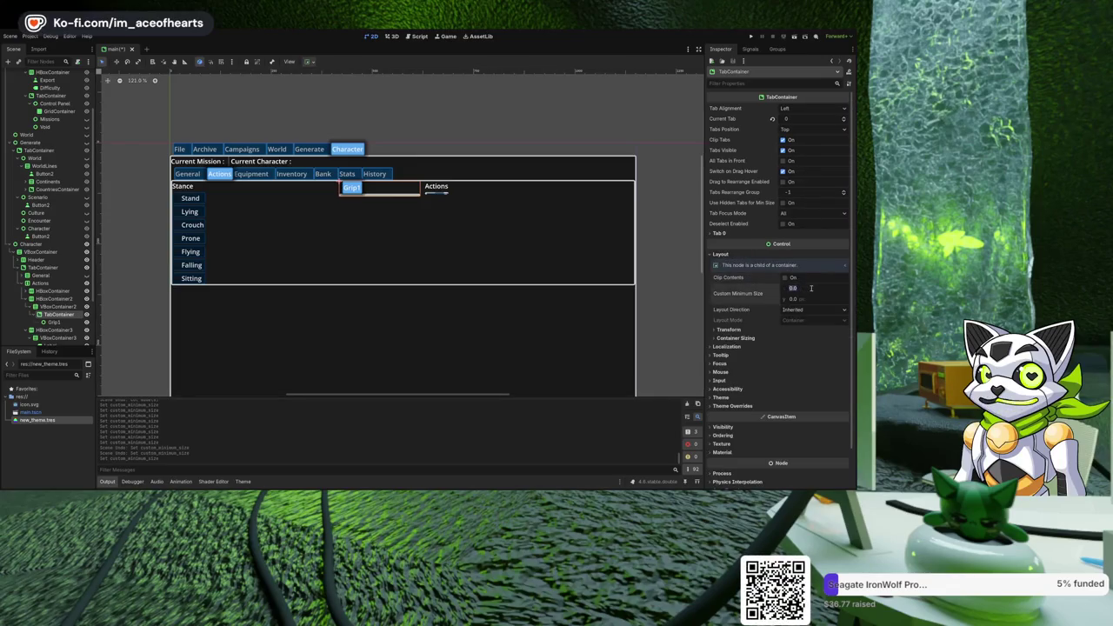
pyautogui.write('300')
pyautogui.click(812, 299)
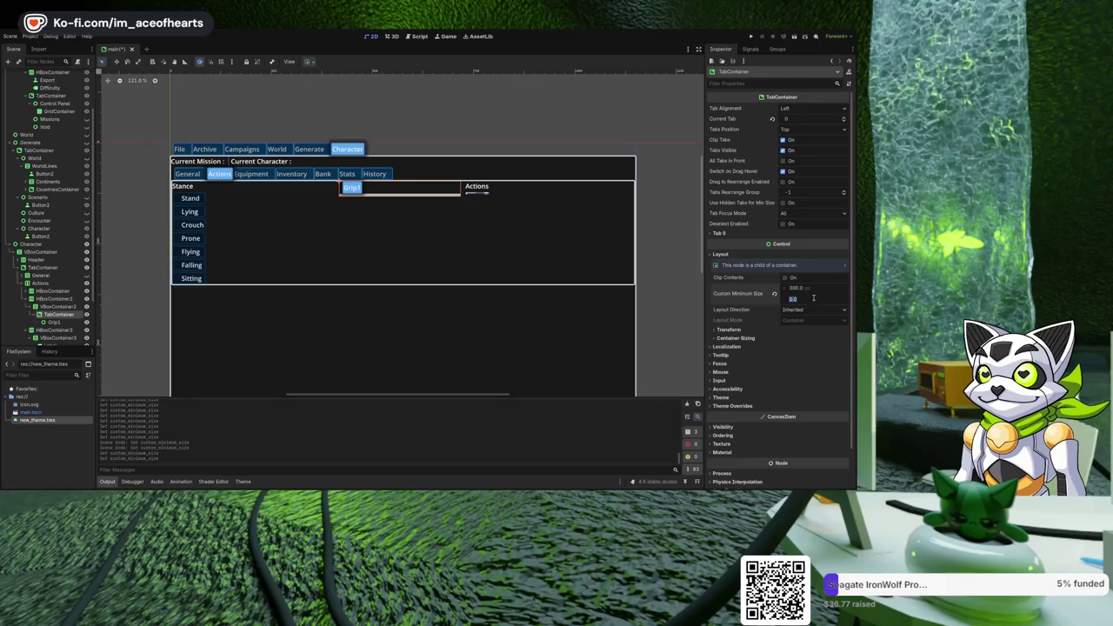
pyautogui.write('300')
pyautogui.press('Return')
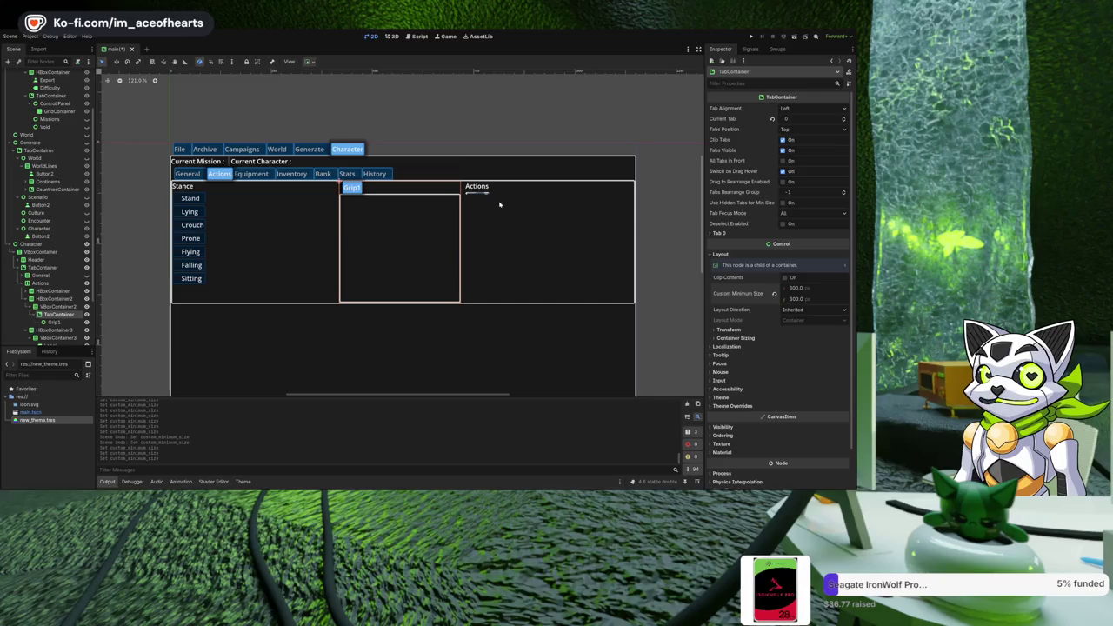
pyautogui.click(34, 307)
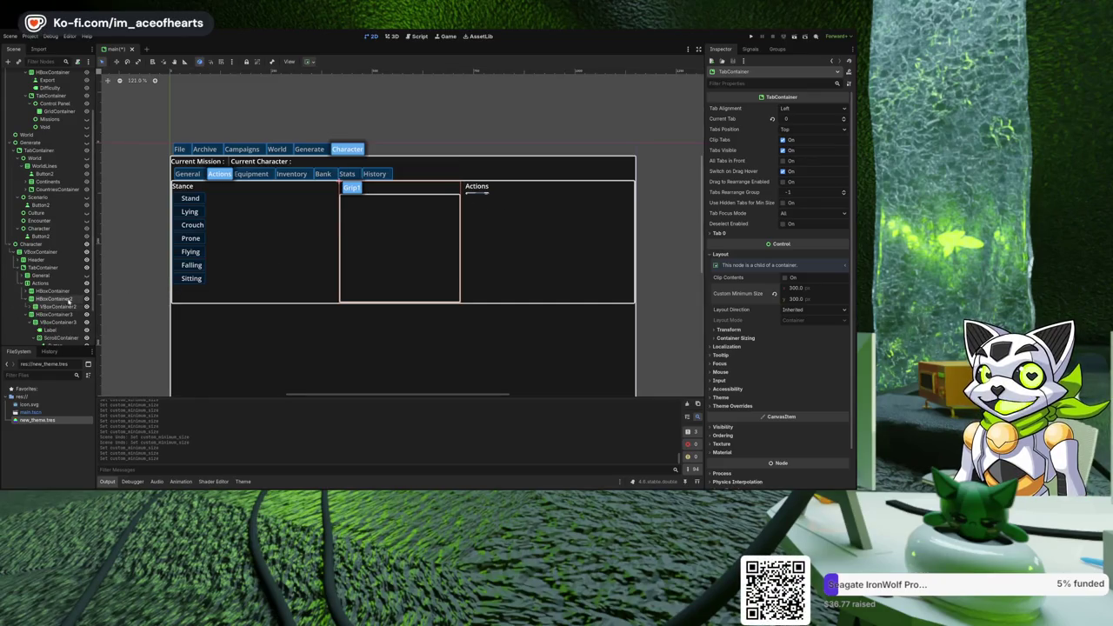
pyautogui.click(31, 298)
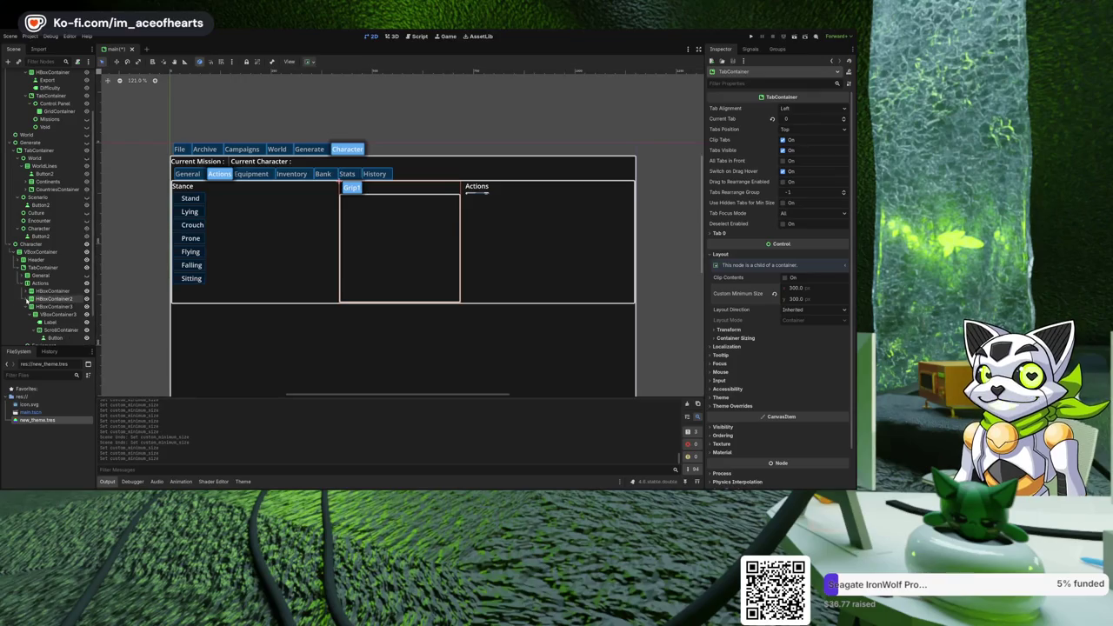
# Give the Actions ScrollContainer a 300 × 300 px custom minimum size.
pyautogui.click(484, 193)
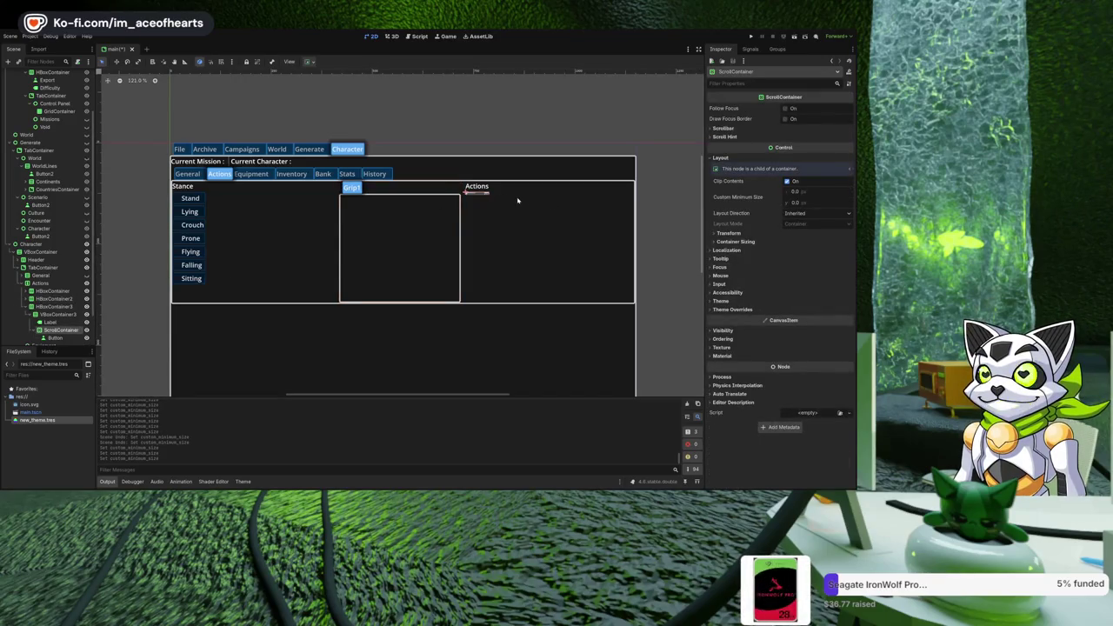
pyautogui.click(822, 189)
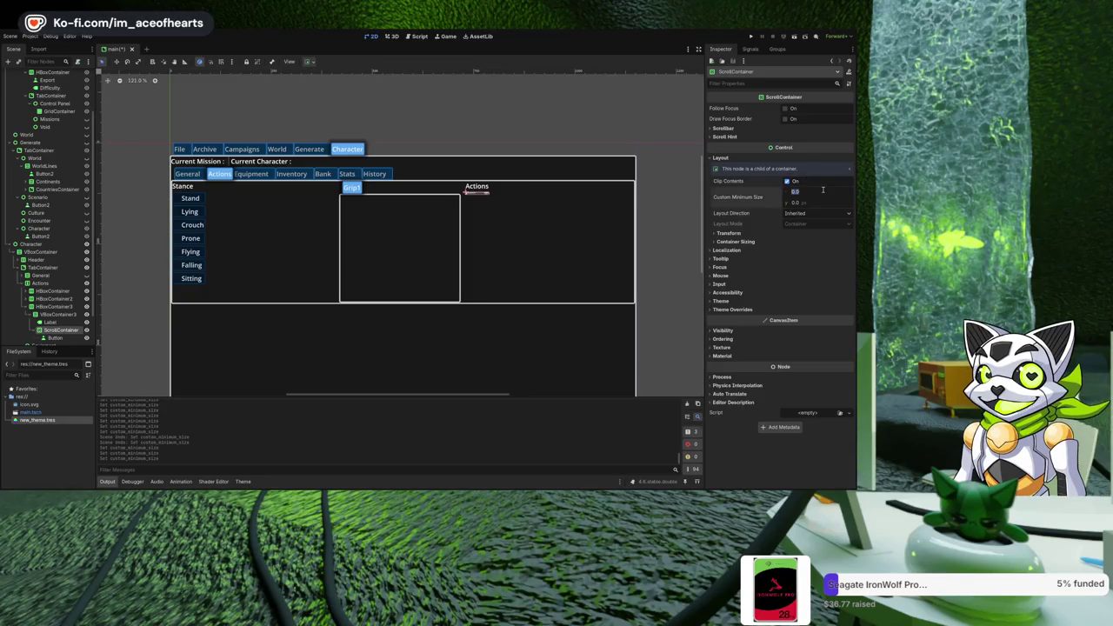
pyautogui.write('300')
pyautogui.press('Return')
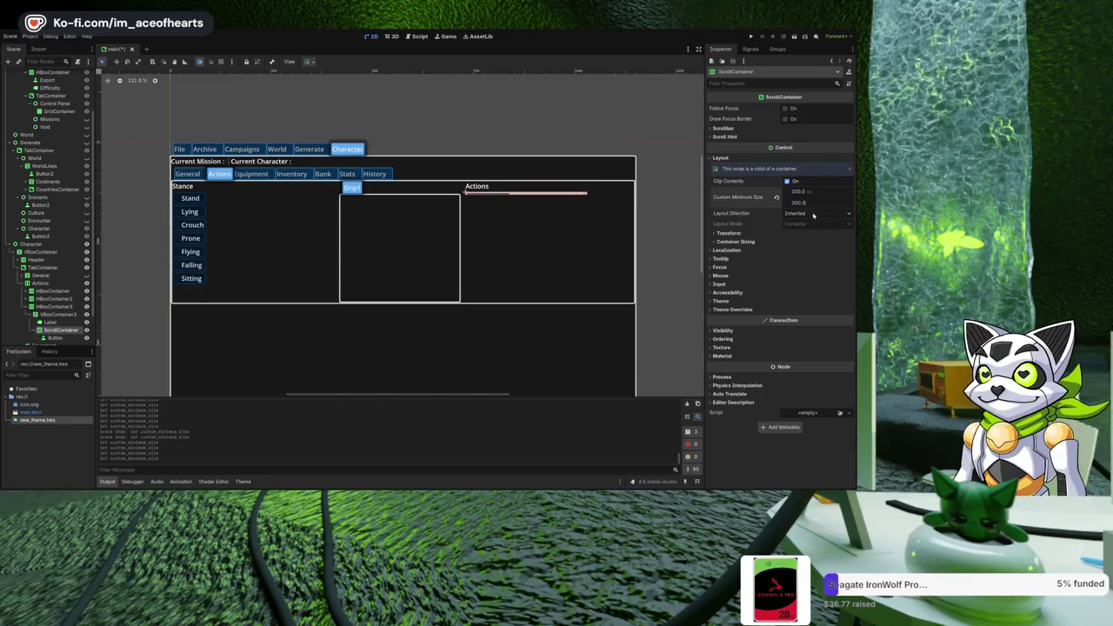
pyautogui.click(766, 242)
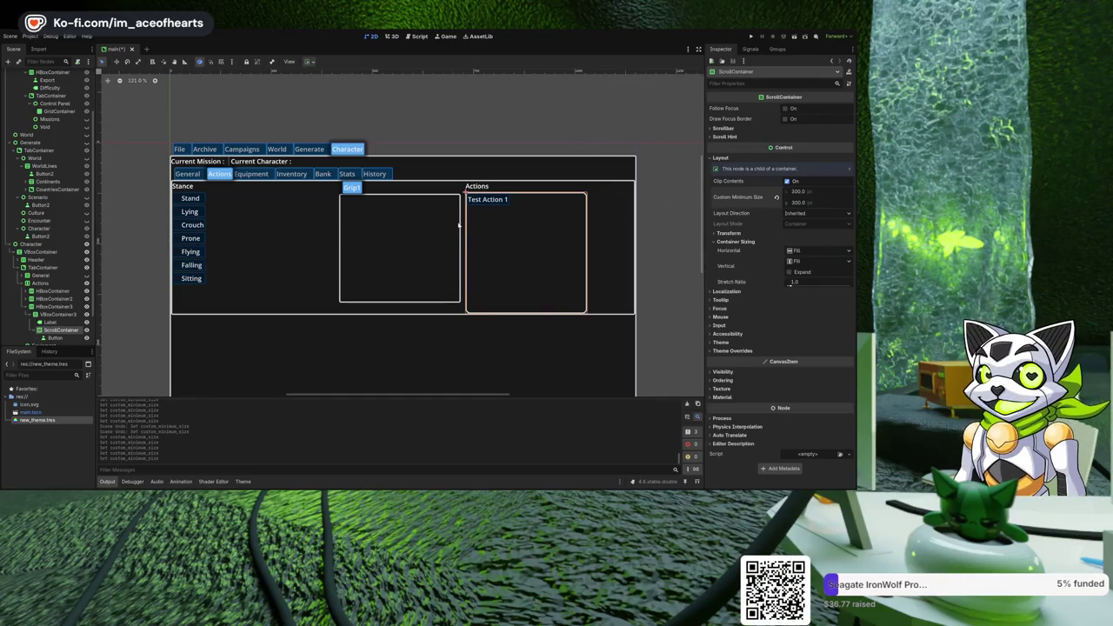
# After comparing with the Grip tab panel, lower the ScrollContainer's minimum height to 270, then 275 px.
pyautogui.click(350, 190)
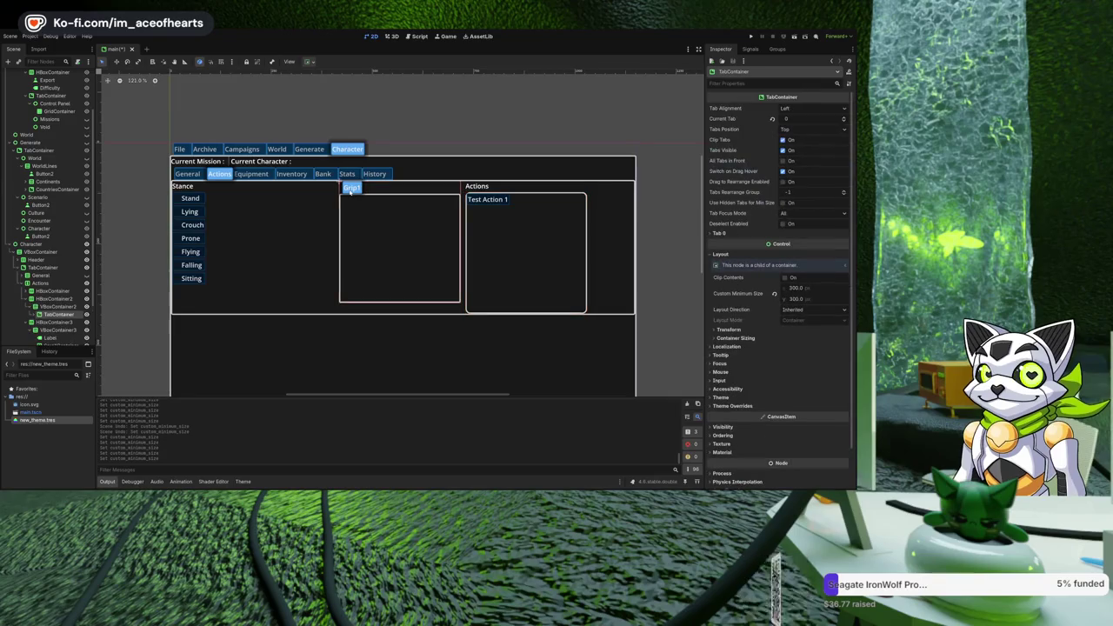
pyautogui.click(491, 199)
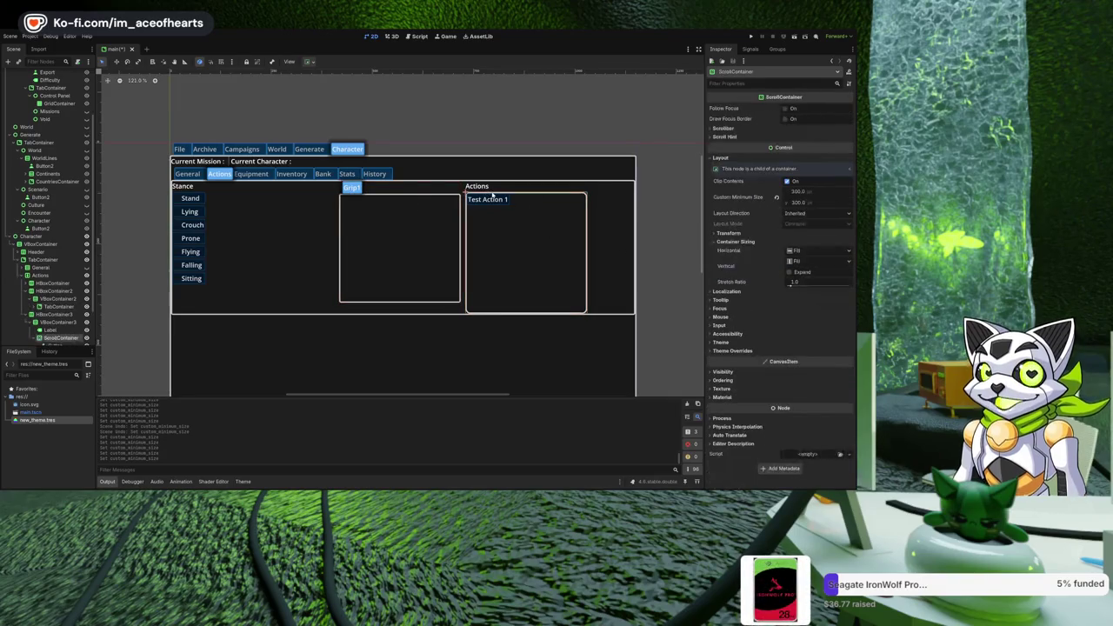
pyautogui.click(800, 202)
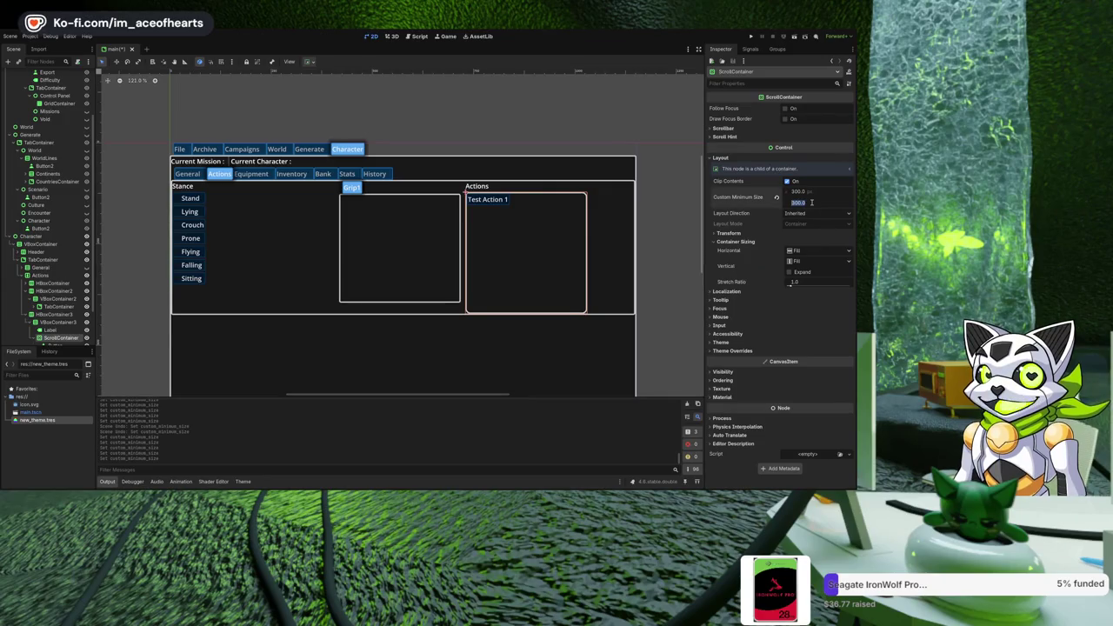
pyautogui.write('370')
pyautogui.press('Return')
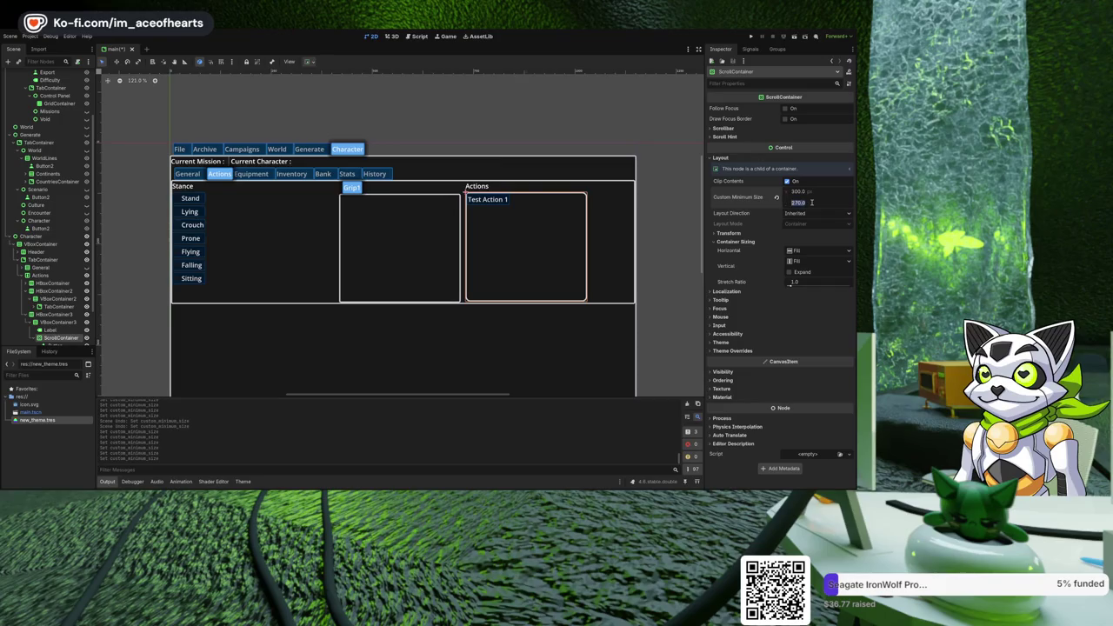
pyautogui.write('275')
pyautogui.press('Return')
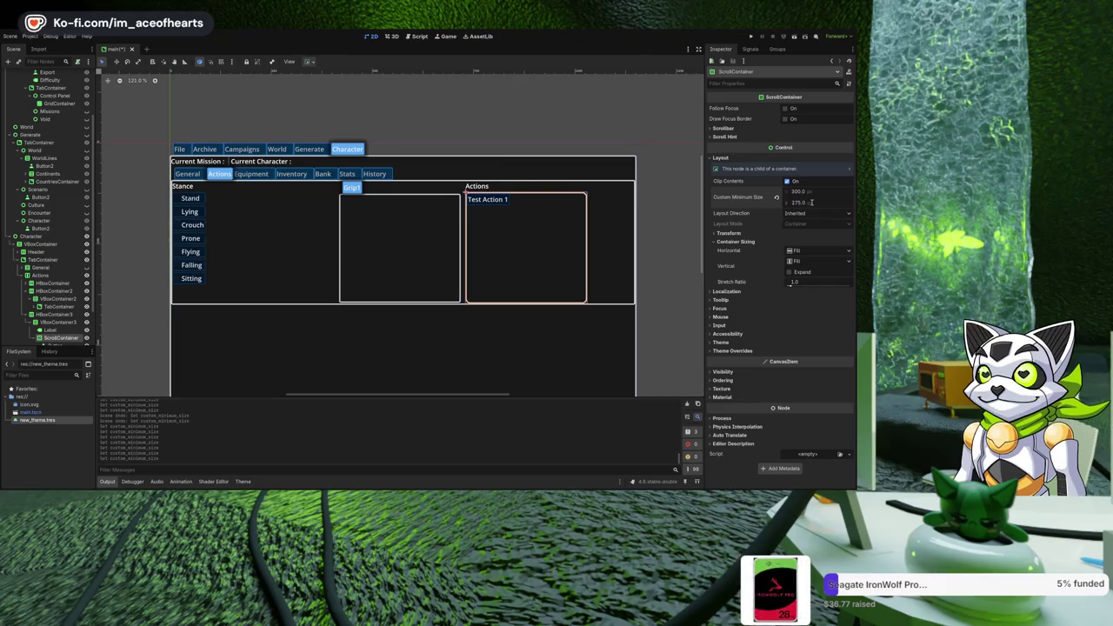
pyautogui.click(651, 276)
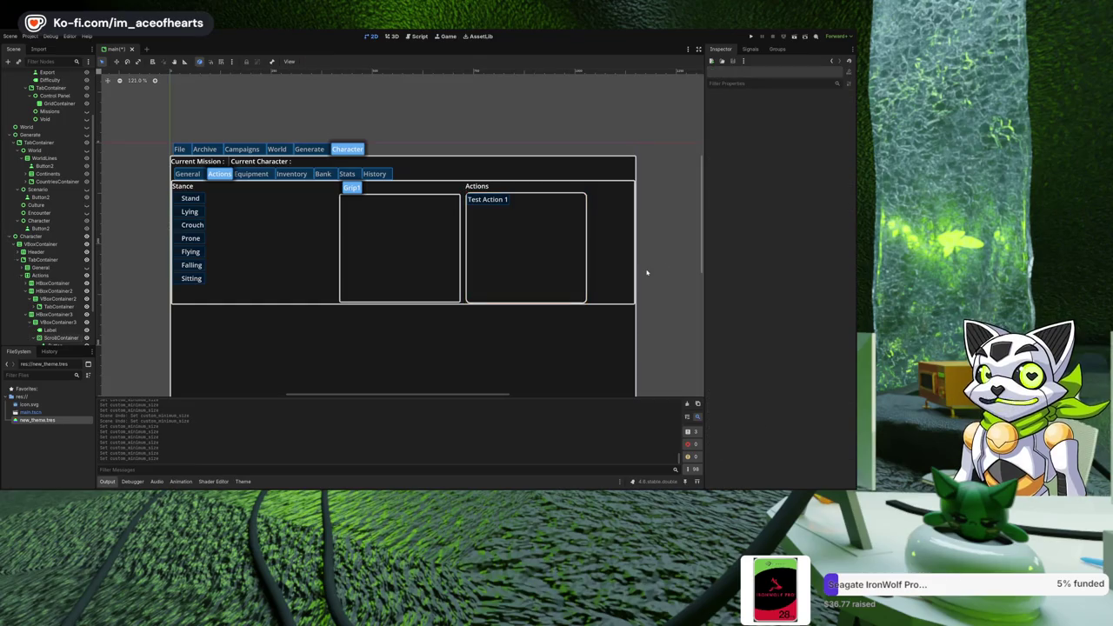
pyautogui.scroll(2, 276, 245)
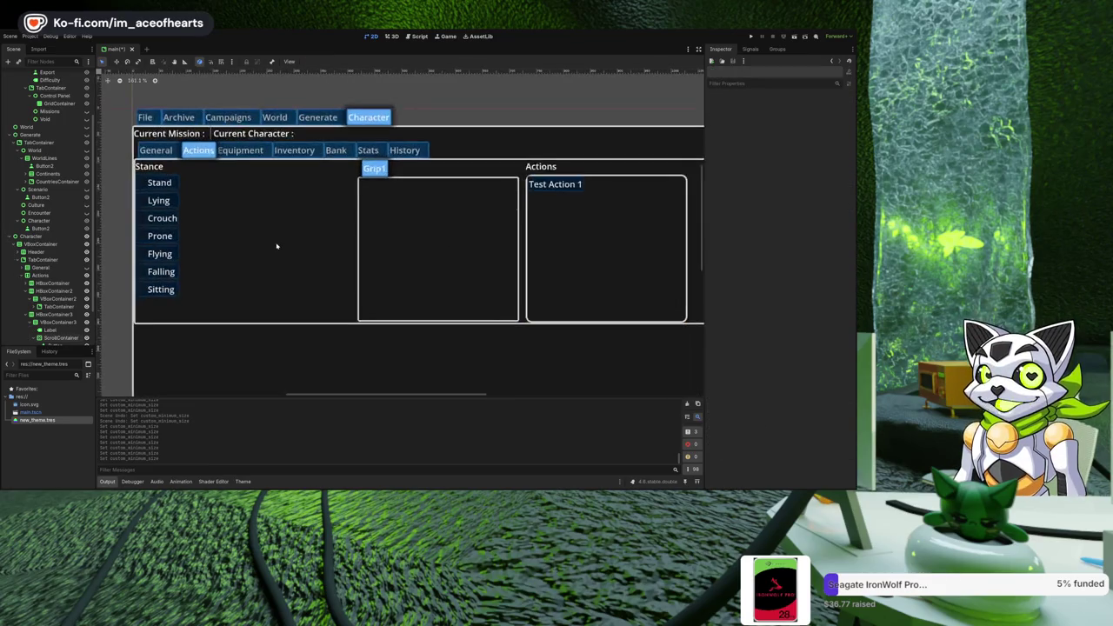
pyautogui.scroll(-3, 293, 246)
pyautogui.scroll(2, 460, 209)
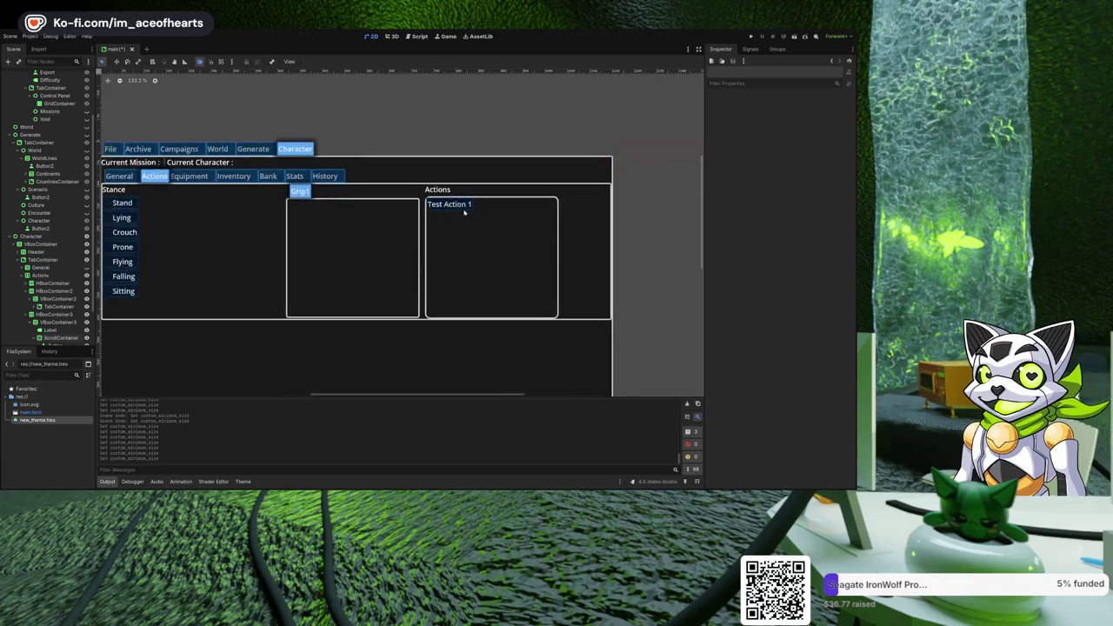
pyautogui.click(458, 198)
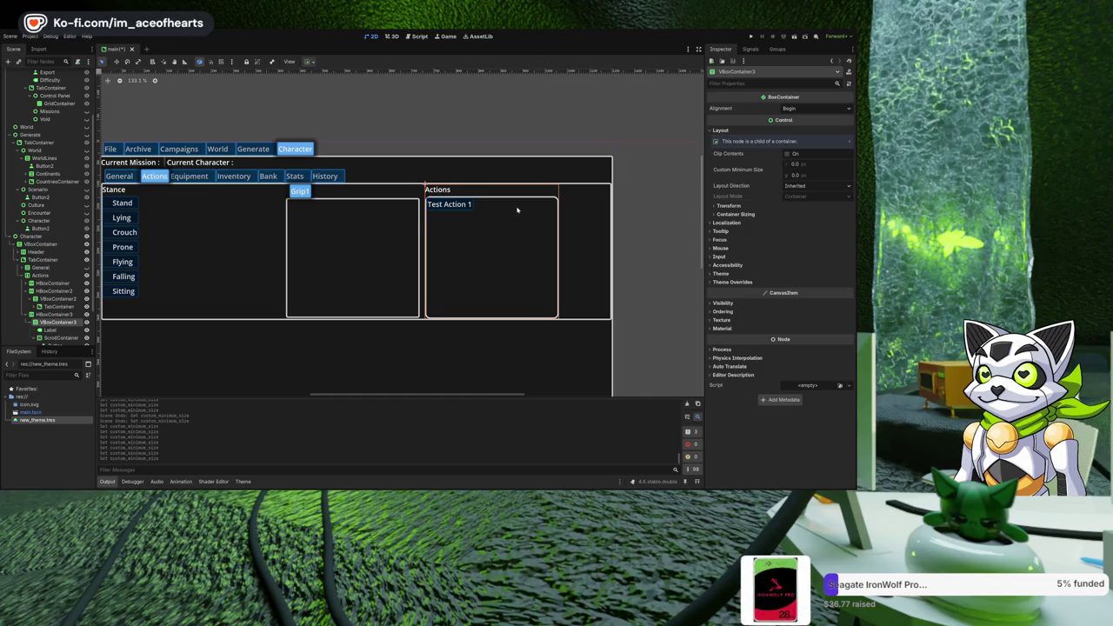
pyautogui.moveTo(516, 209); pyautogui.dragTo(524, 219)
pyautogui.scroll(-2, 33, 289)
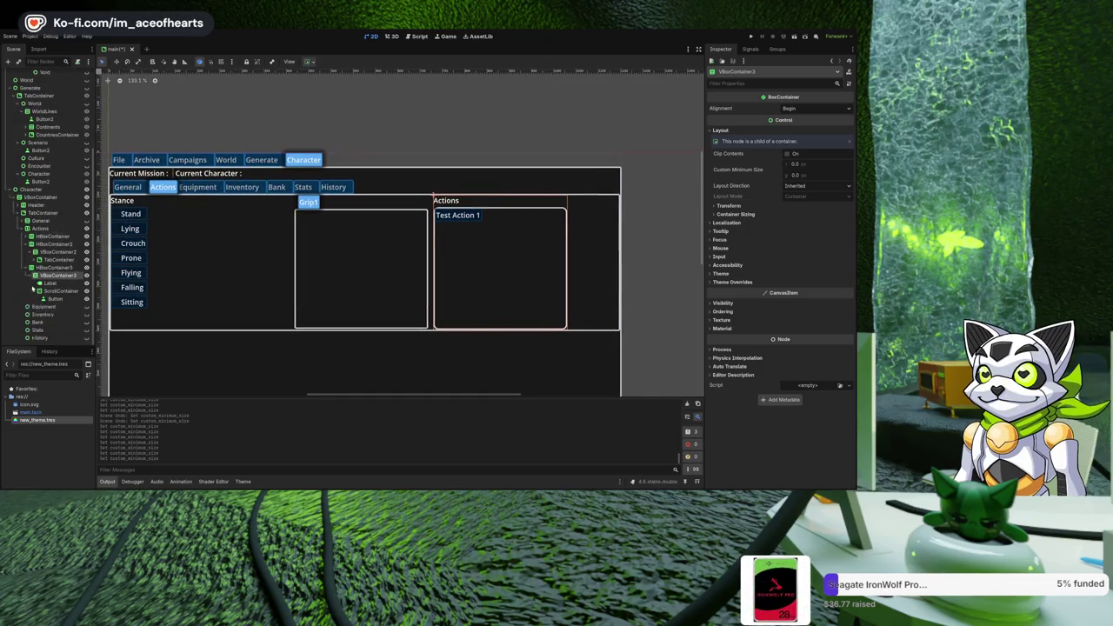